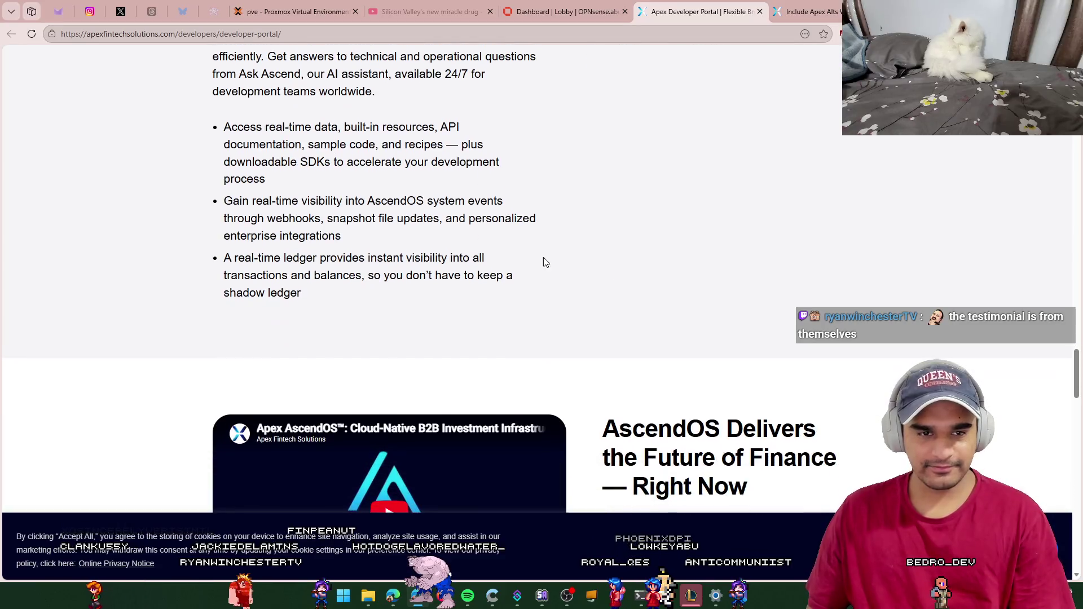
Step: Scroll to 'AscendOS Delivers the Future of Finance' and highlight its heading and client list
left_click_drag(602, 206, 736, 262)
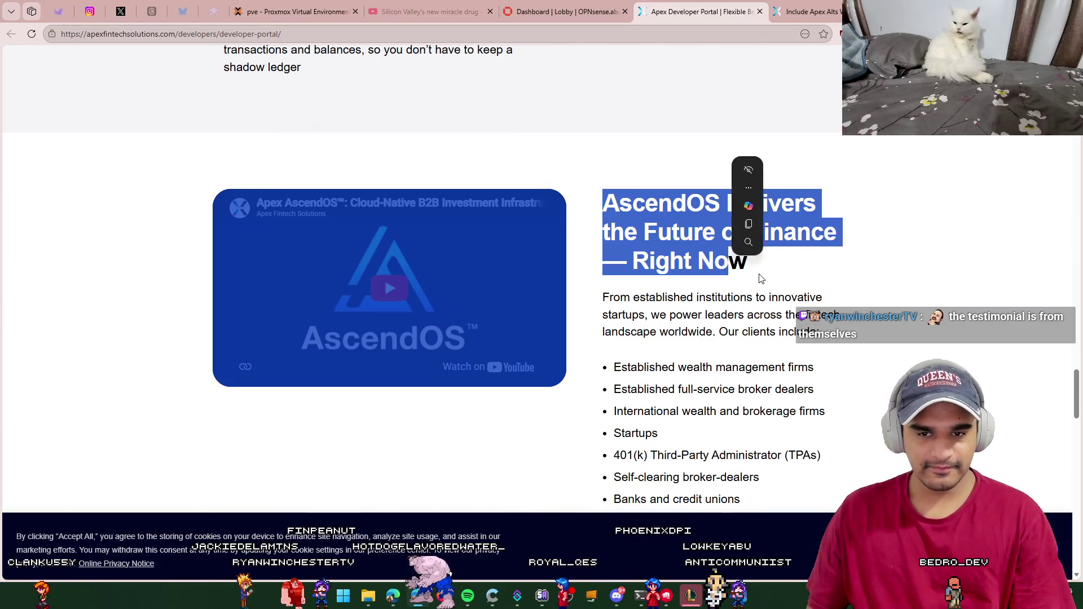
left_click(736, 261)
scroll(635, 277, "down", 2)
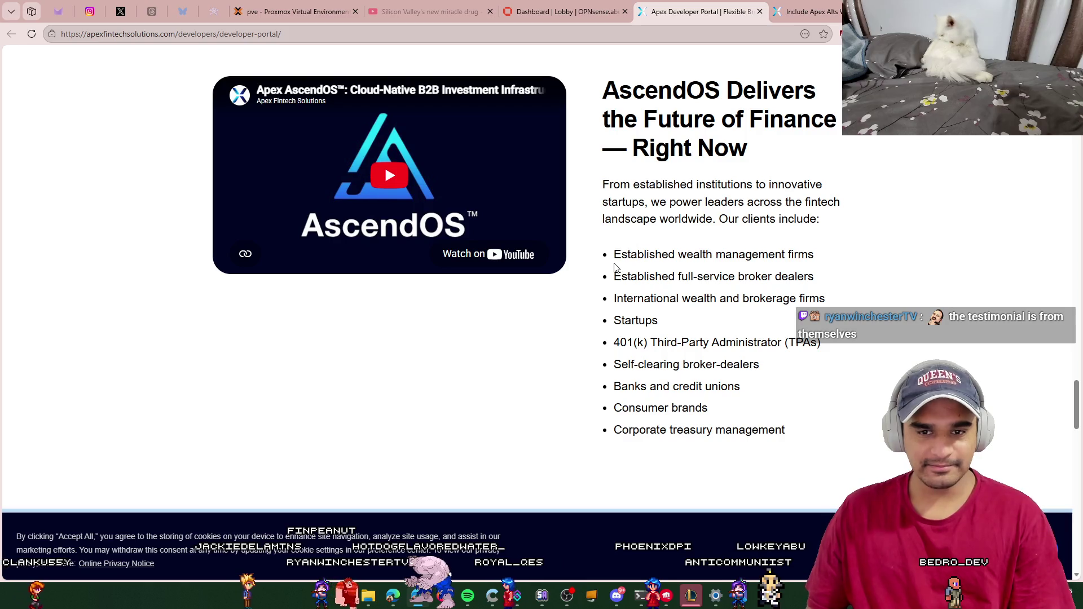
mouse_move(604, 257)
left_mouse_down()
mouse_move(702, 276)
mouse_move(794, 427)
left_mouse_up()
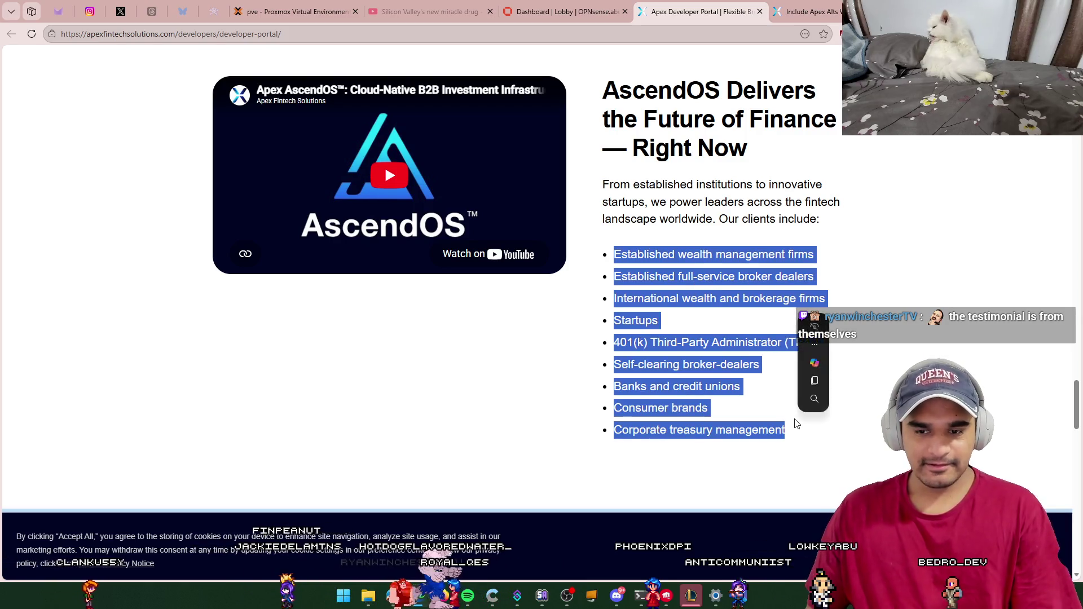
left_click(785, 429)
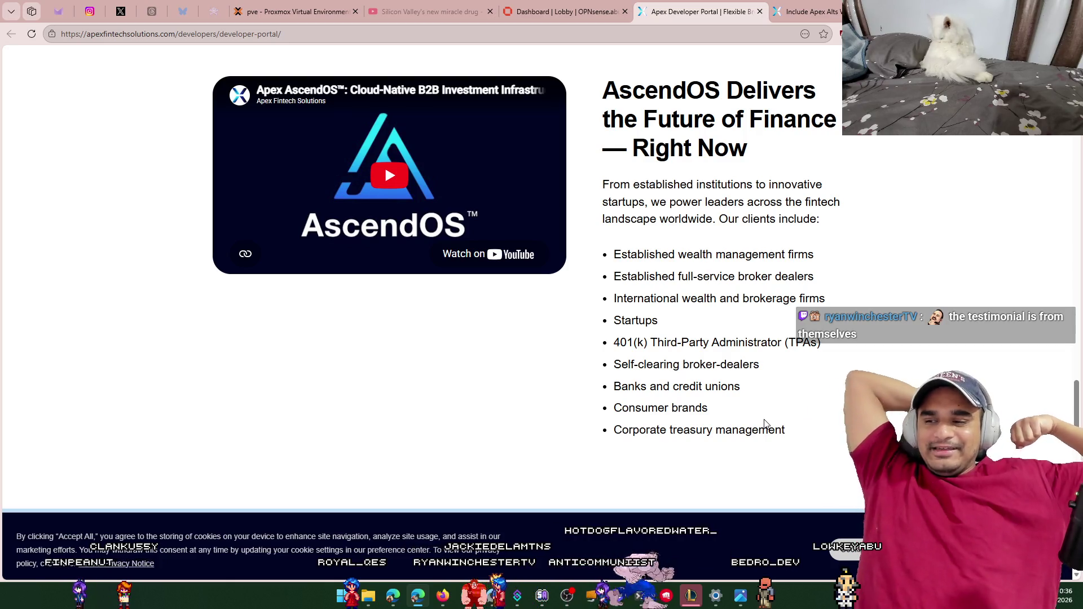
scroll(798, 437, "down", 4)
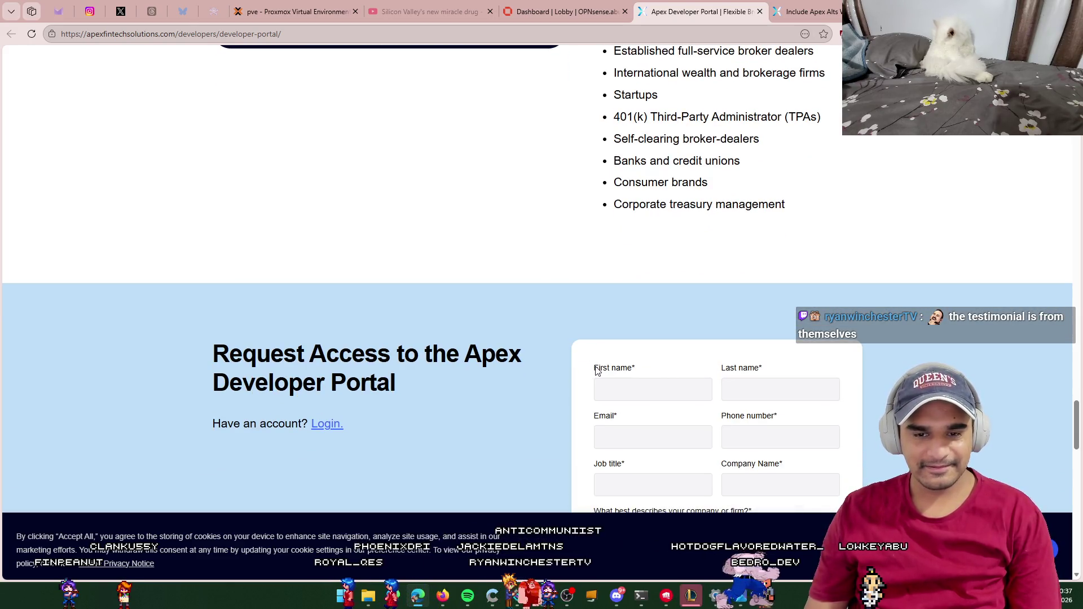
Step: Try the Request Access form's First and Last name fields and select the Email and Phone number labels
left_click(646, 370)
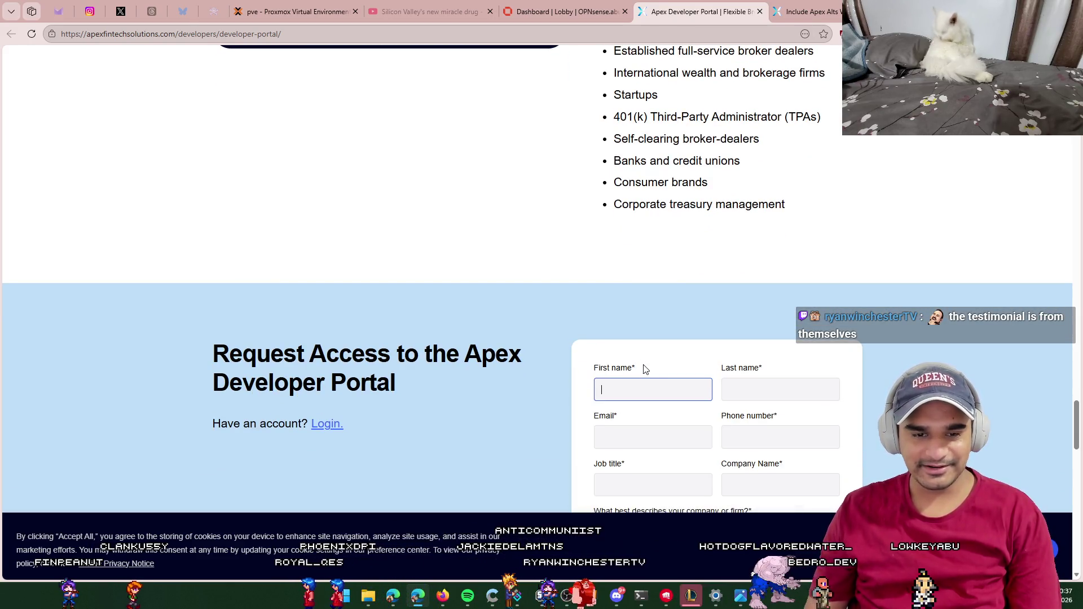
left_click(732, 374)
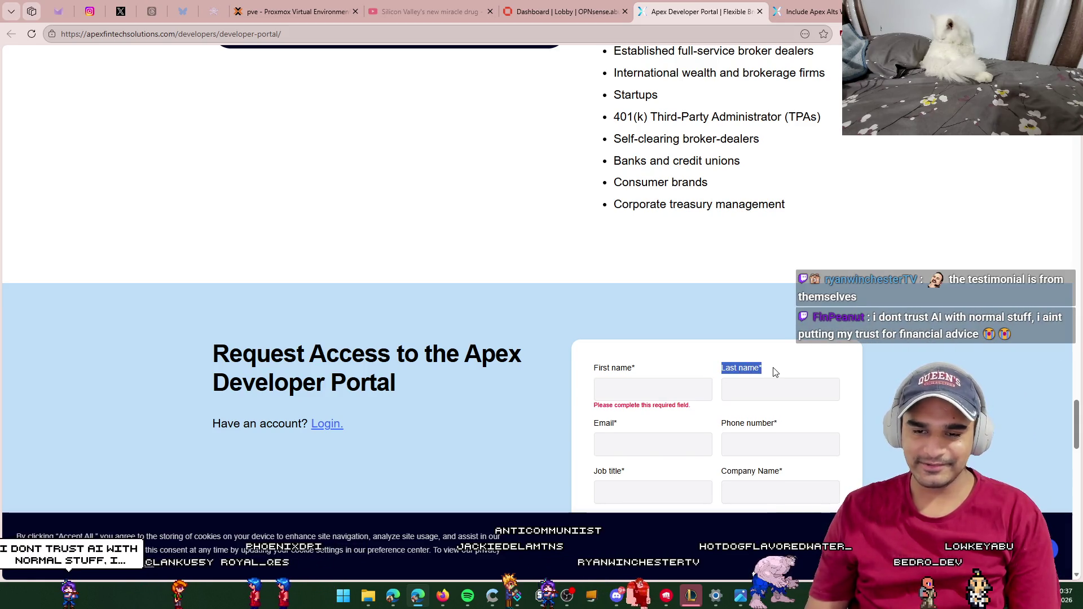
left_click(773, 389)
scroll(620, 316, "down", 2)
triple_click(603, 311)
triple_click(747, 311)
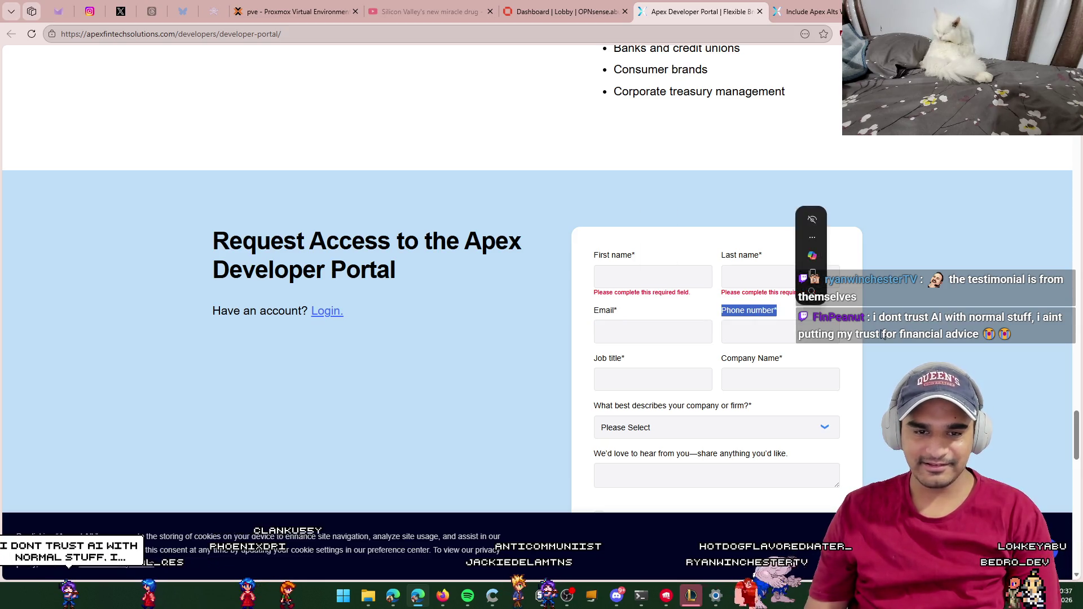
left_click(883, 335)
Step: Scroll to the Apex Library and advance its carousel to the second card
scroll(846, 339, "down", 7)
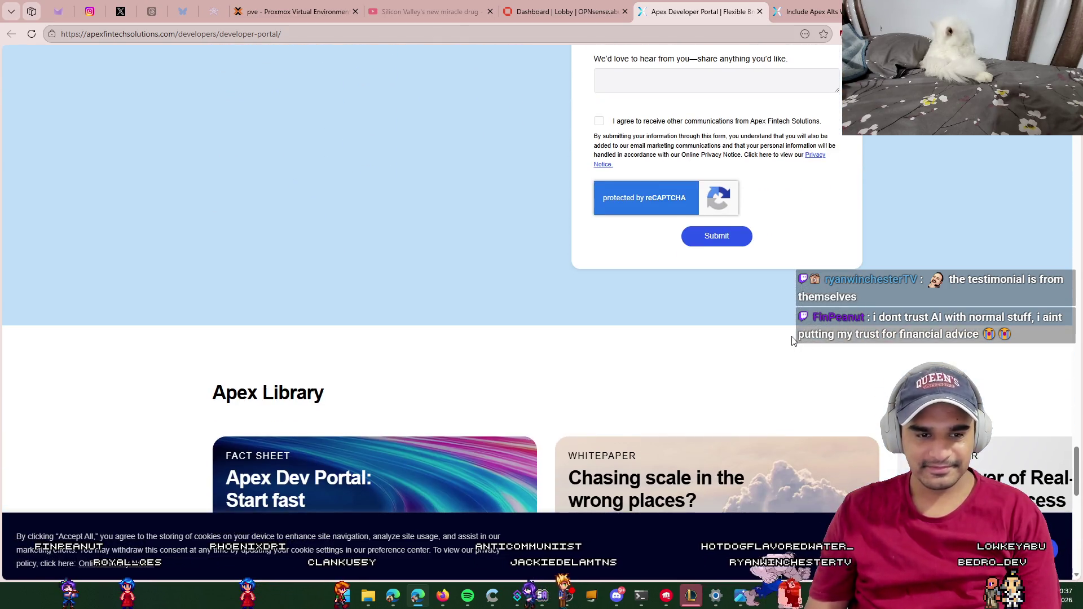
scroll(301, 326, "down", 1)
double_click(214, 339)
left_click(351, 327)
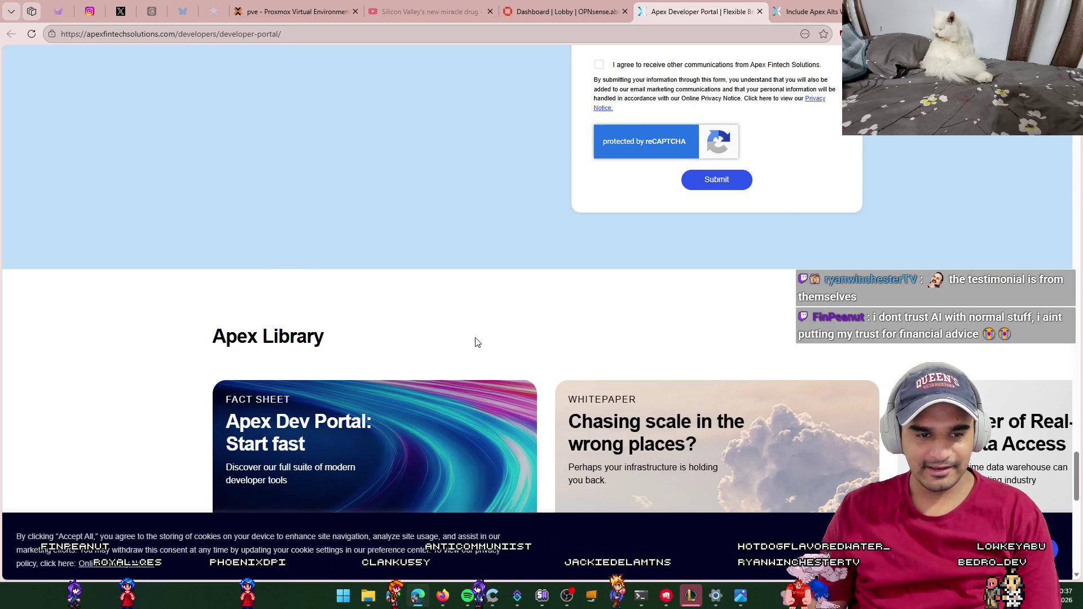
scroll(474, 339, "down", 3)
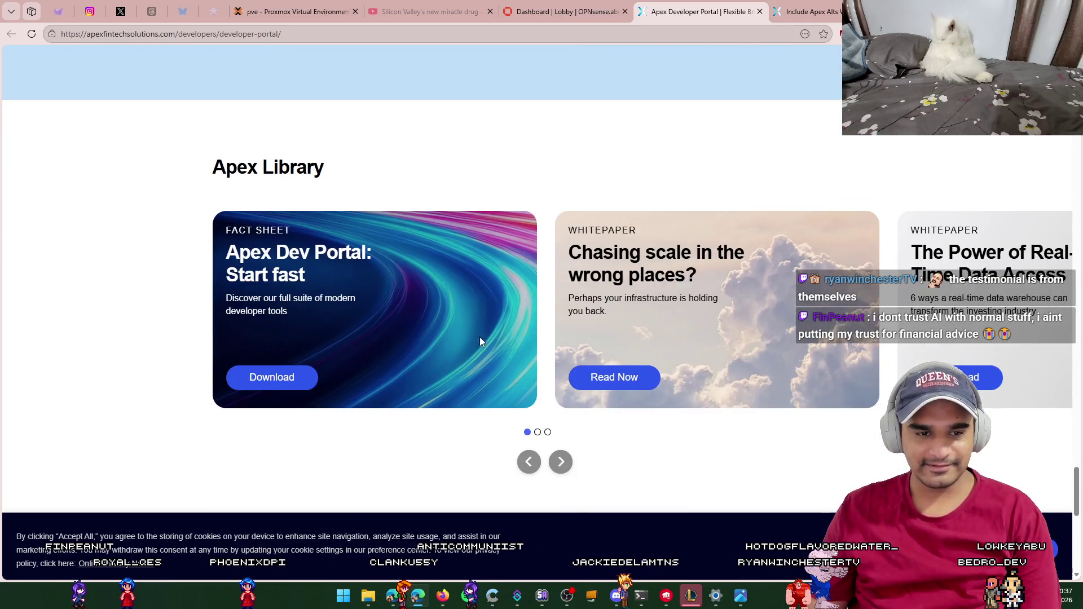
left_click(538, 432)
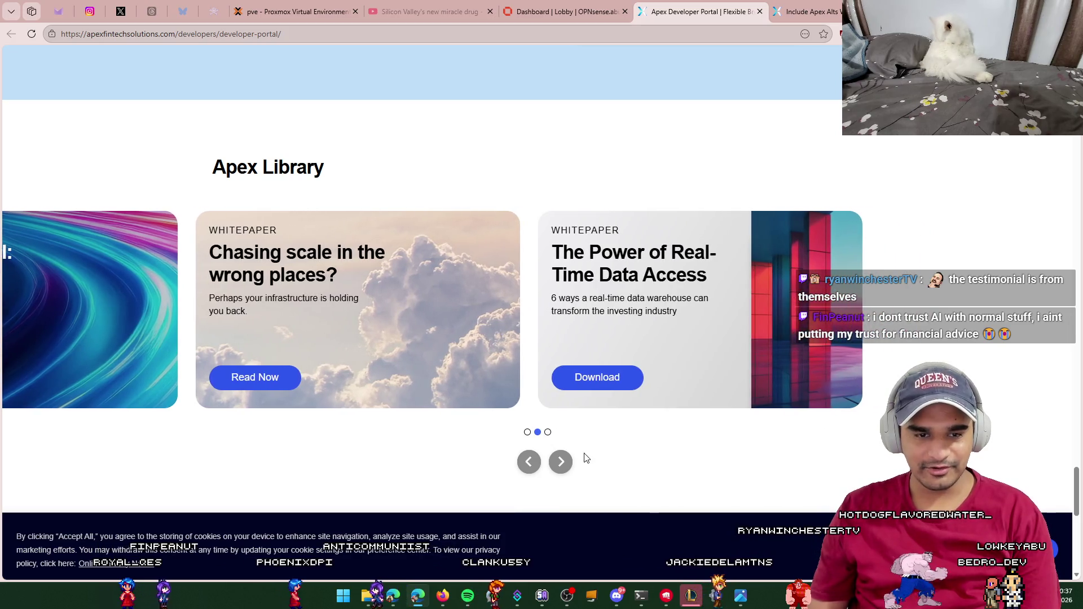
Step: Scroll down to the page footer with its site links and legal disclosures
scroll(578, 452, "down", 2)
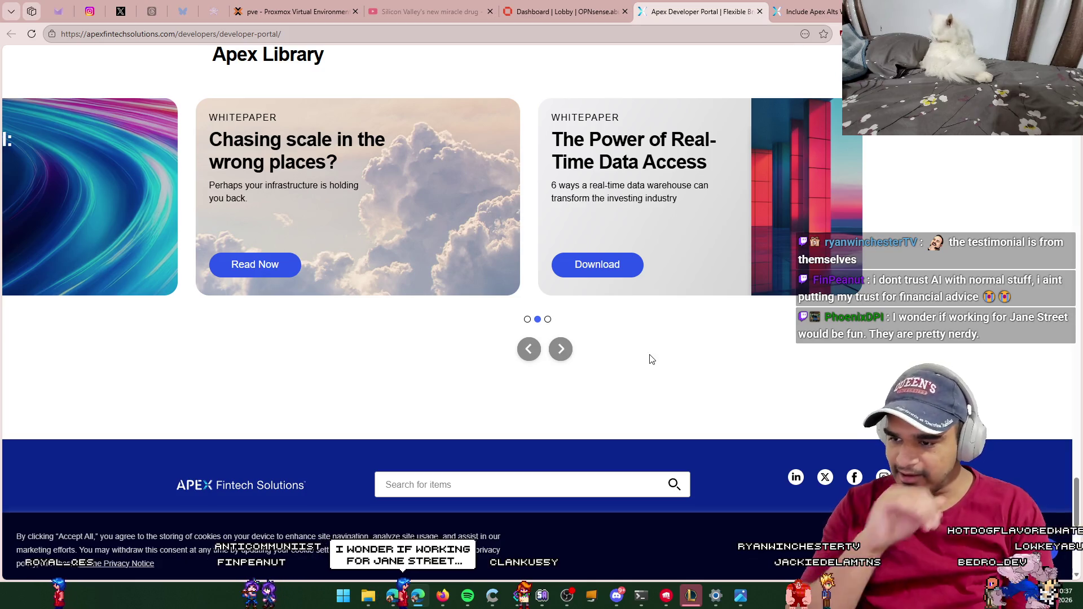
scroll(560, 335, "down", 2)
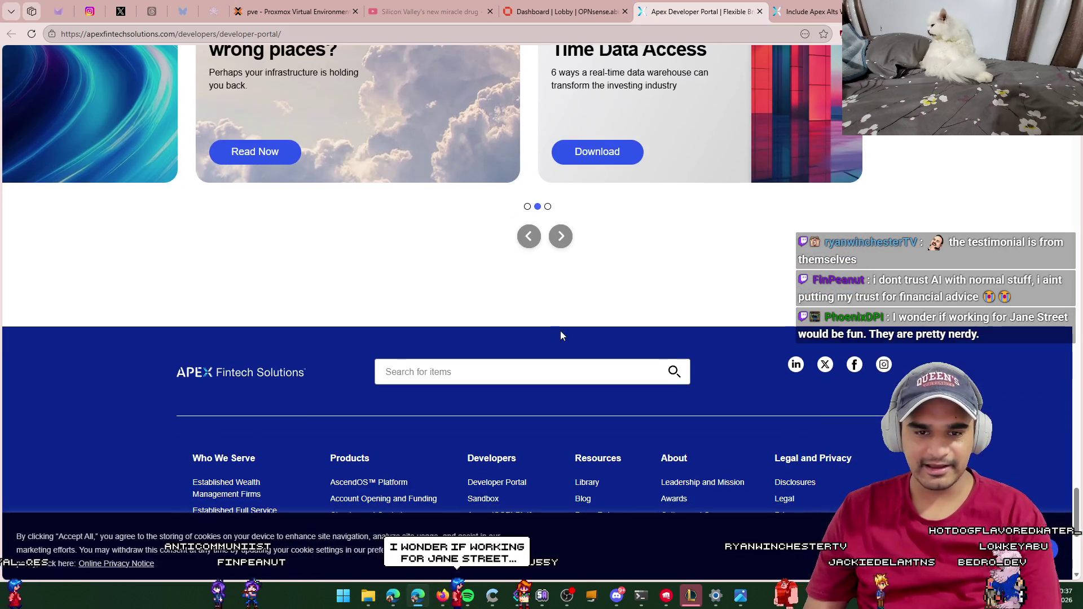
scroll(636, 261, "down", 6)
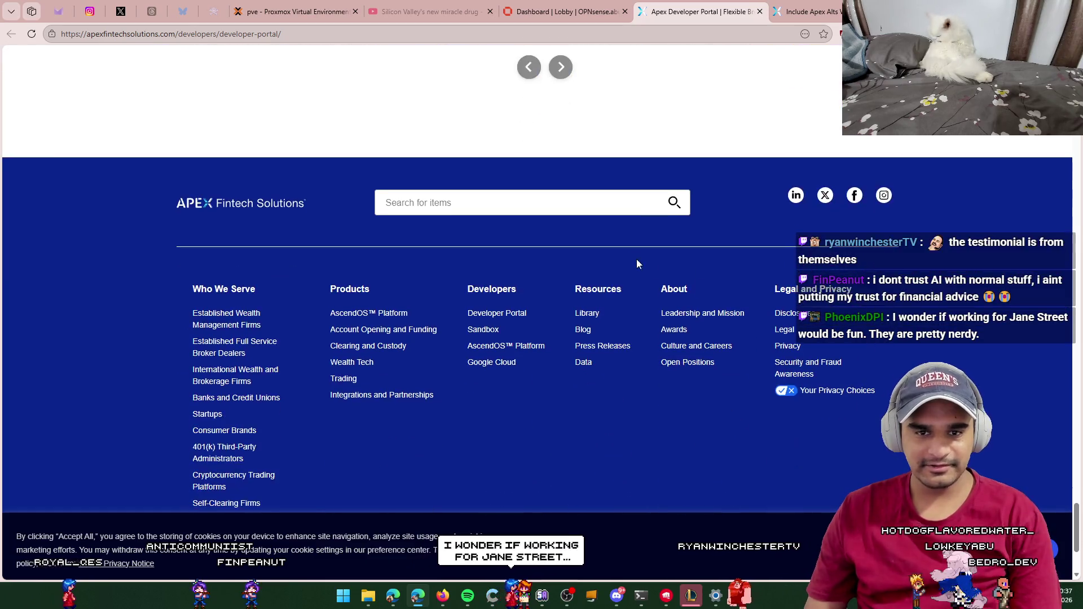
scroll(636, 261, "up", 2)
scroll(916, 337, "down", 2)
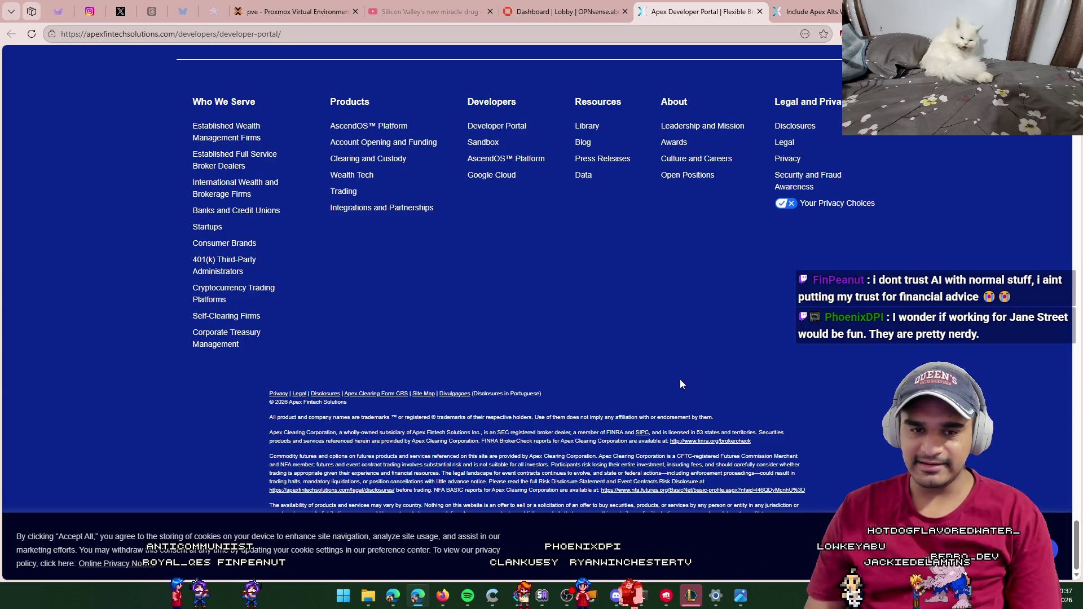
Step: Scroll back up and select all nine items of the client list
scroll(648, 405, "up", 5)
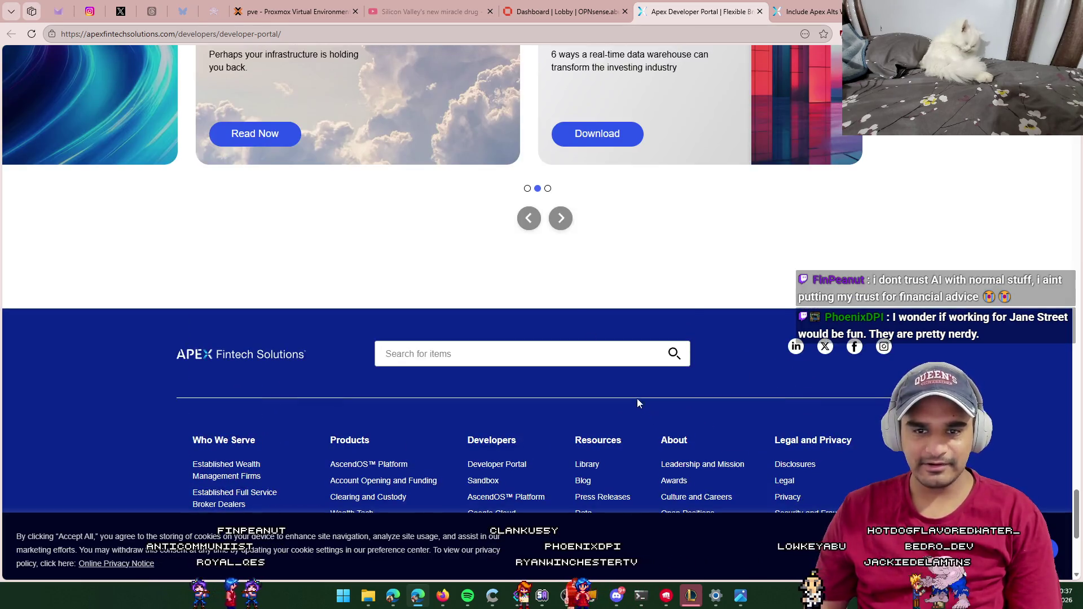
scroll(639, 249, "down", 5)
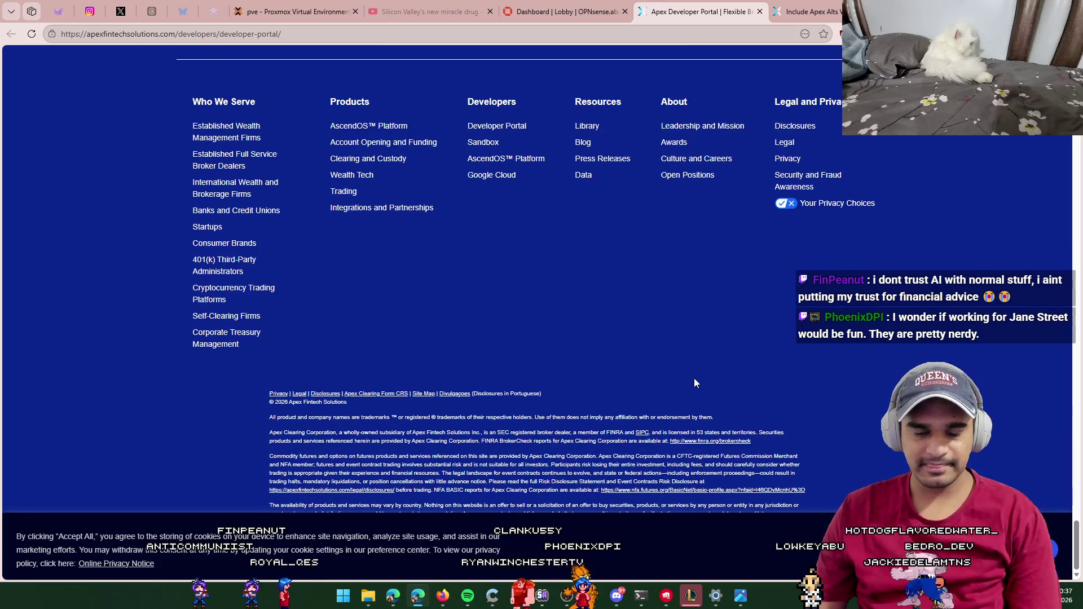
scroll(662, 361, "up", 6)
scroll(610, 398, "up", 15)
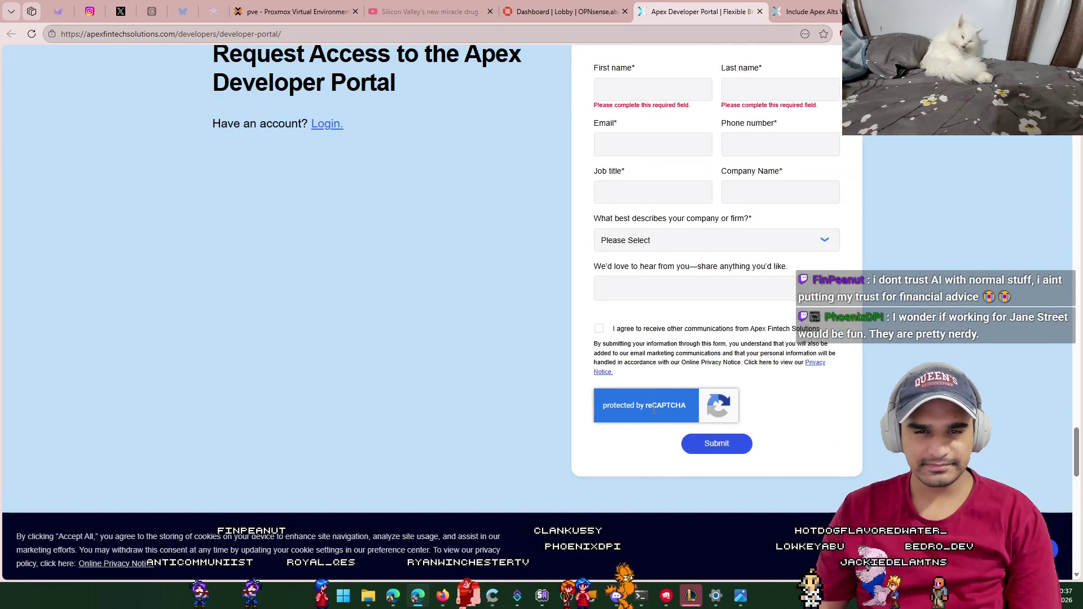
scroll(617, 384, "up", 1)
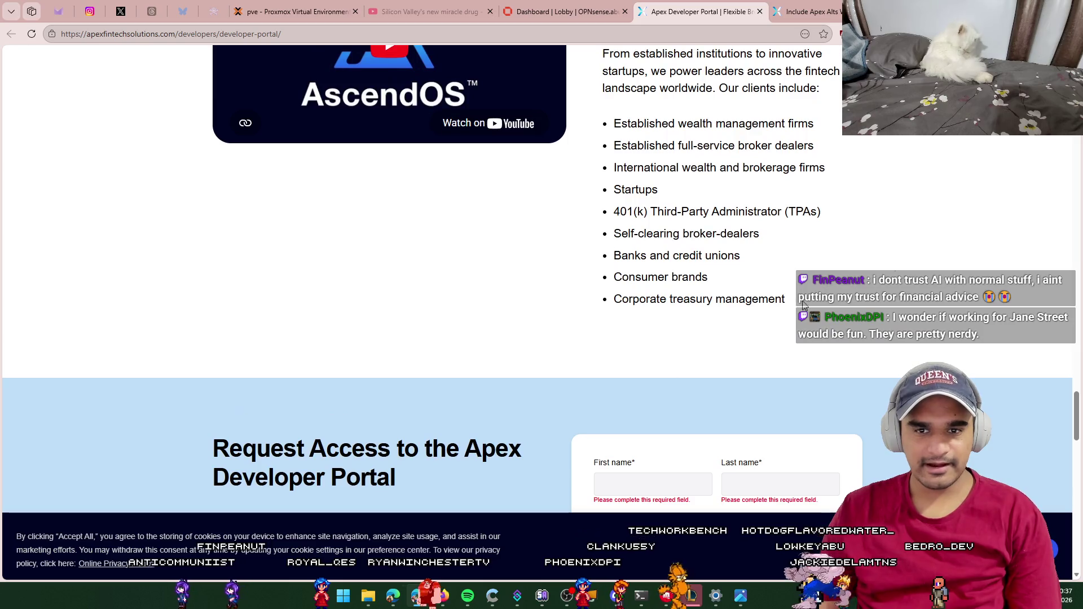
left_click_drag(779, 294, 615, 122)
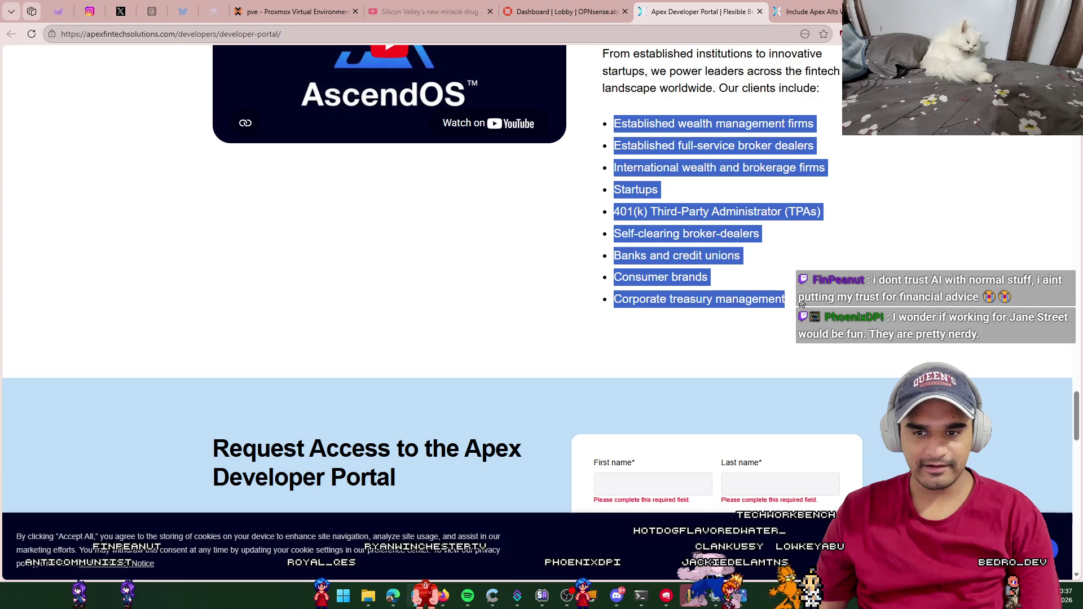
Step: Scroll up to the AscendOS description of real-time data, webhooks and ledger features
scroll(785, 312, "down", 2)
scroll(785, 311, "down", 10)
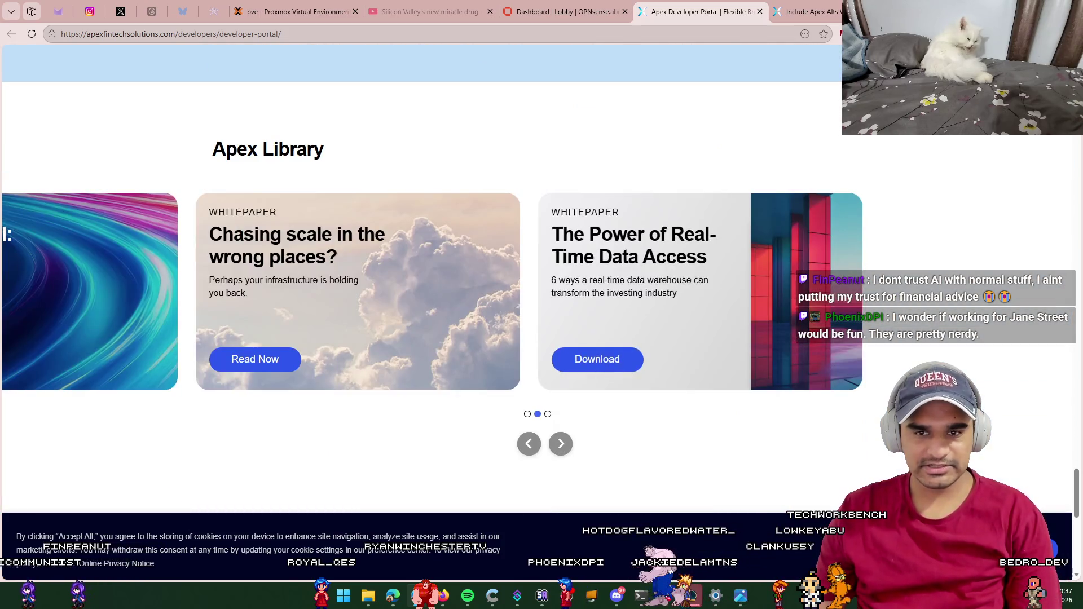
scroll(785, 312, "up", 10)
scroll(872, 361, "up", 10)
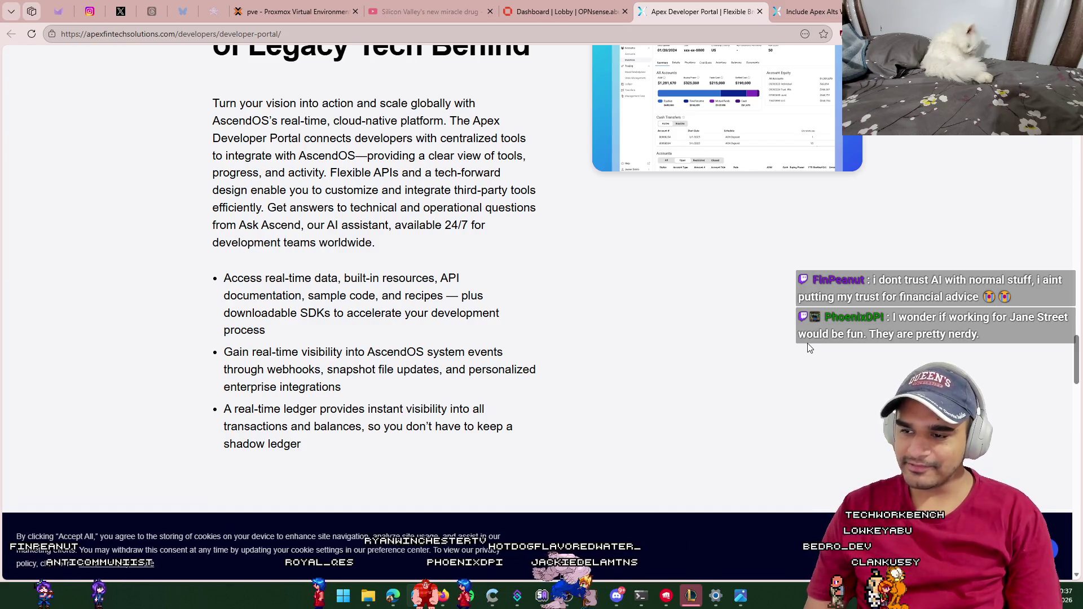
middle_click(673, 9)
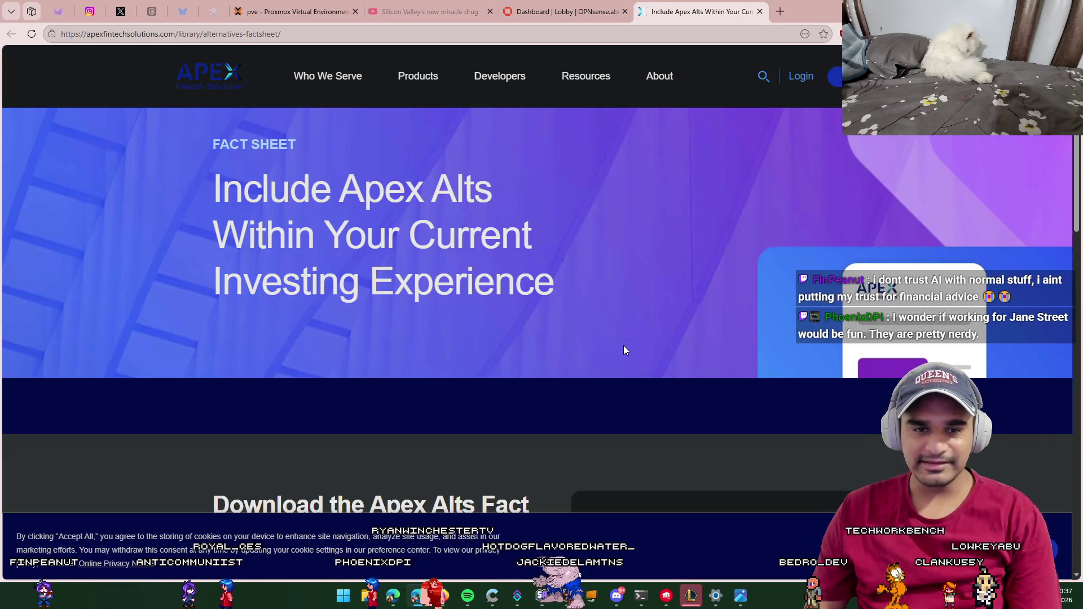
mouse_move(563, 284)
left_mouse_down()
mouse_move(133, 252)
mouse_move(171, 203)
mouse_move(460, 273)
left_mouse_up()
triple_click(461, 273)
scroll(450, 279, "down", 3)
left_click(450, 278)
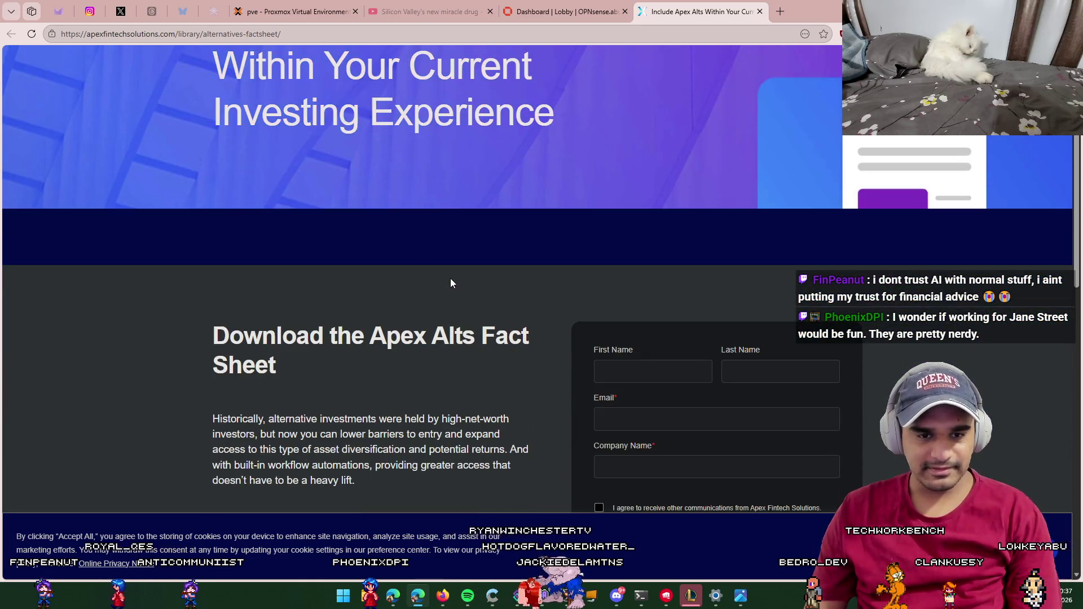
scroll(450, 278, "down", 4)
scroll(295, 201, "down", 3)
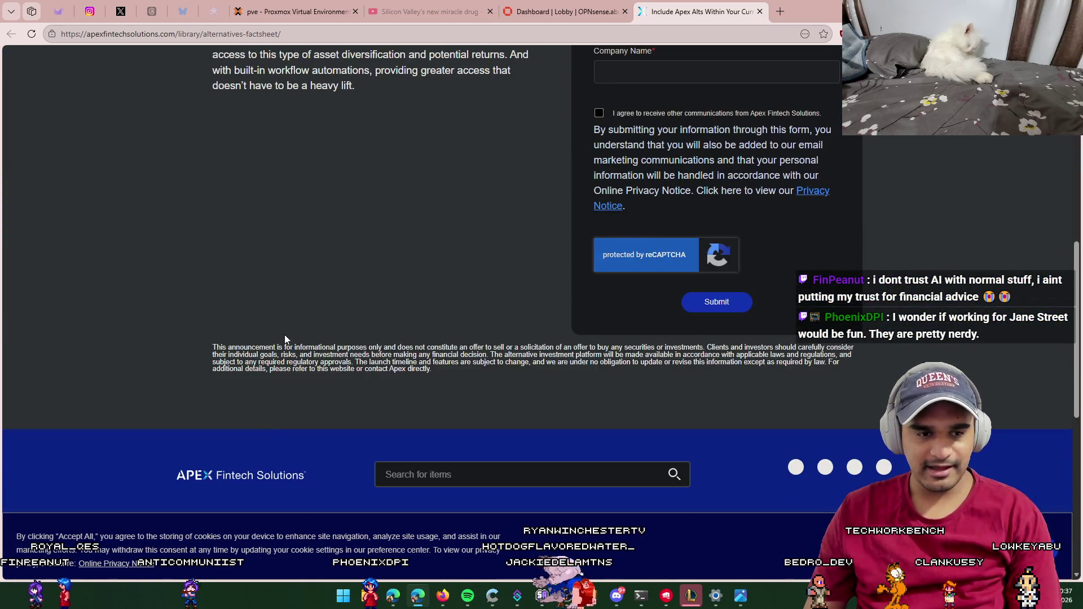
mouse_move(445, 374)
left_mouse_down()
mouse_move(209, 323)
mouse_move(208, 346)
left_mouse_up()
mouse_move(432, 370)
left_mouse_down()
mouse_move(201, 347)
mouse_move(429, 355)
mouse_move(671, 342)
left_mouse_up()
left_click(214, 344)
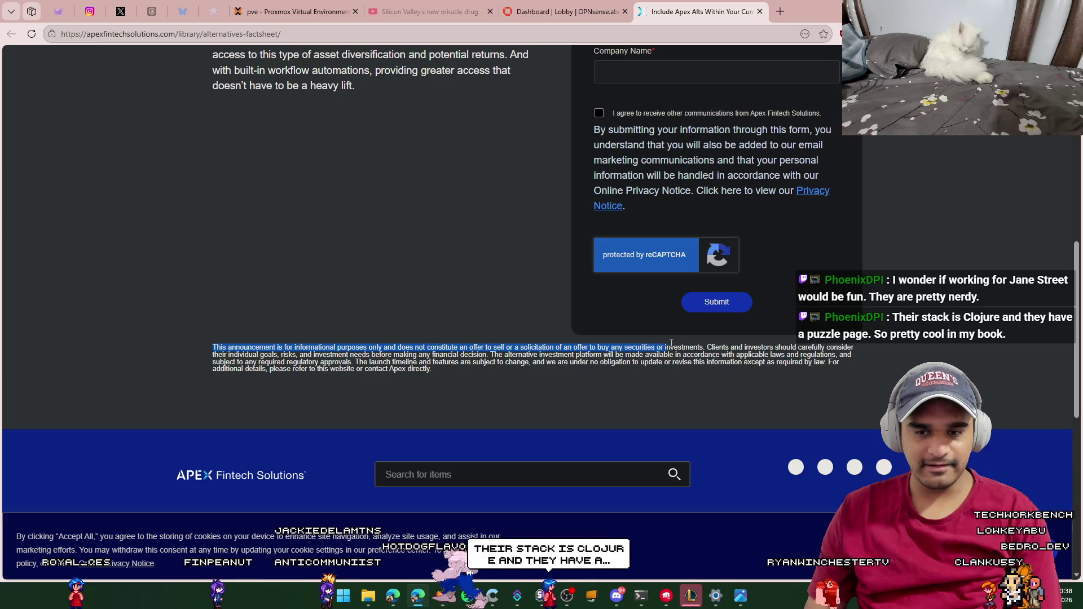
left_click(709, 346)
mouse_move(708, 346)
left_mouse_down()
mouse_move(840, 365)
mouse_move(351, 362)
mouse_move(789, 345)
mouse_move(477, 355)
left_mouse_up()
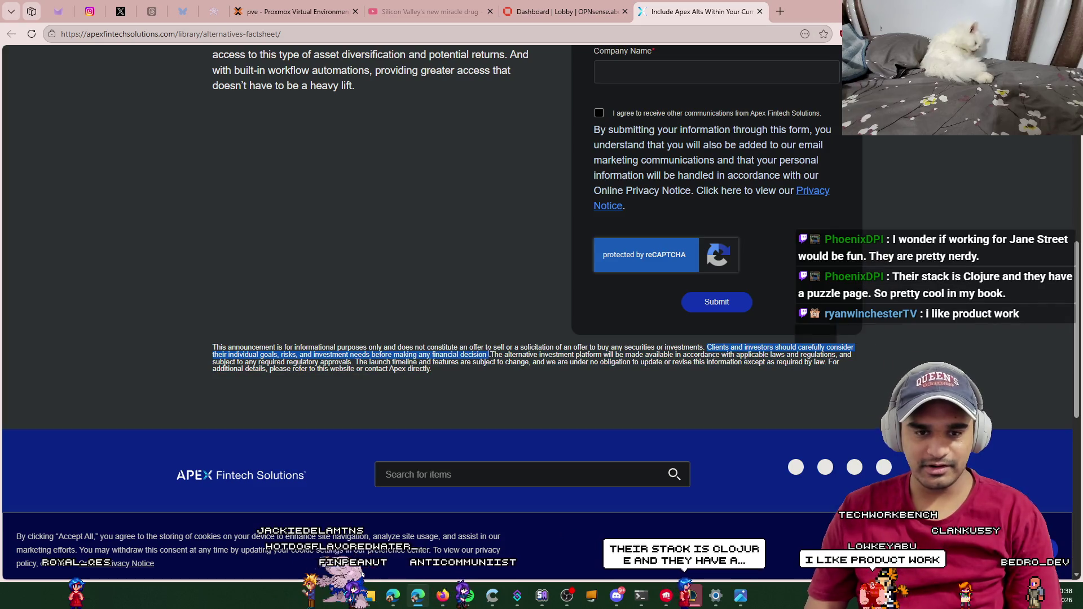
left_click(572, 385)
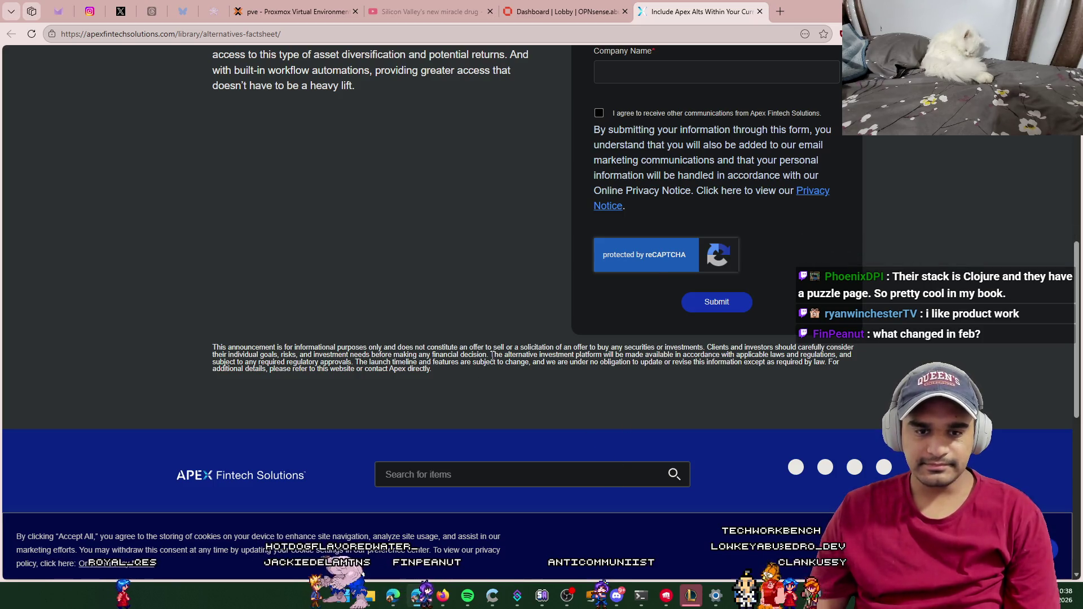
left_click_drag(558, 357, 838, 355)
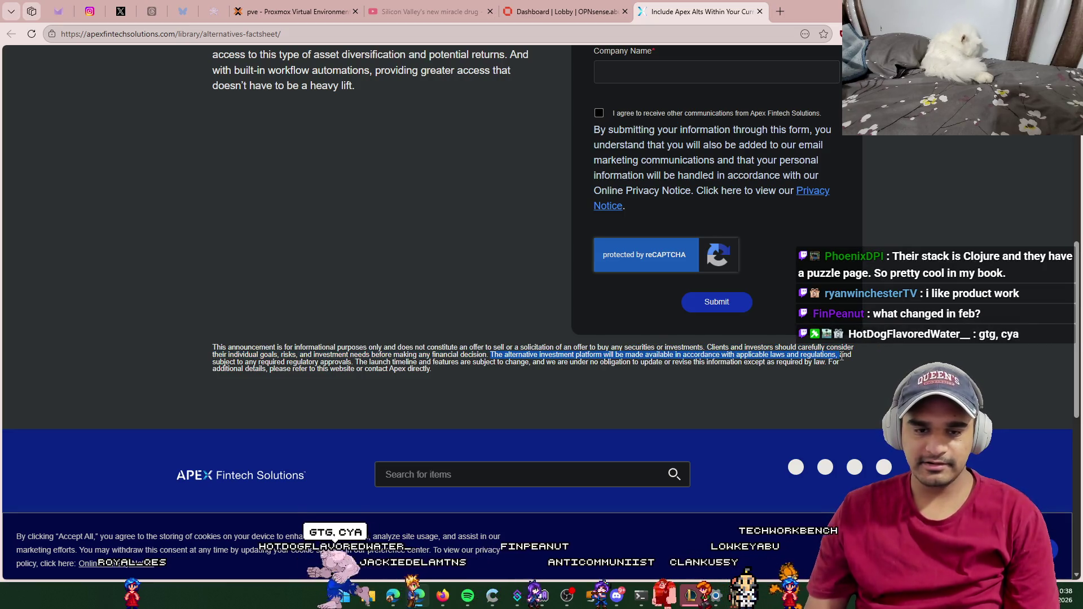
left_click_drag(856, 359, 356, 363)
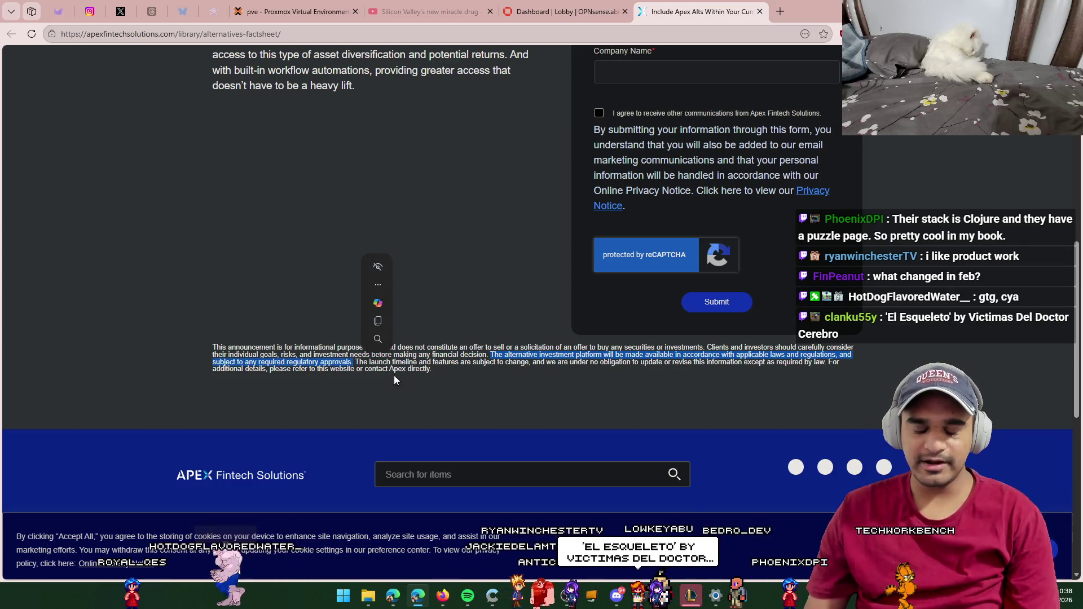
left_click(352, 364)
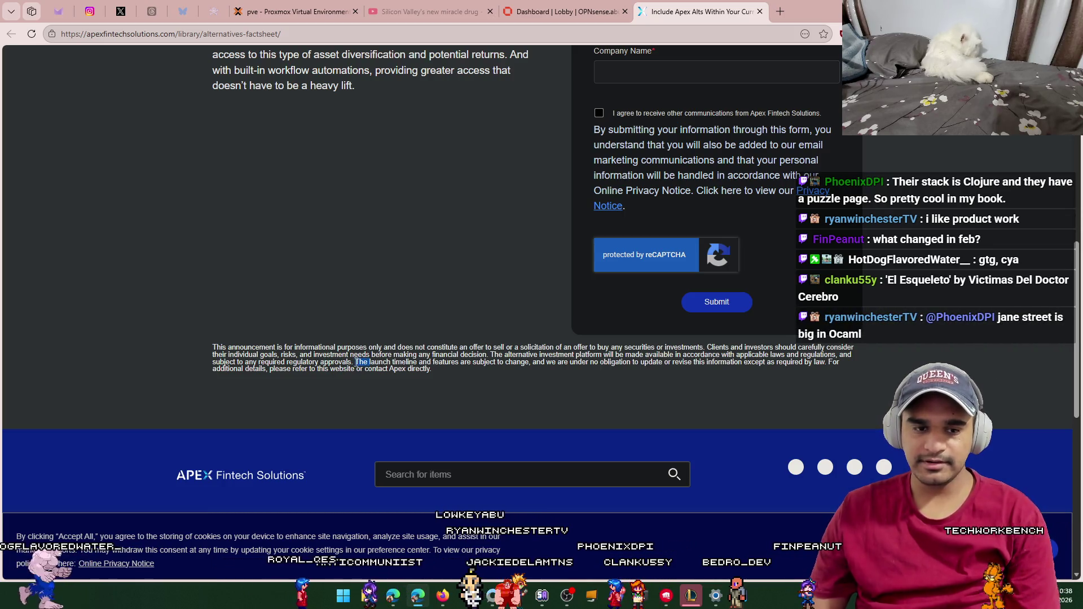
left_click(354, 363)
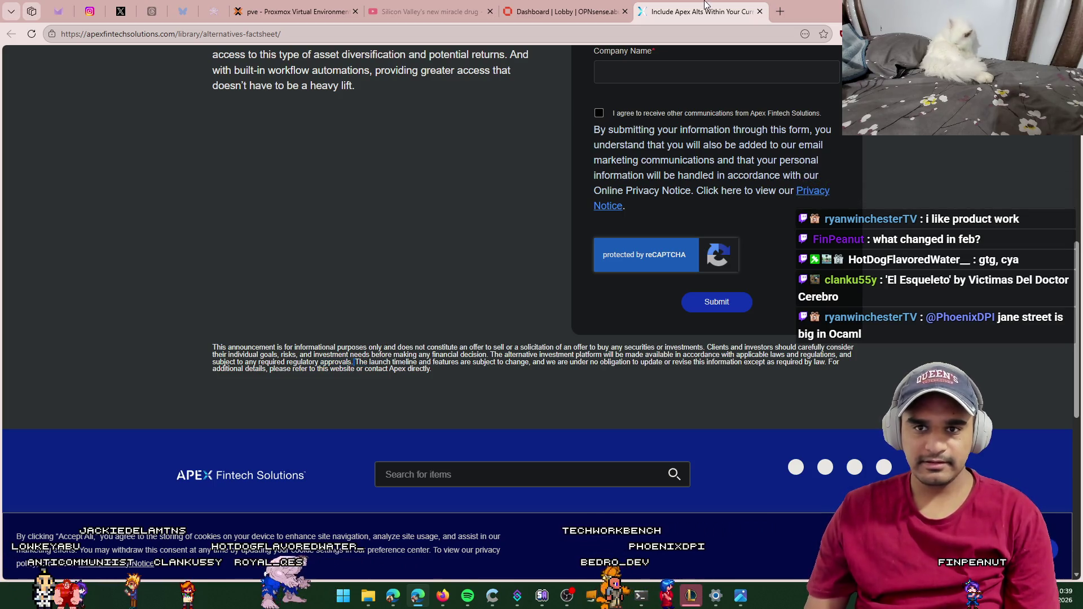
left_click(784, 11)
Step: Open cybergym.io at 125% zoom and highlight its heading, address and subtitle
type("cybergym.io")
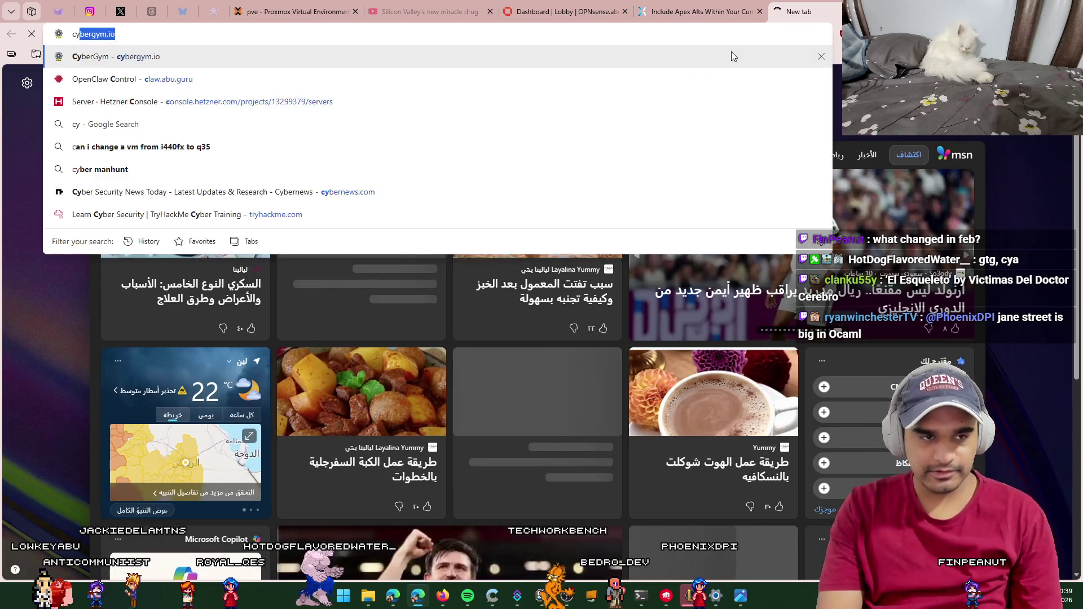
key("Return")
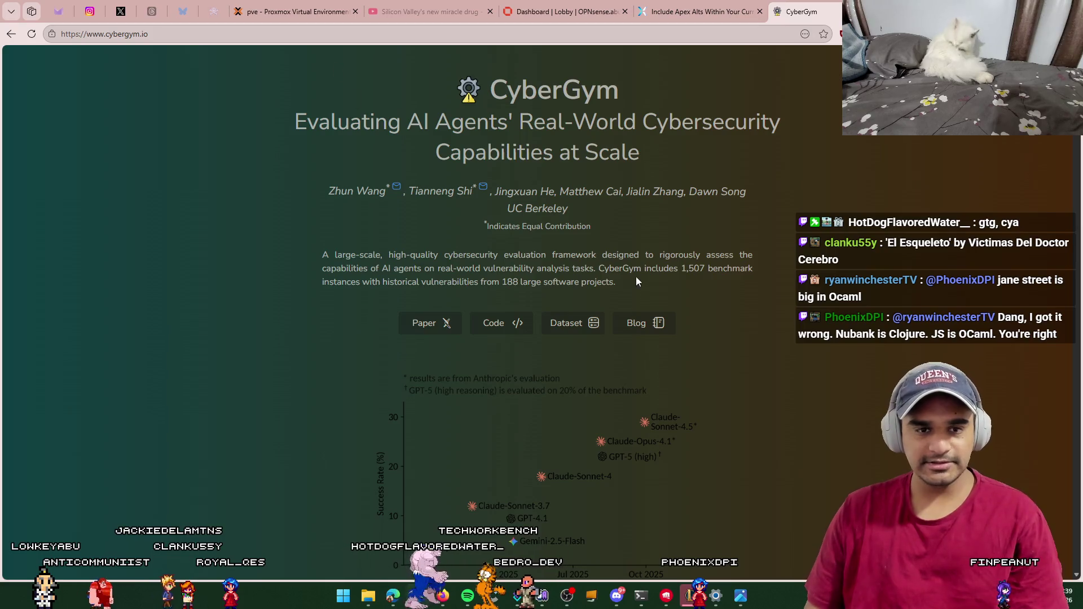
key("ctrl+plus")
key("ctrl+plus")
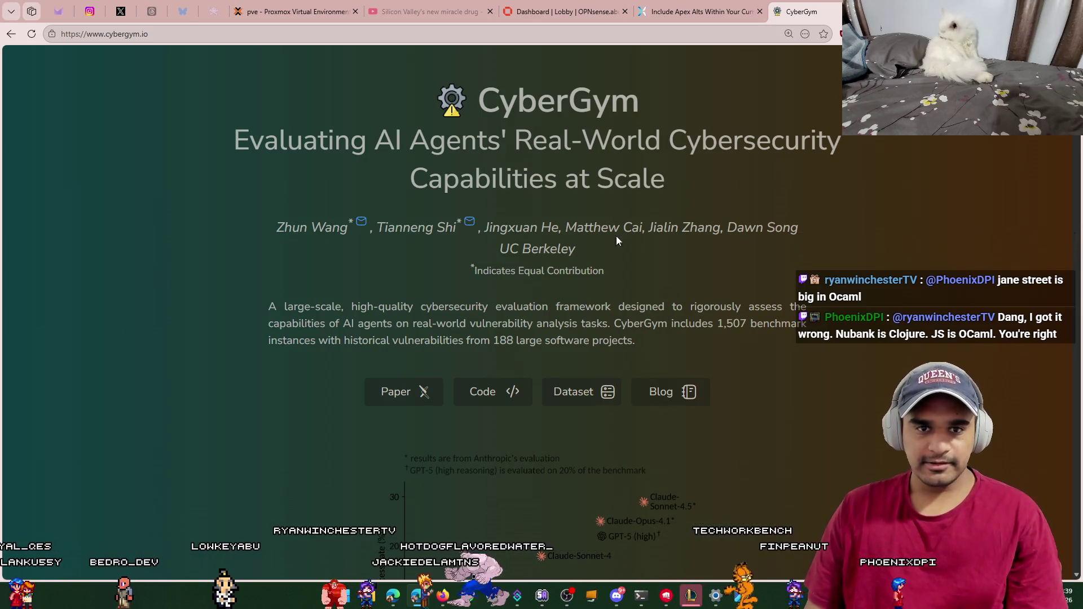
double_click(661, 94)
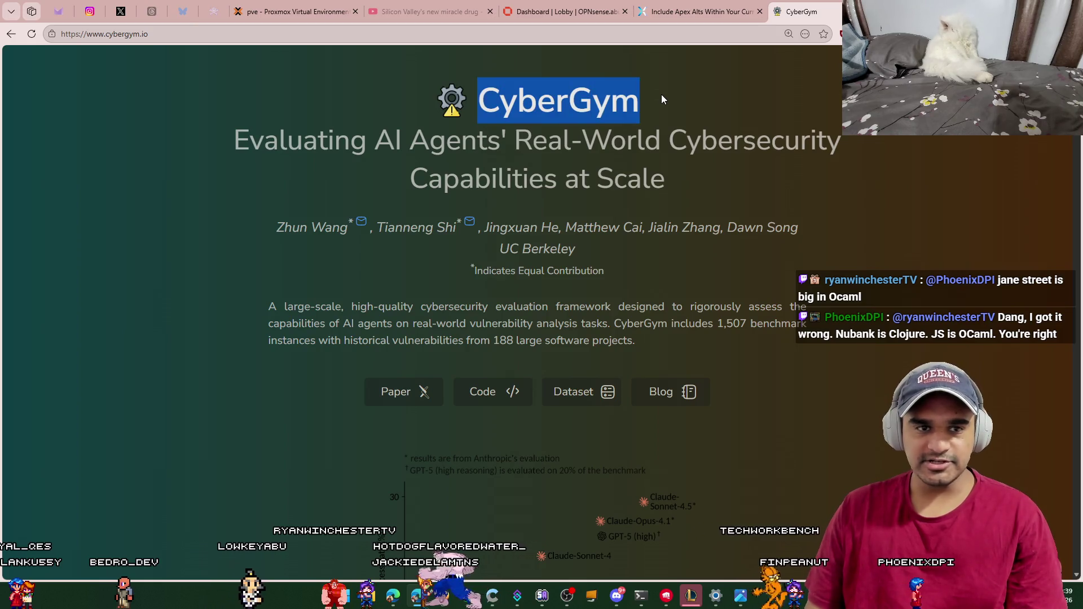
left_click(171, 35)
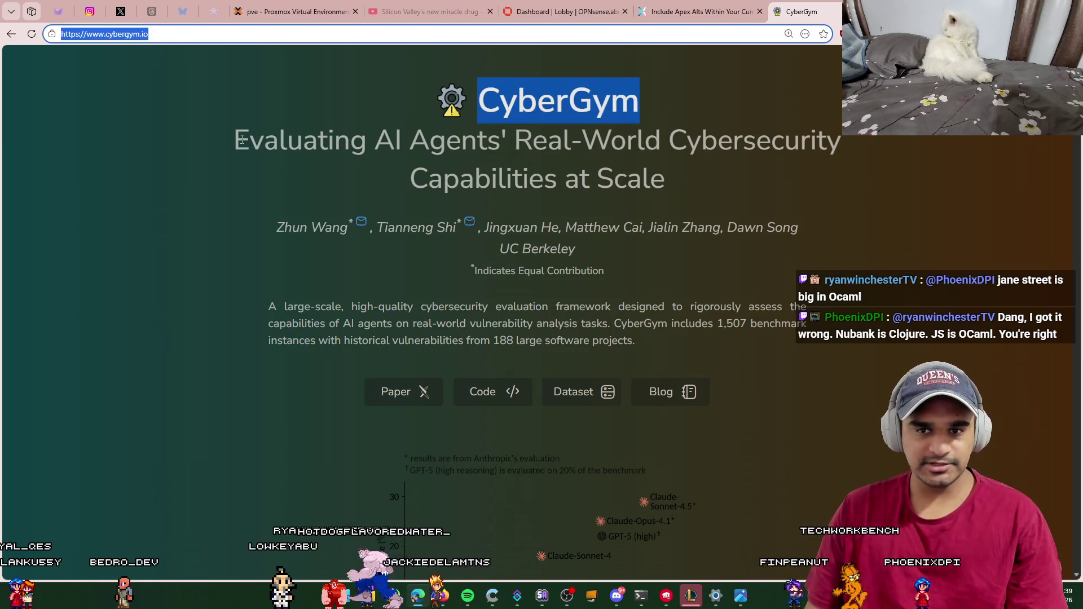
left_click_drag(239, 142, 668, 186)
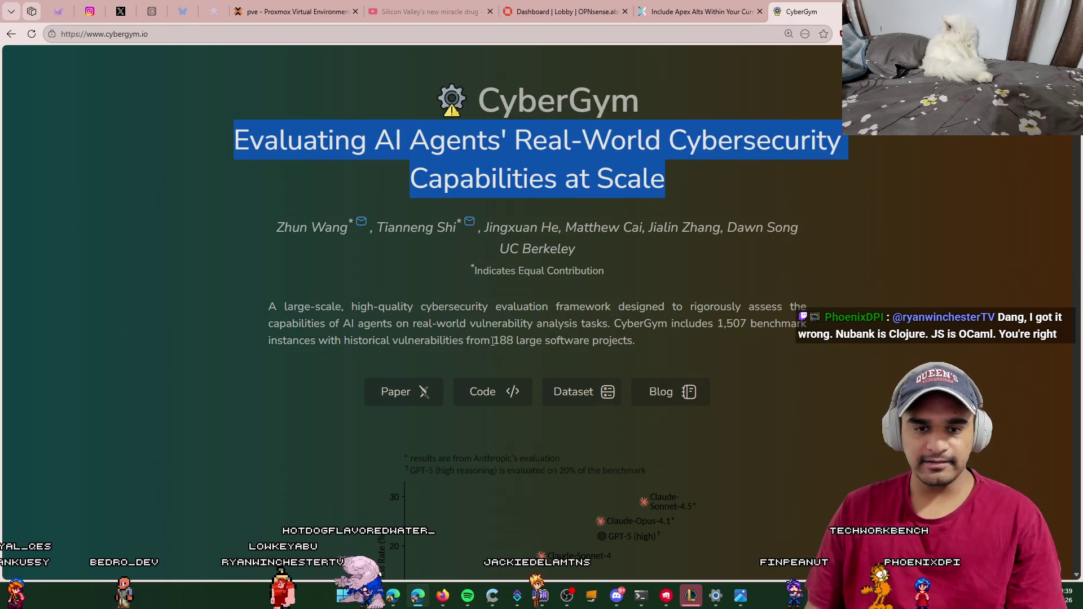
Step: Highlight the '188 large software projects' figure and the 1,507 benchmark instances sentence
left_click_drag(495, 340, 633, 341)
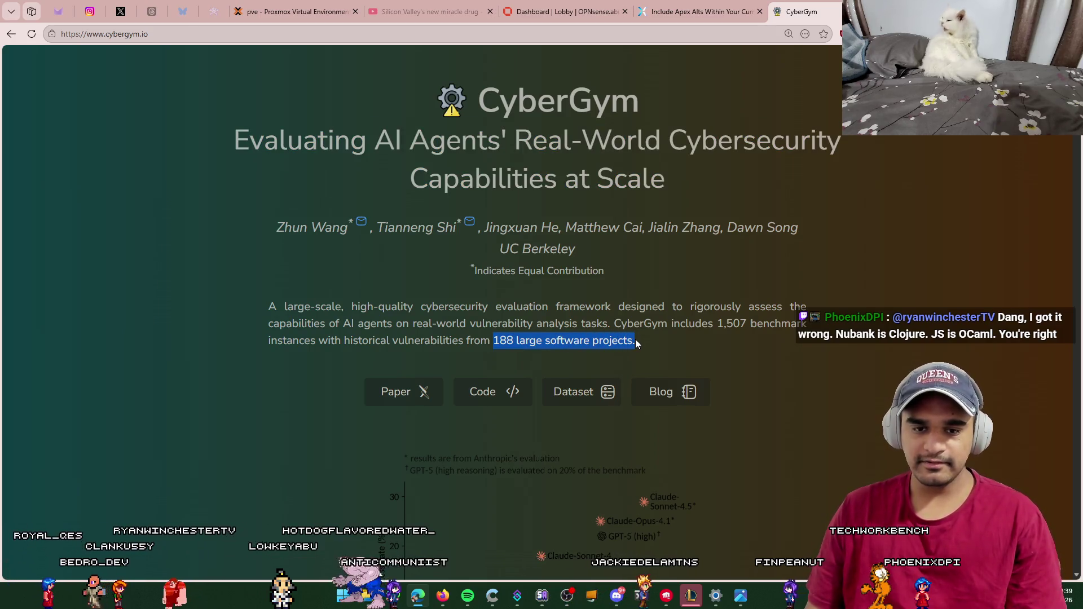
left_click(633, 341)
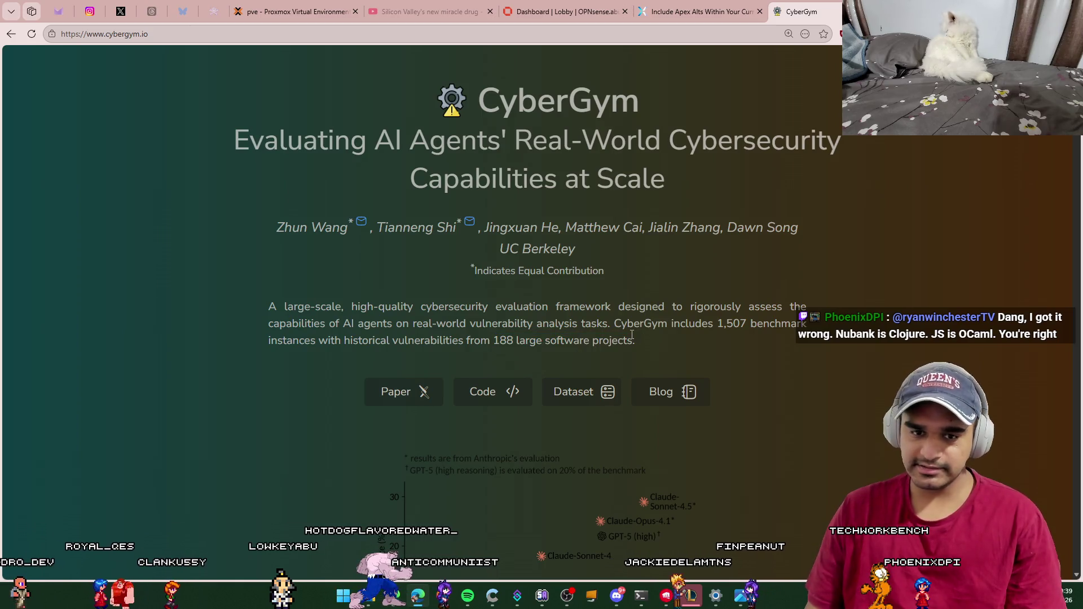
left_click_drag(636, 341, 495, 341)
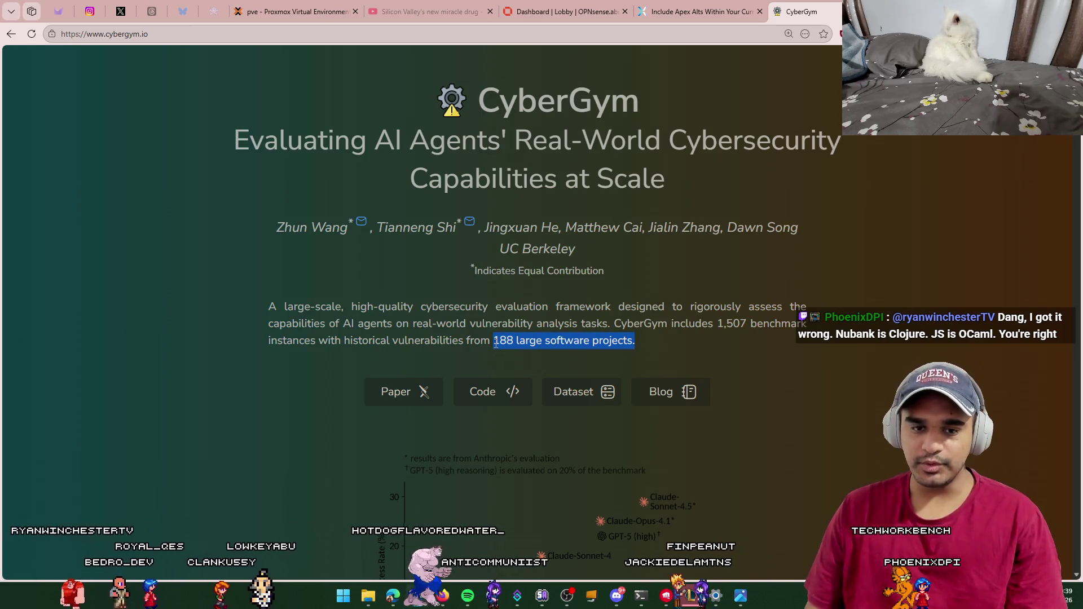
mouse_move(638, 343)
left_mouse_down()
mouse_move(386, 340)
mouse_move(494, 340)
left_mouse_up()
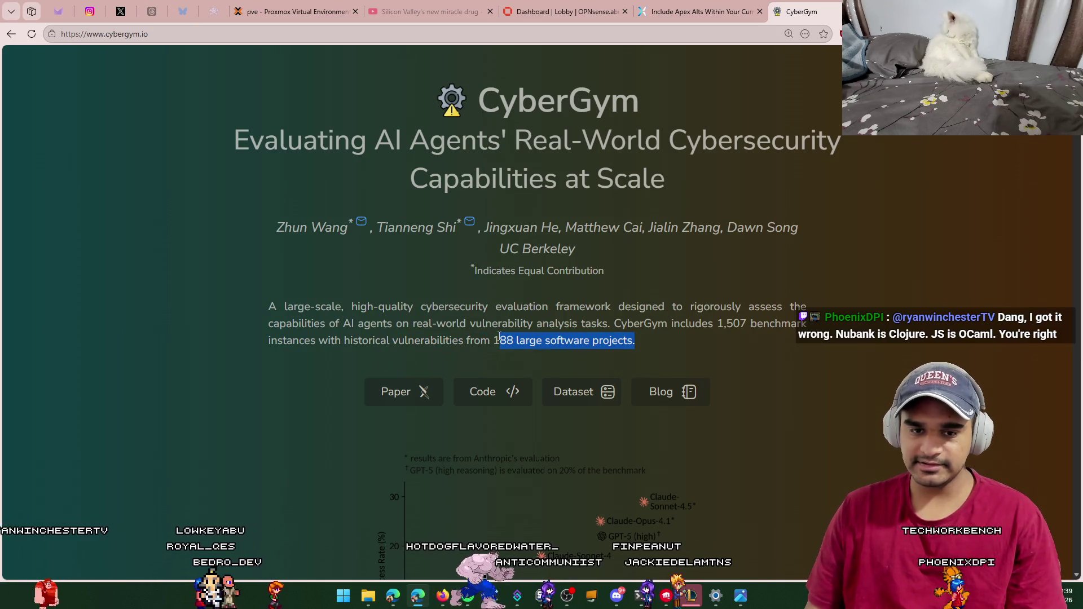
left_click(494, 341)
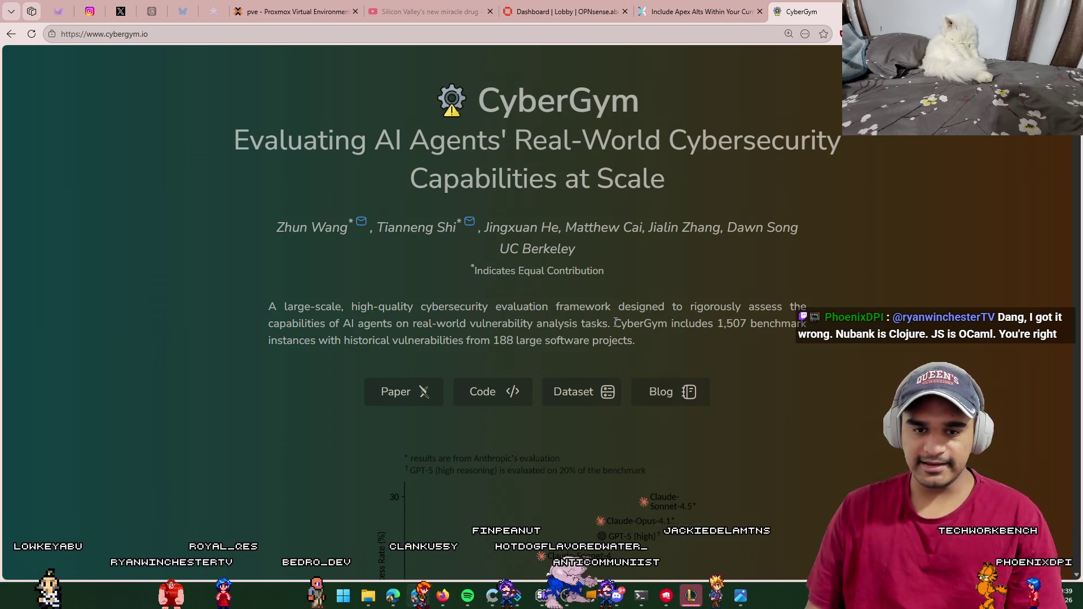
left_click_drag(614, 322, 638, 337)
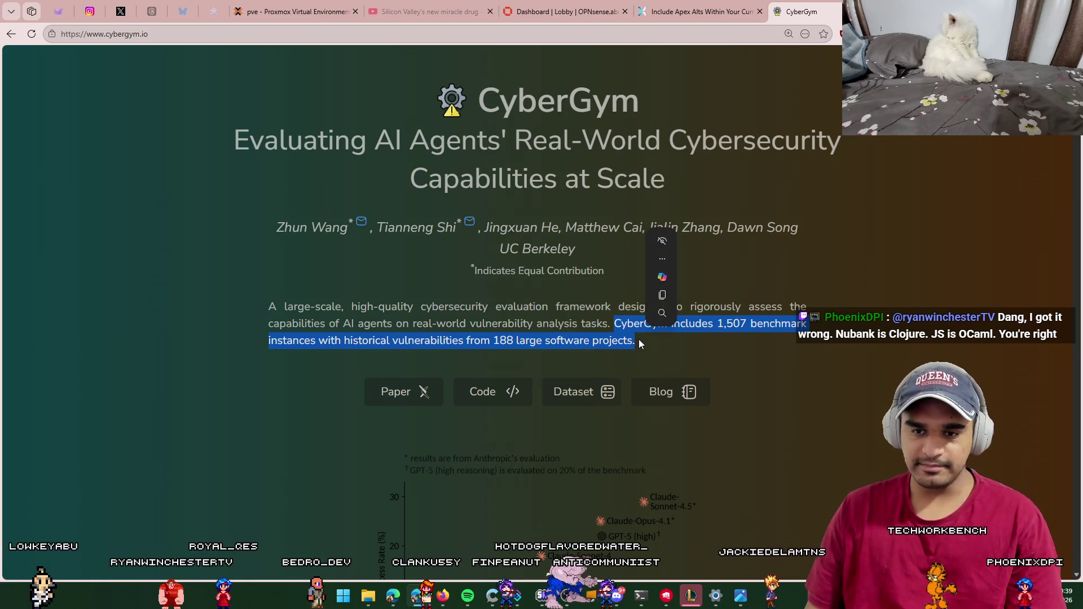
left_click(639, 340)
scroll(769, 367, "down", 15)
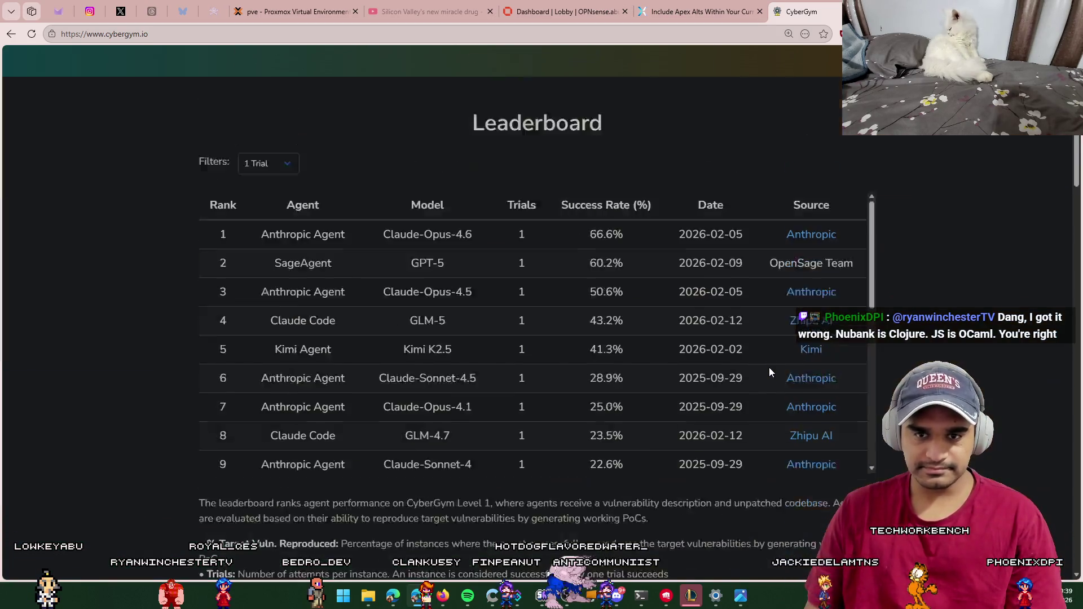
scroll(755, 368, "up", 7)
scroll(818, 253, "down", 7)
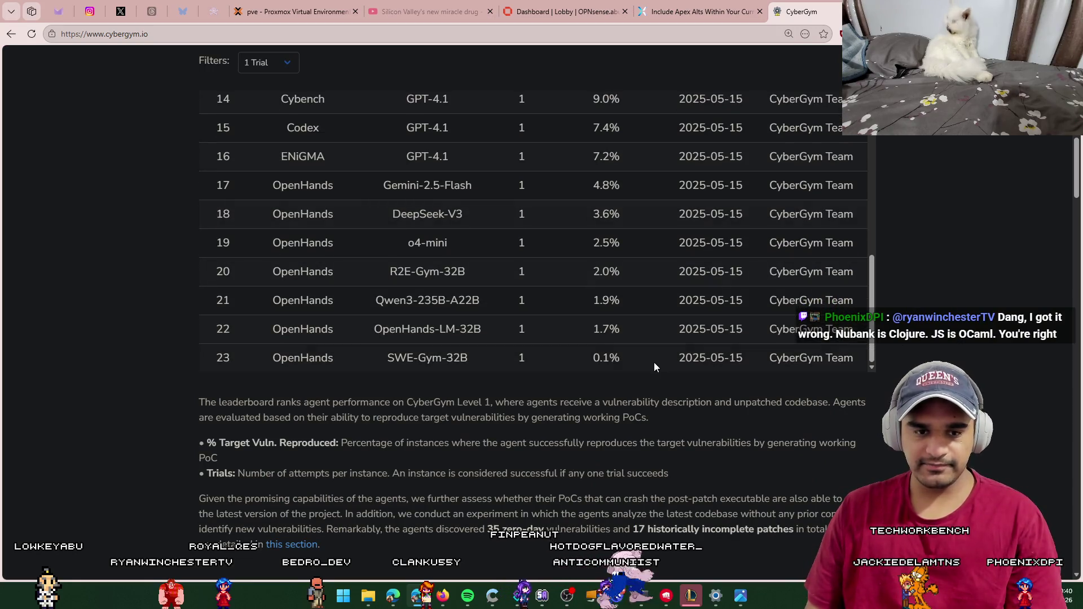
scroll(645, 362, "up", 1)
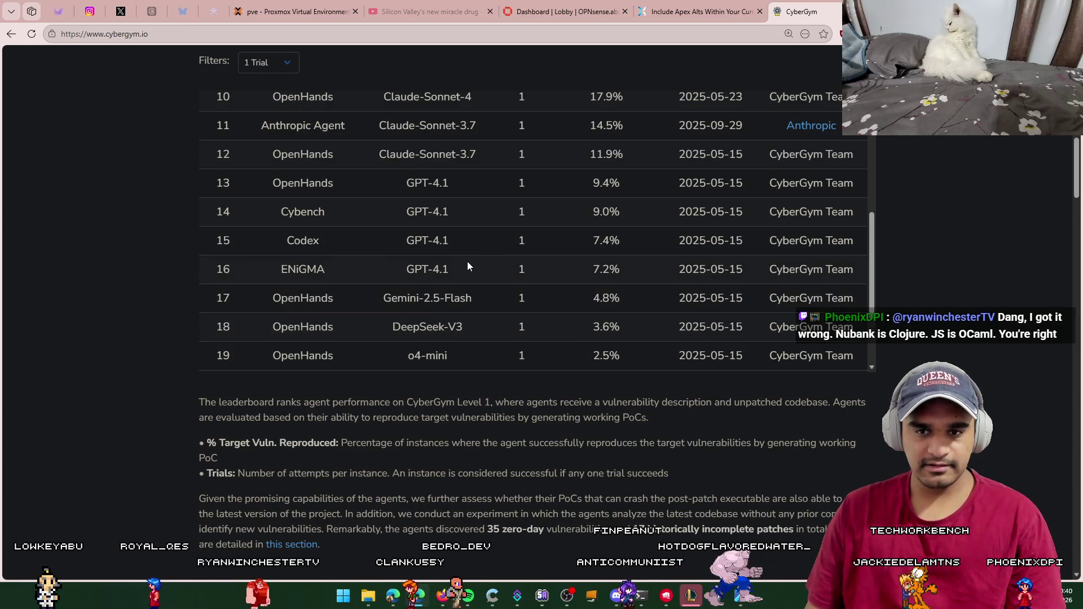
left_click_drag(627, 184, 584, 183)
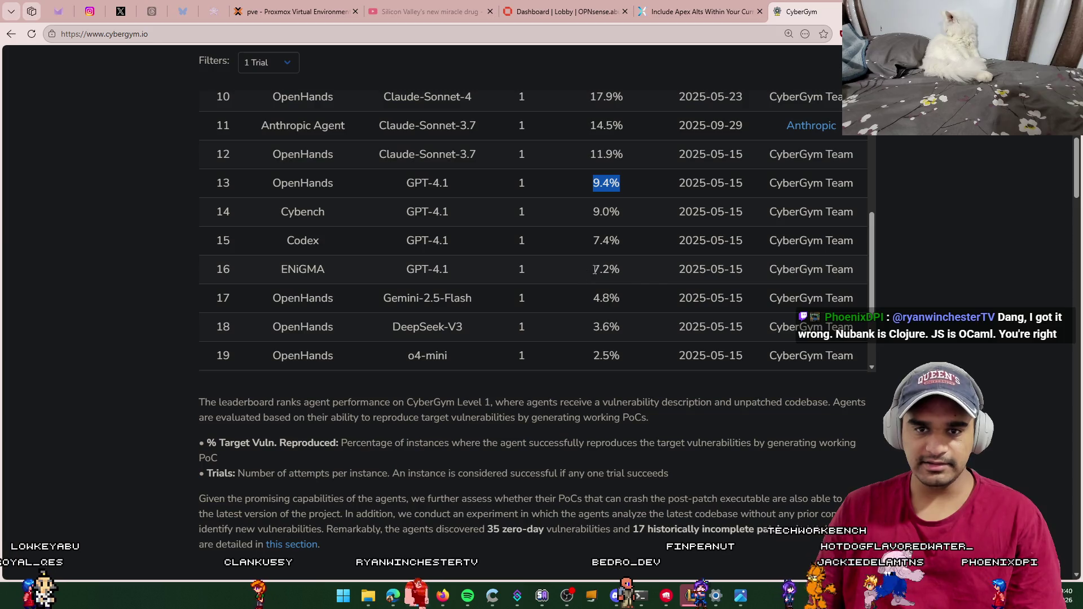
scroll(649, 299, "up", 5)
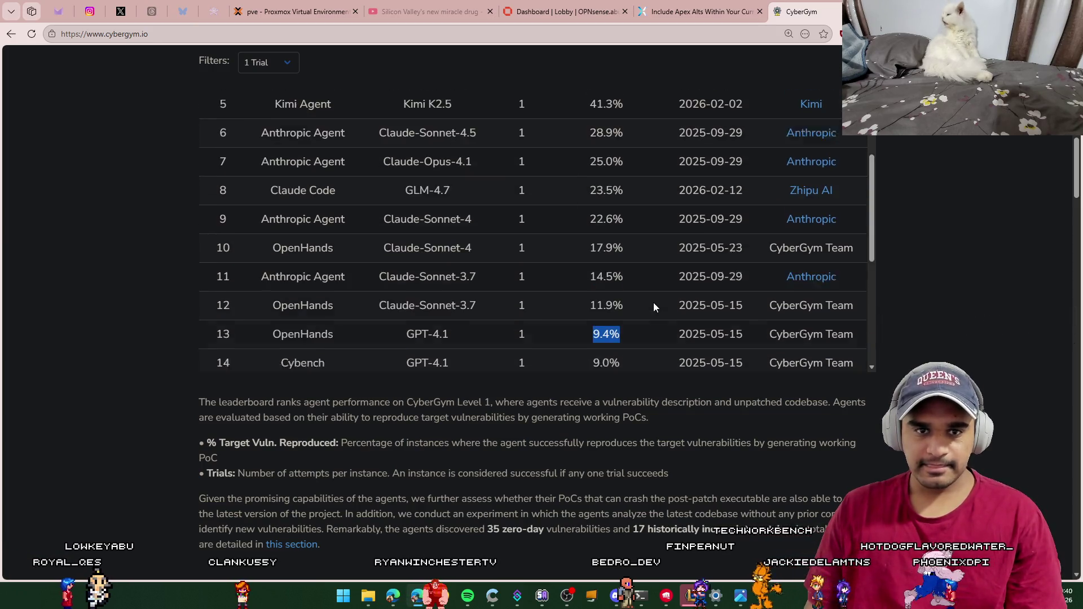
scroll(646, 304, "up", 1)
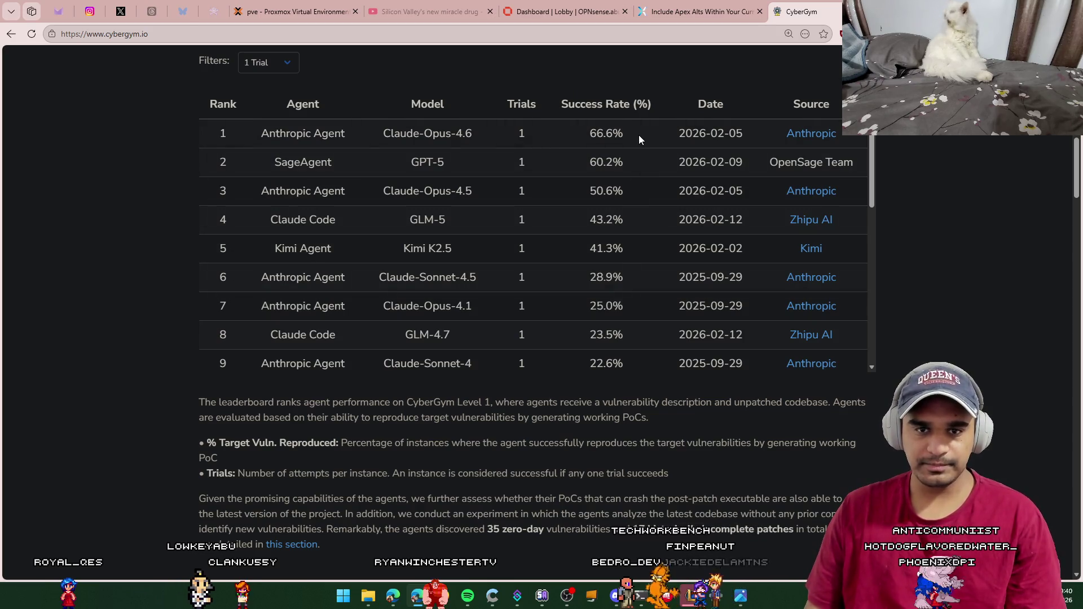
left_click_drag(639, 135, 580, 141)
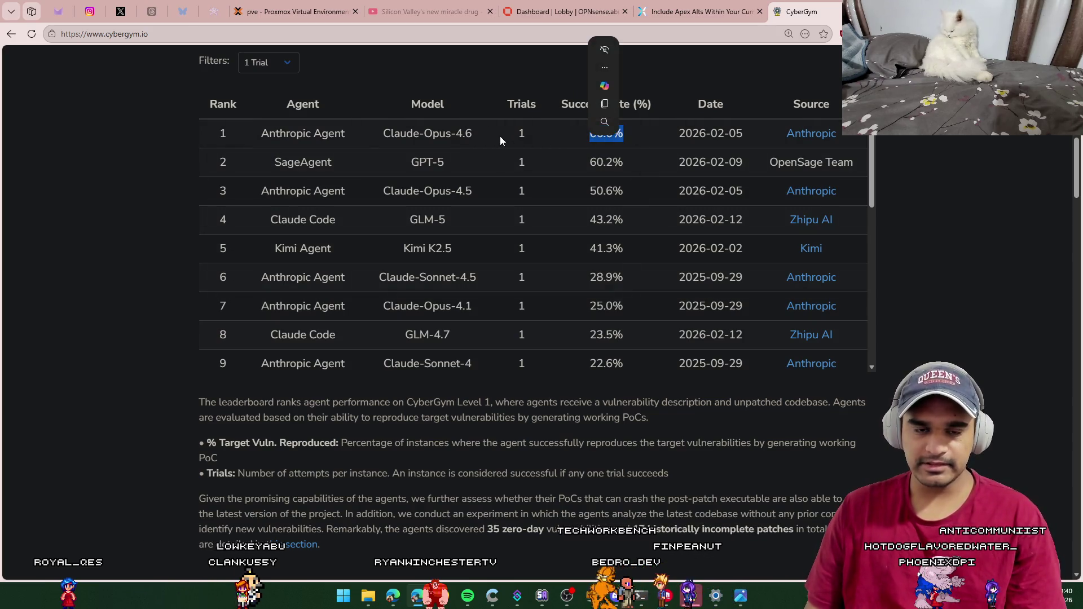
left_click_drag(499, 136, 385, 135)
left_click(638, 135)
left_click_drag(639, 140, 572, 134)
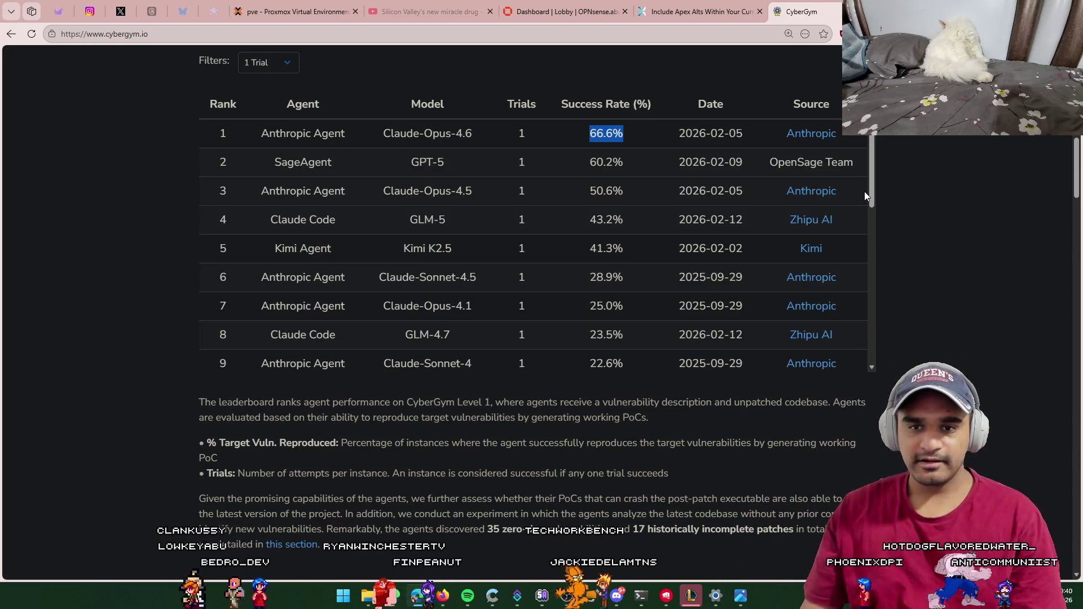
left_click_drag(631, 368, 294, 327)
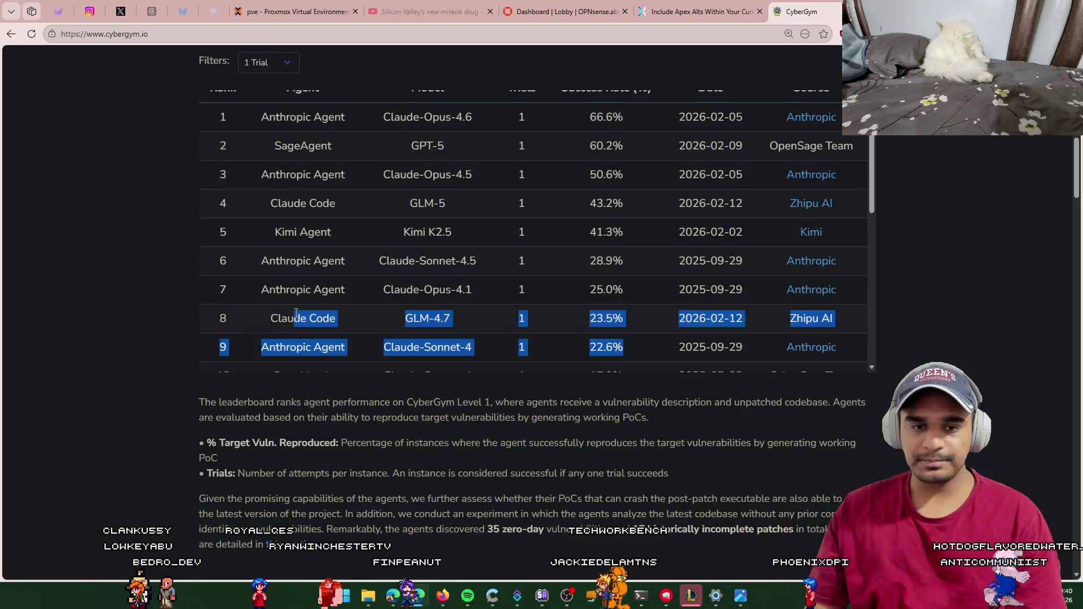
left_click(637, 341)
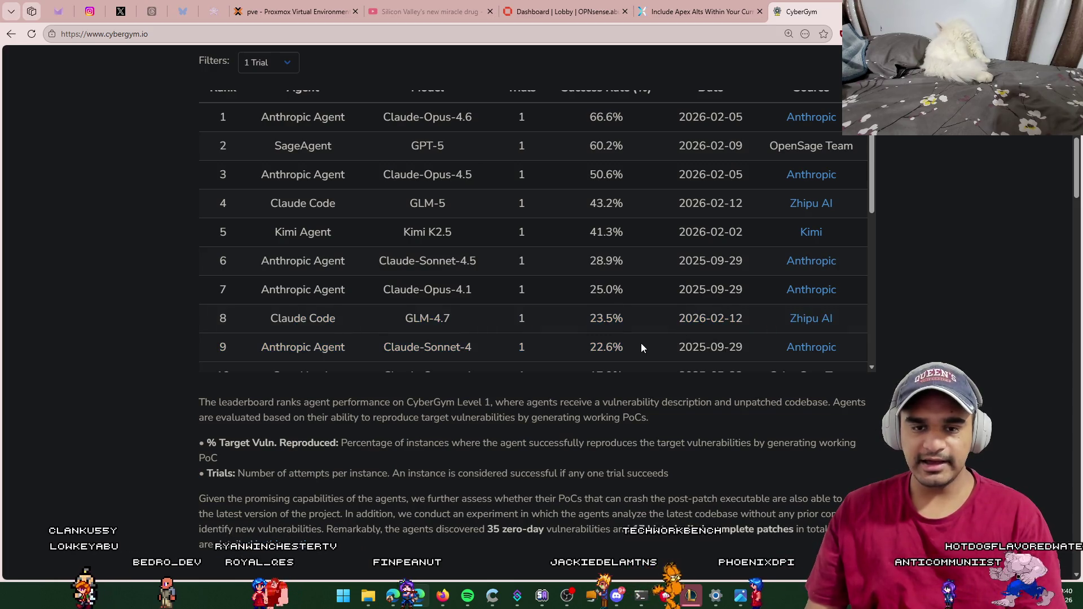
scroll(708, 314, "up", 1)
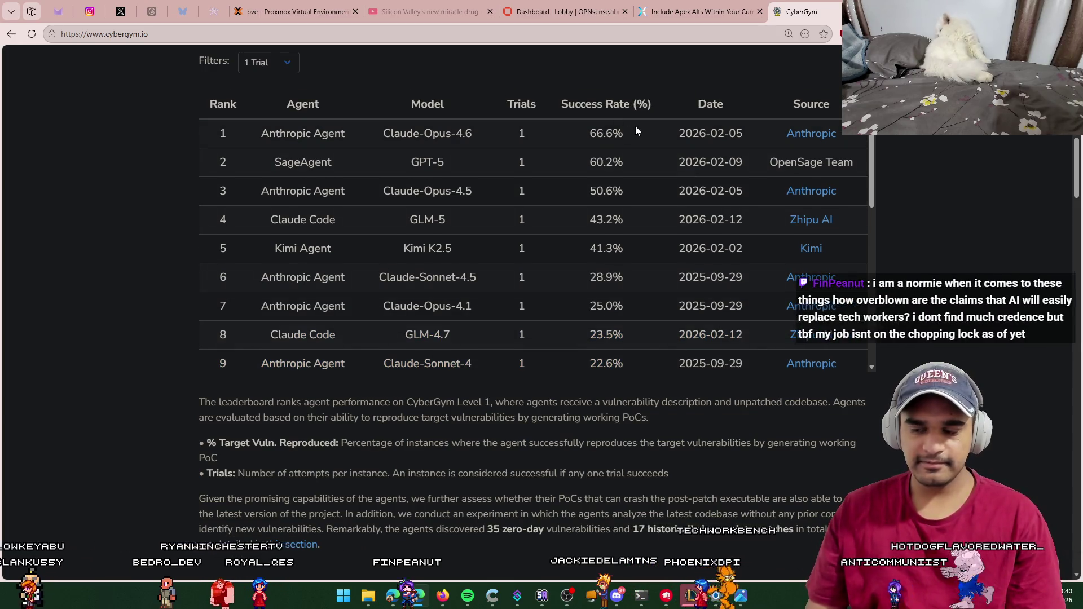
left_click_drag(635, 126, 489, 119)
left_click(568, 199)
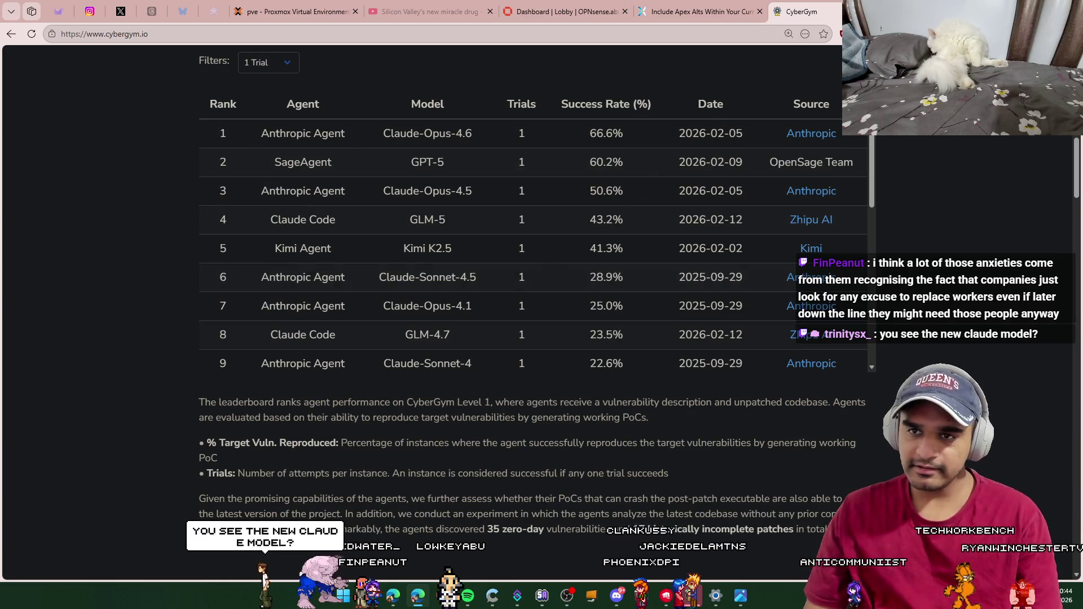
key("ctrl+t")
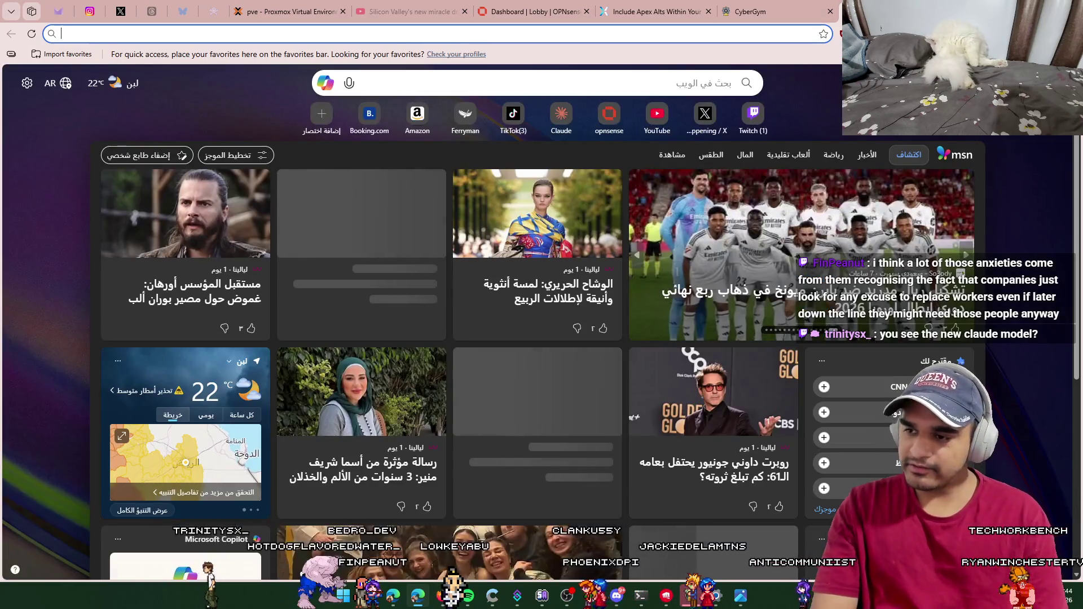
Step: Search Google News for 'claude' and open the CNBC and Business Insider stories in background tabs
type("cla")
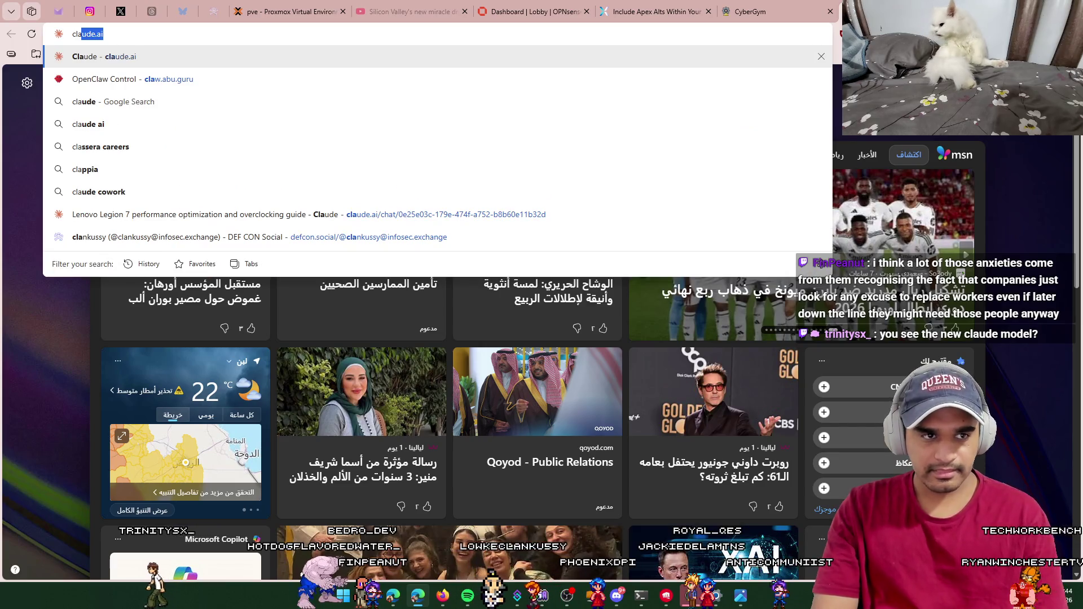
type("ude")
key("Delete")
key("Return")
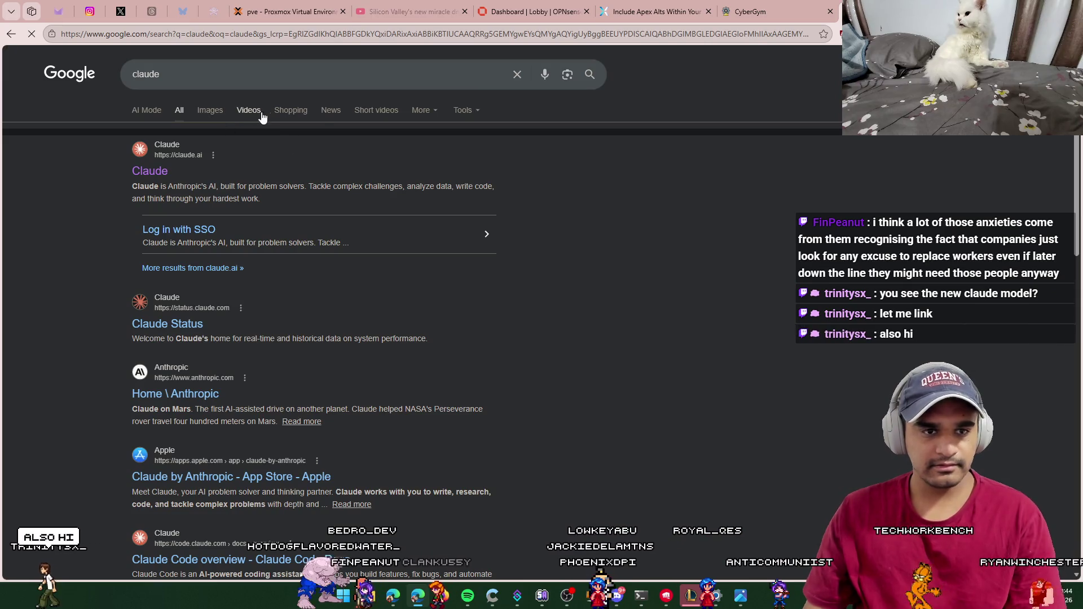
left_click(330, 110)
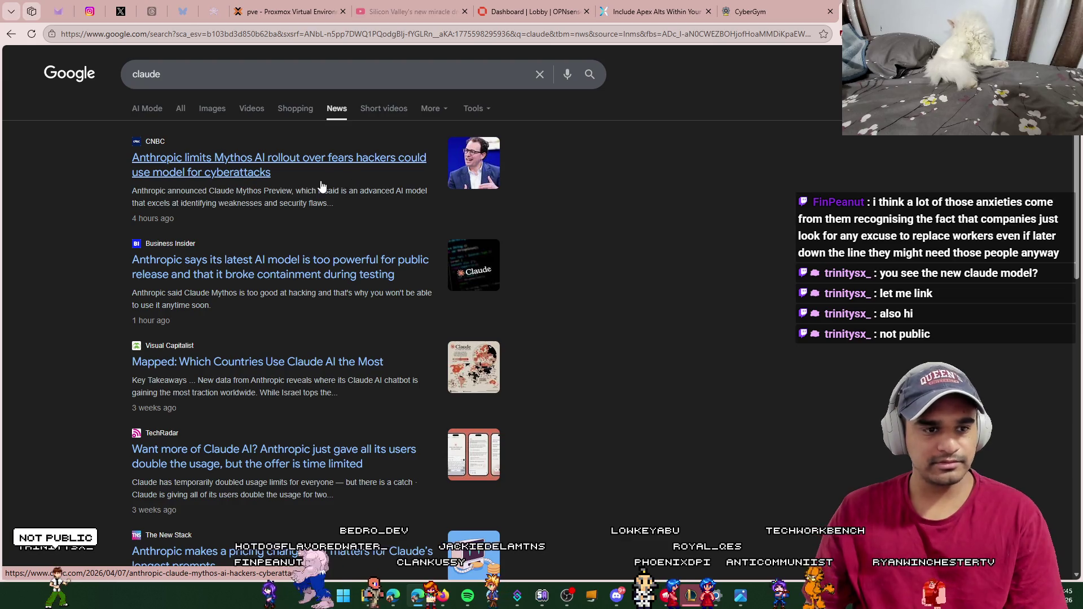
middle_click(327, 178)
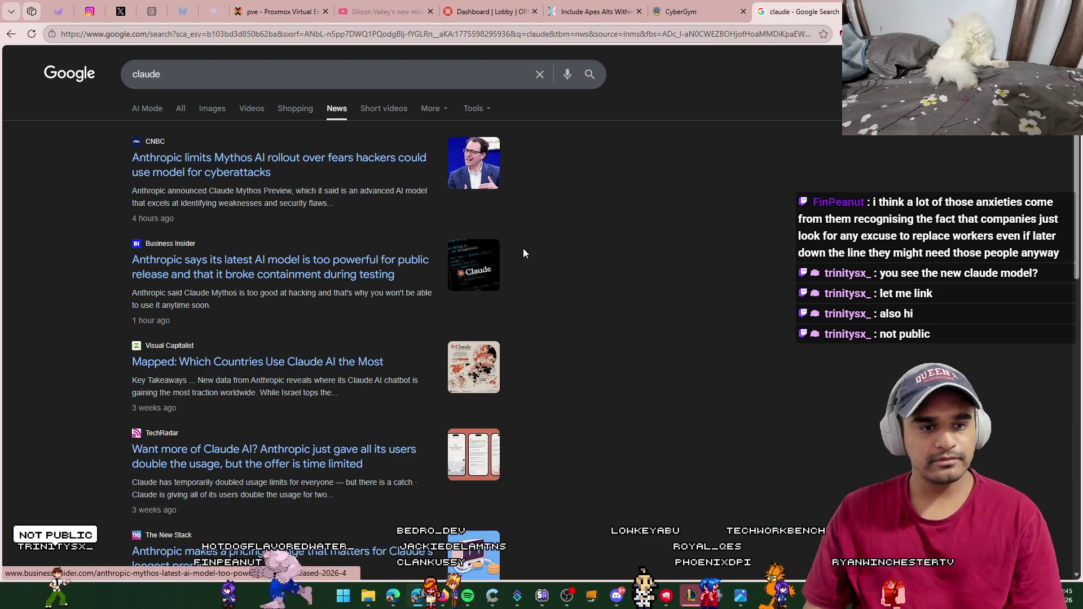
middle_click(364, 282)
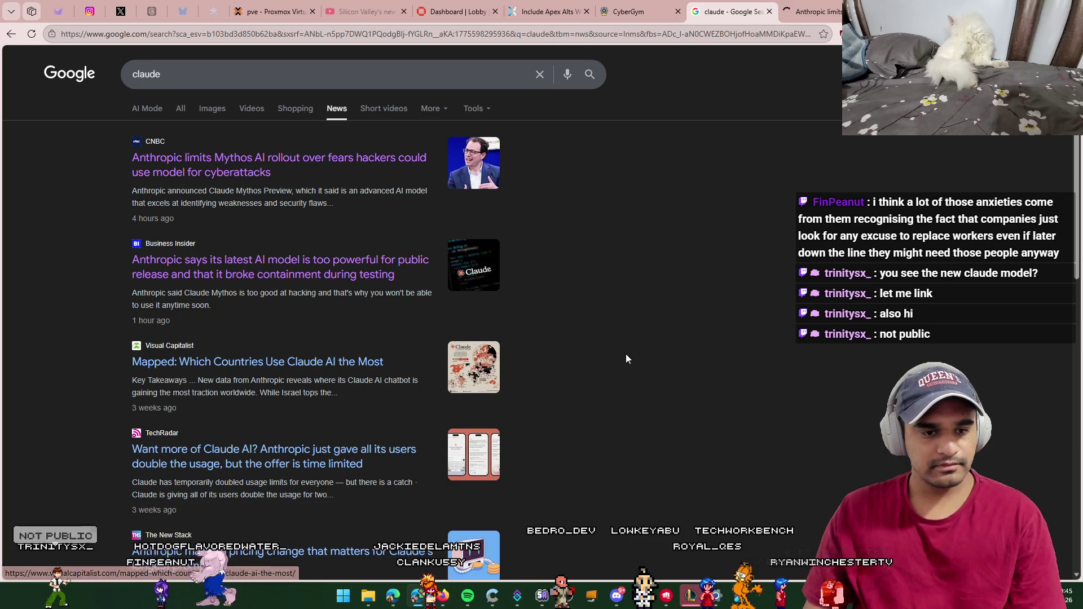
Step: Go to x.com in the same tab
left_click(474, 40)
type("x.com")
key("Return")
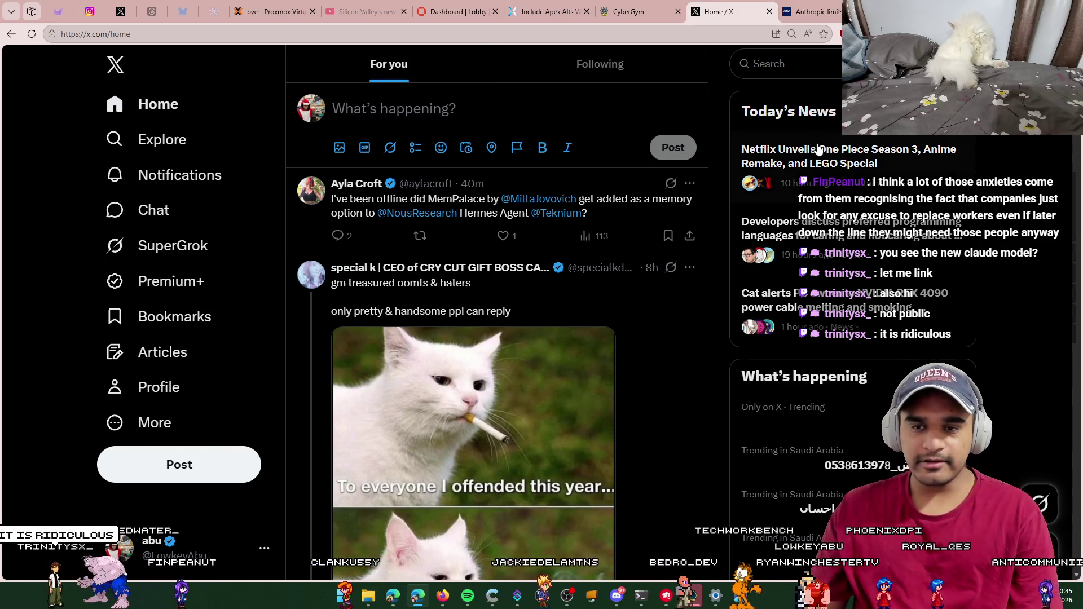
Step: Search X for the journalist by name and open their profile from the suggestions
left_click(796, 65)
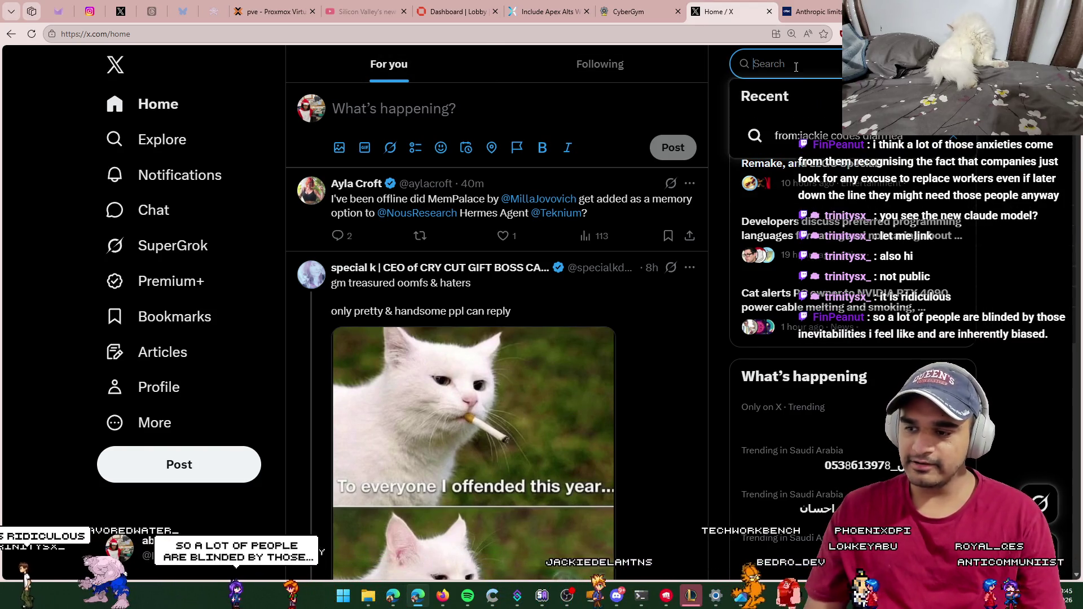
type("y")
key("BackSpace")
type("taylo")
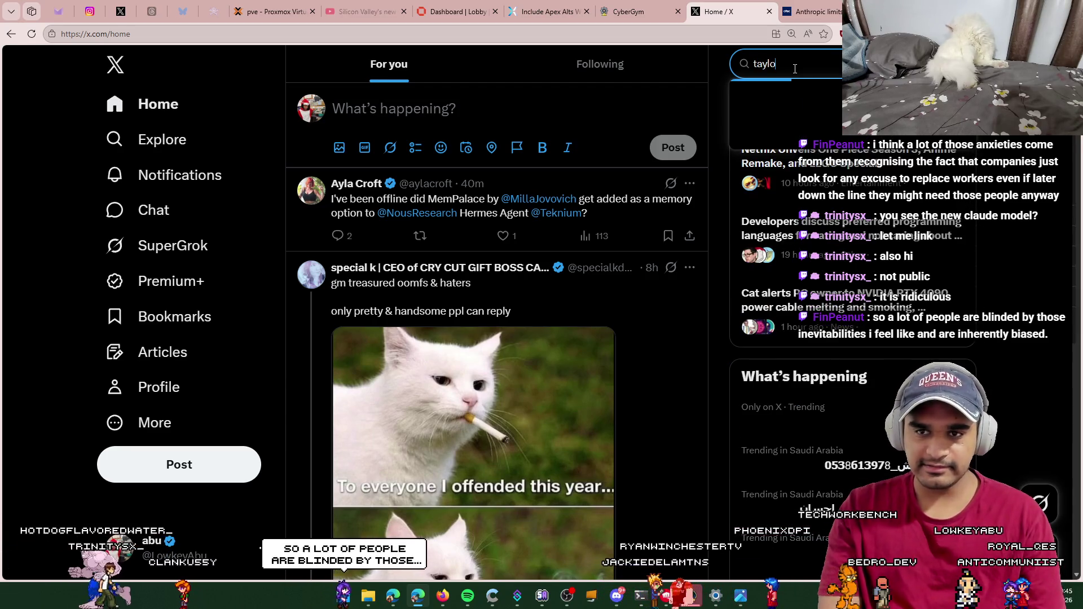
type("r")
key("Down")
key("Down")
key("Down")
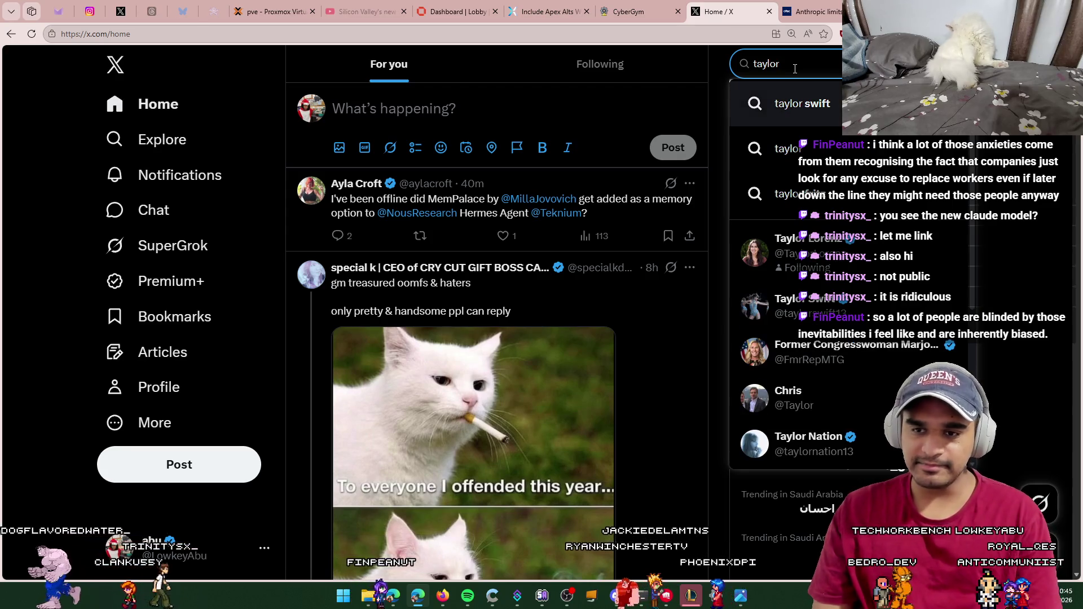
key("Return")
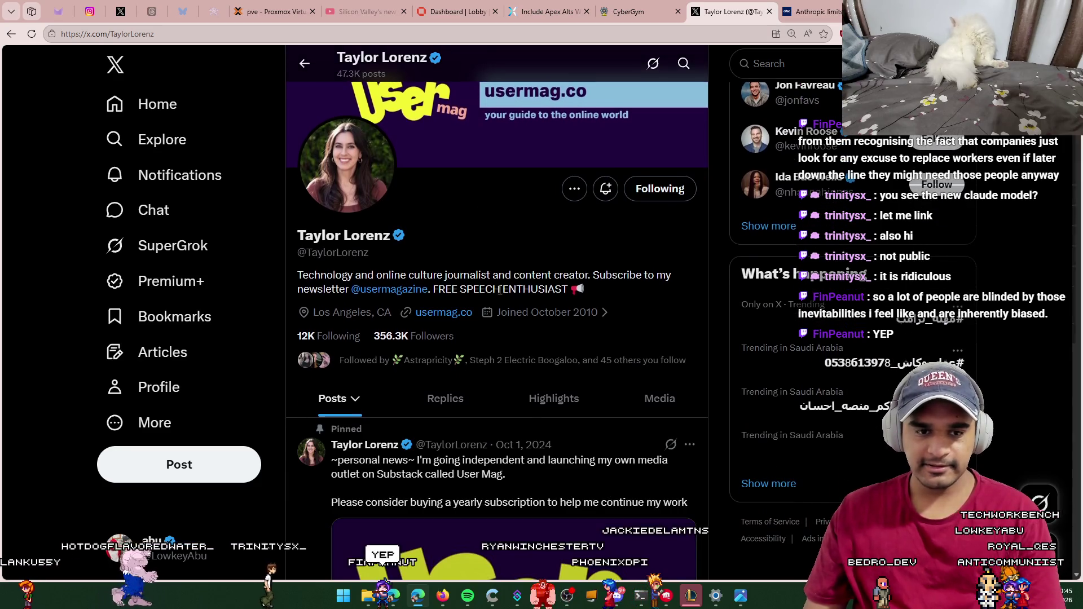
Step: Scroll down the journalist's timeline to the shared post about Claude Mythos Preview
scroll(537, 426, "down", 1)
scroll(559, 418, "down", 4)
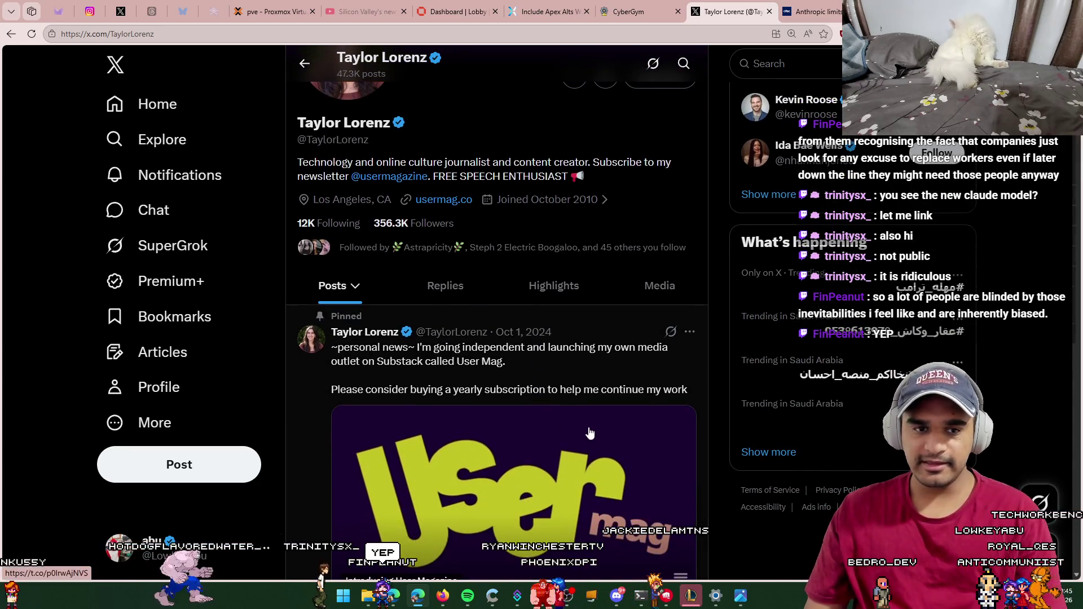
scroll(575, 403, "down", 2)
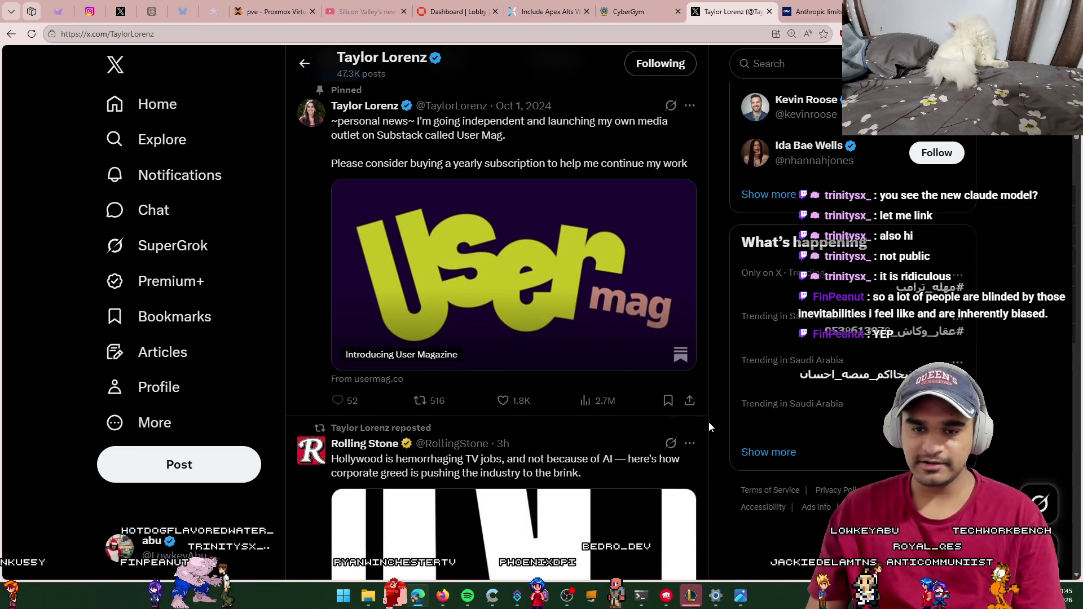
scroll(713, 429, "down", 3)
scroll(716, 437, "down", 4)
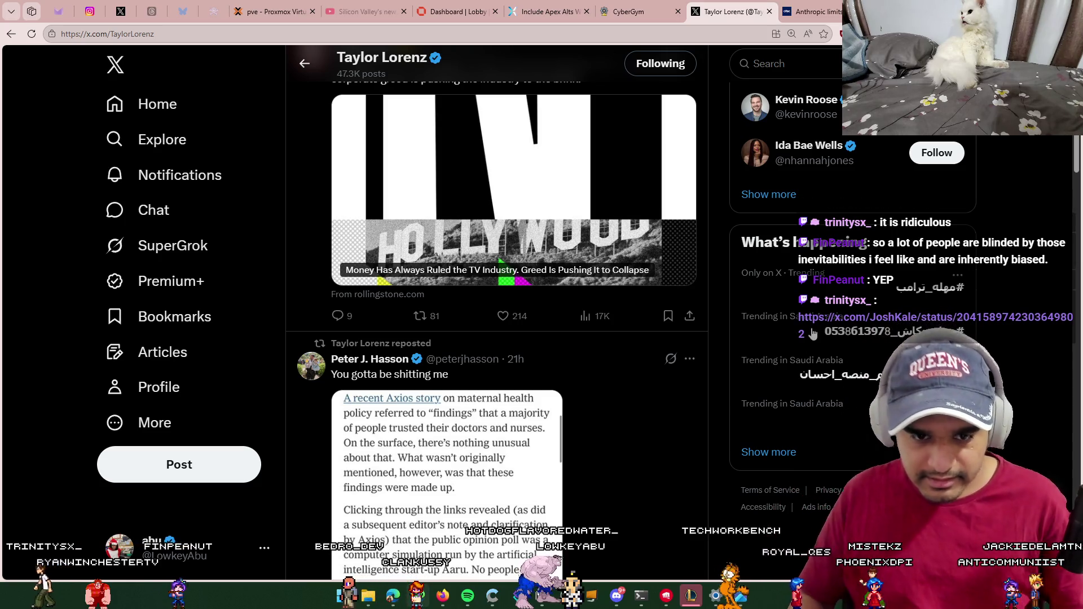
scroll(731, 337, "down", 2)
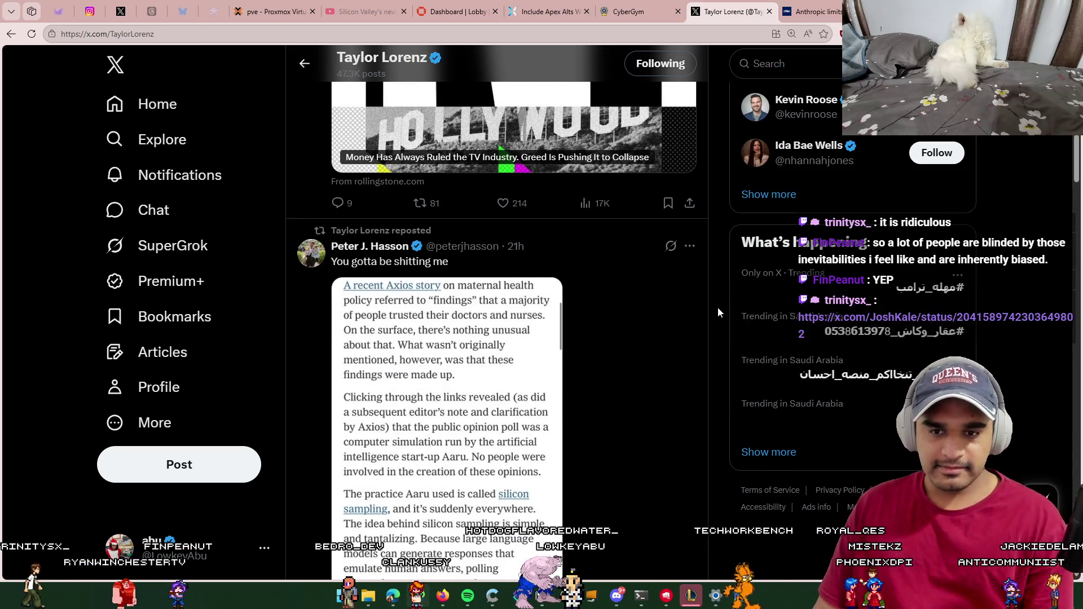
scroll(721, 310, "down", 5)
scroll(718, 331, "down", 1)
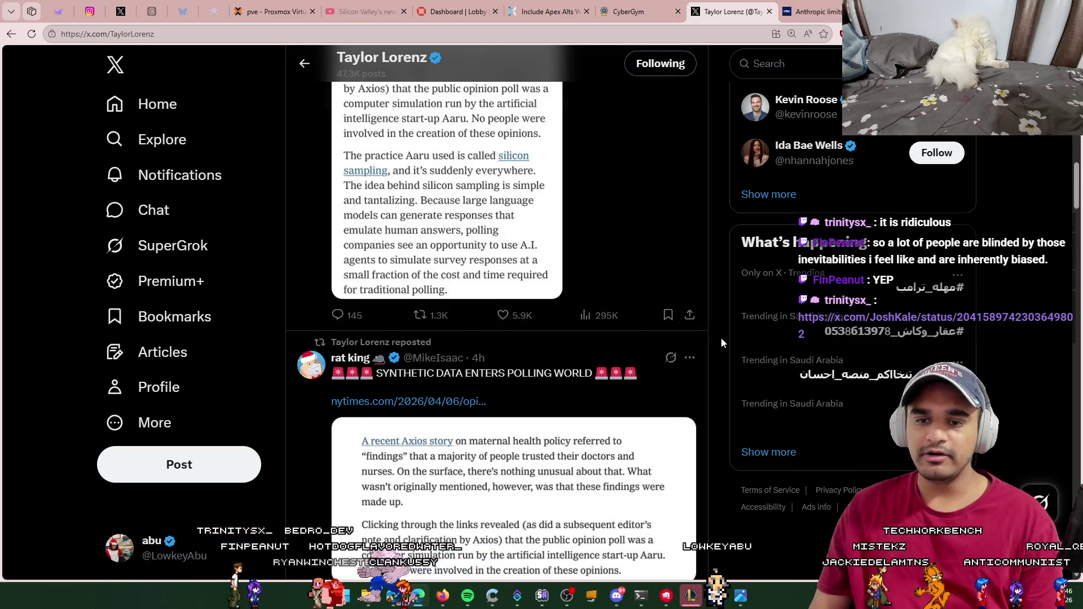
scroll(719, 338, "down", 2)
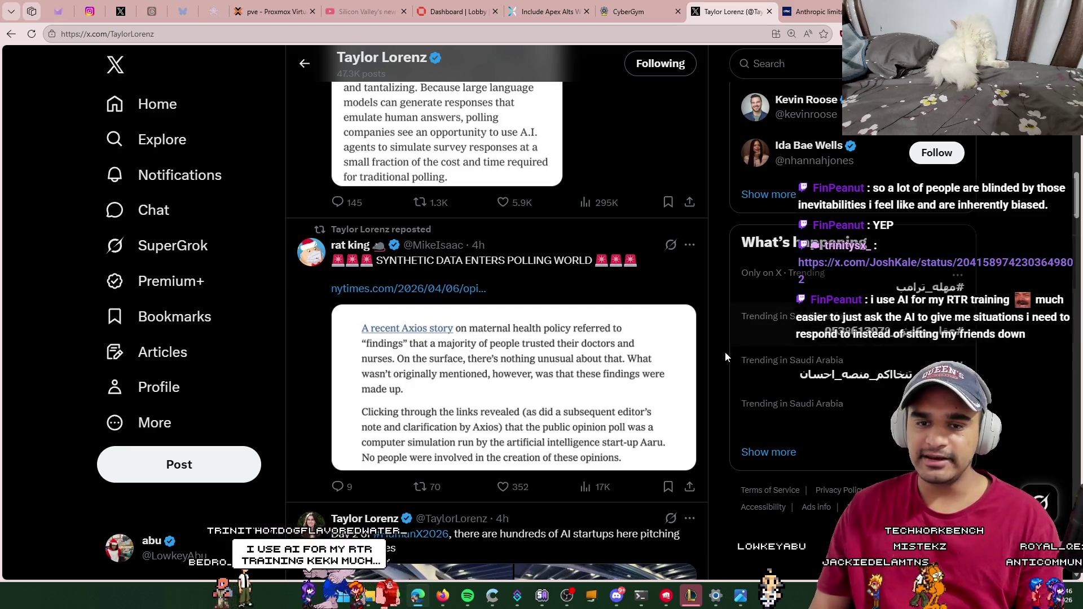
scroll(721, 358, "down", 2)
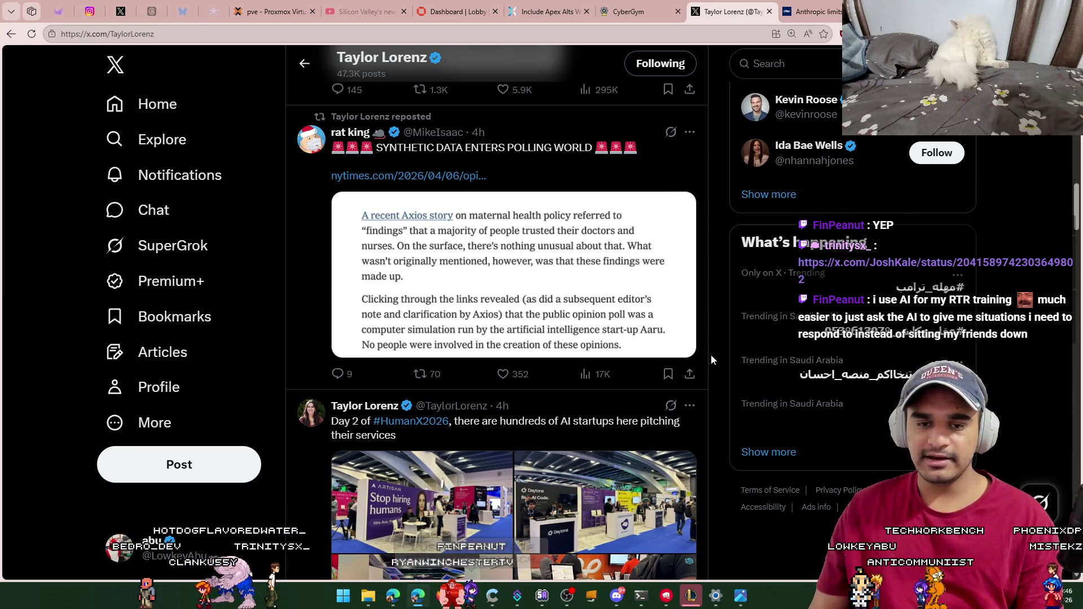
scroll(714, 360, "down", 1)
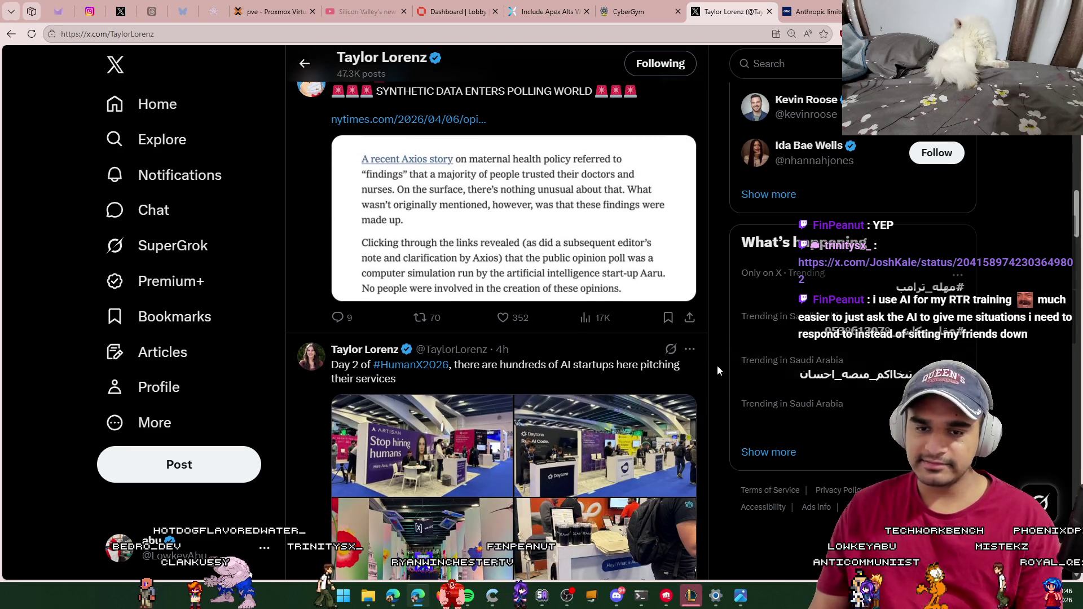
scroll(716, 365, "down", 1)
scroll(712, 362, "down", 1)
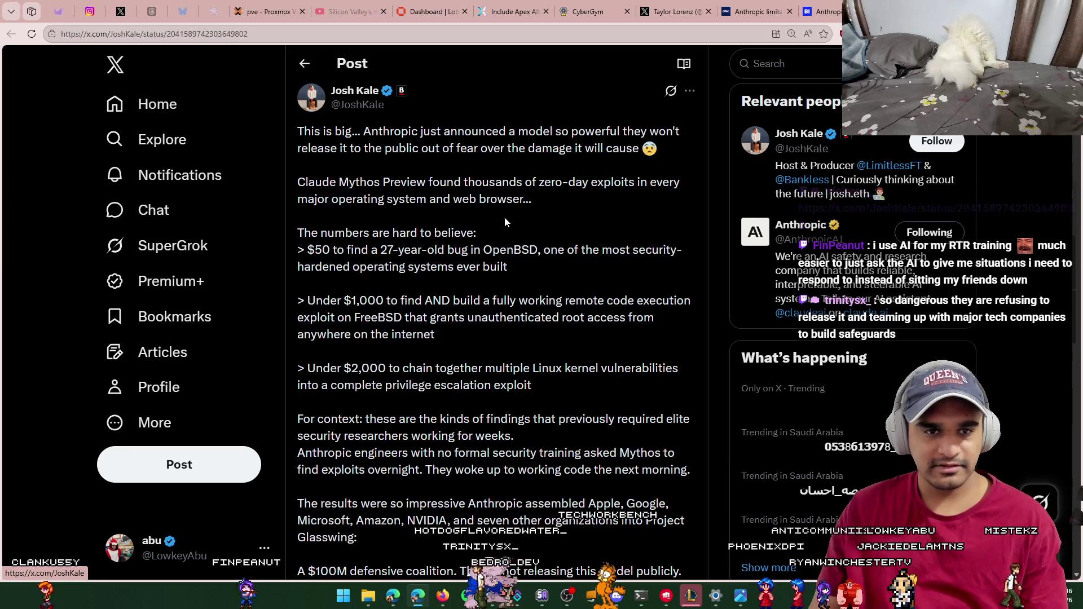
Step: Zoom in and read the Claude Mythos post, highlighting the 'Under $1,000' exploit paragraph
key("ctrl+plus")
key("ctrl+plus")
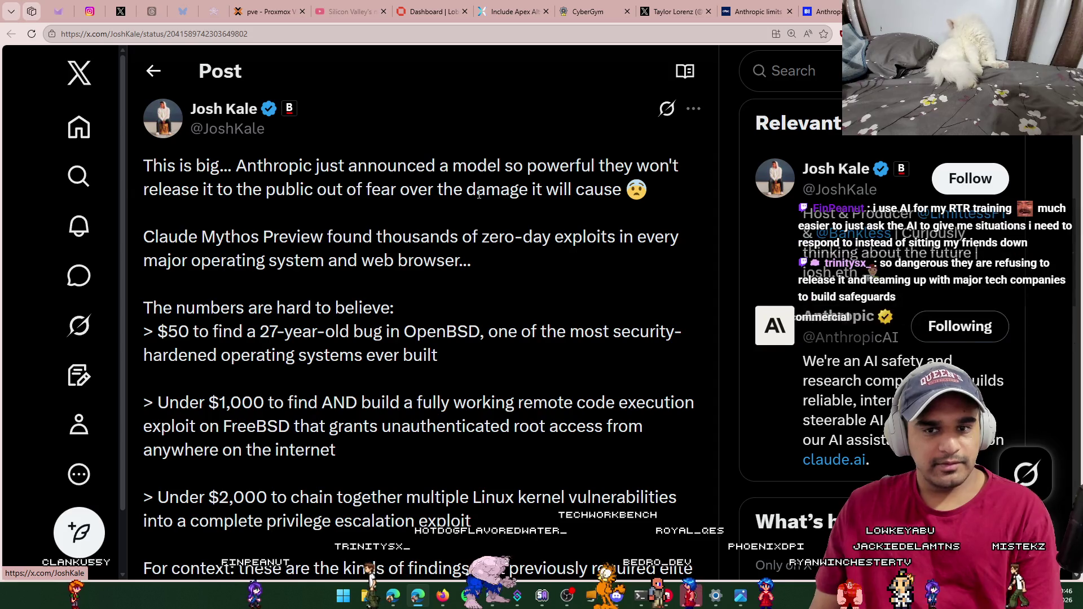
scroll(477, 203, "down", 1)
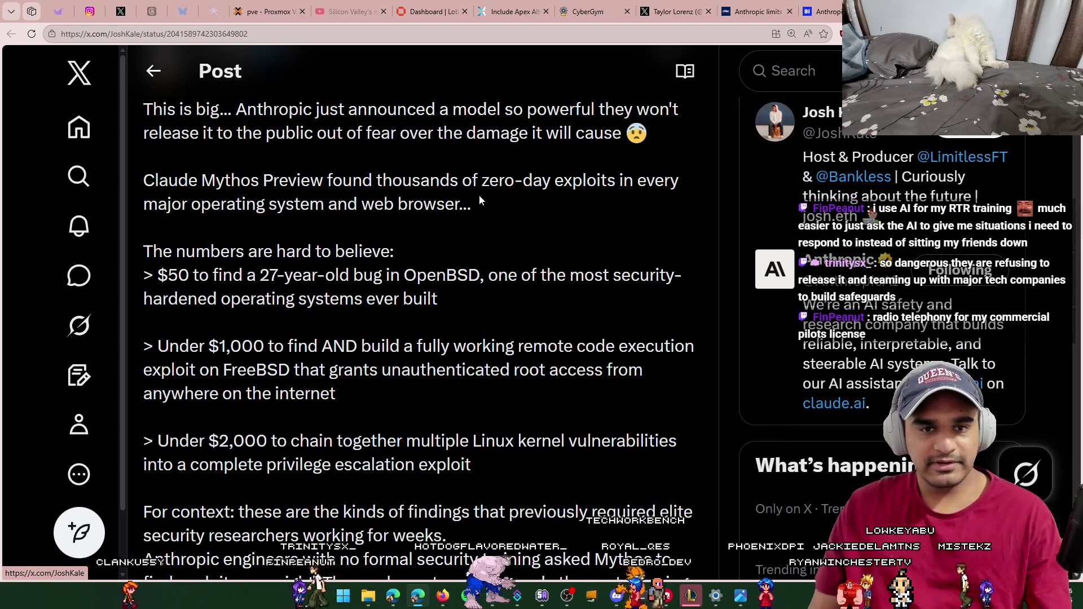
scroll(479, 199, "down", 1)
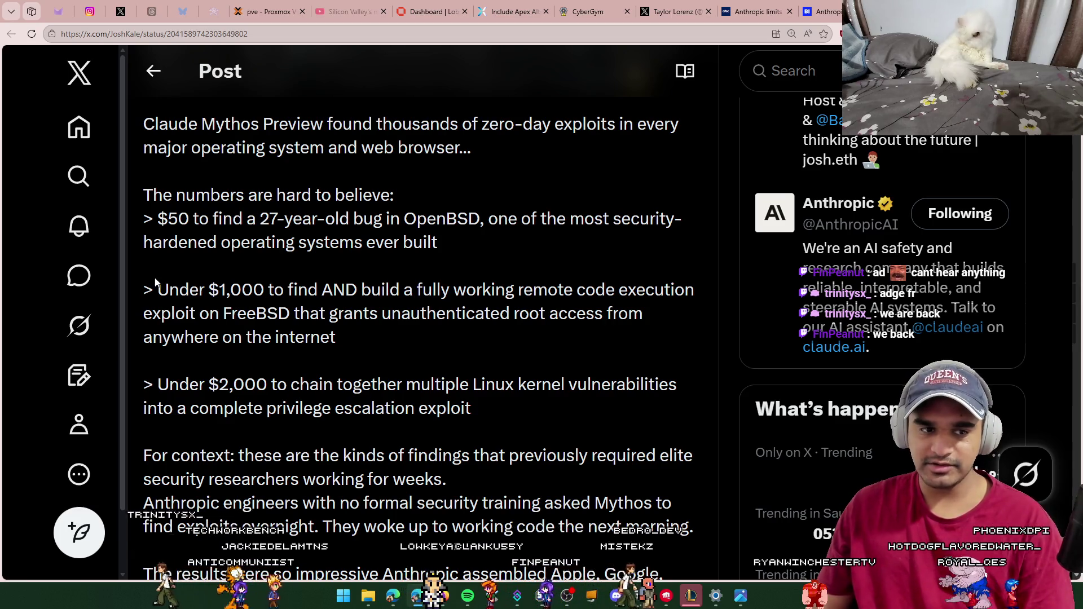
left_click_drag(157, 289, 355, 338)
left_click(356, 336)
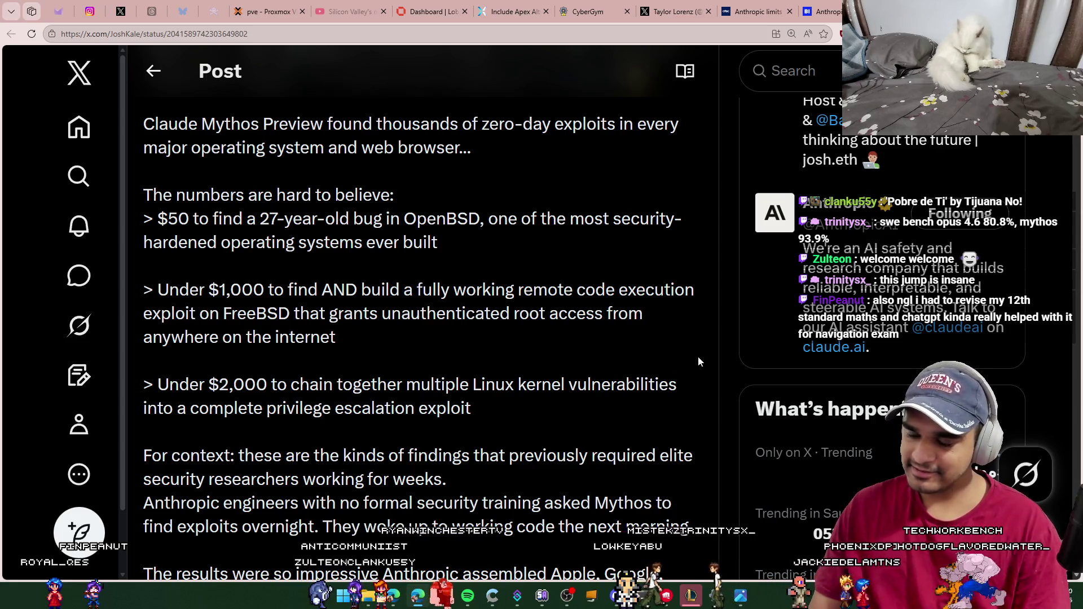
Step: In a new tab, search for 'beechcraft bonanza' from the address-bar suggestions
key("ctrl+t")
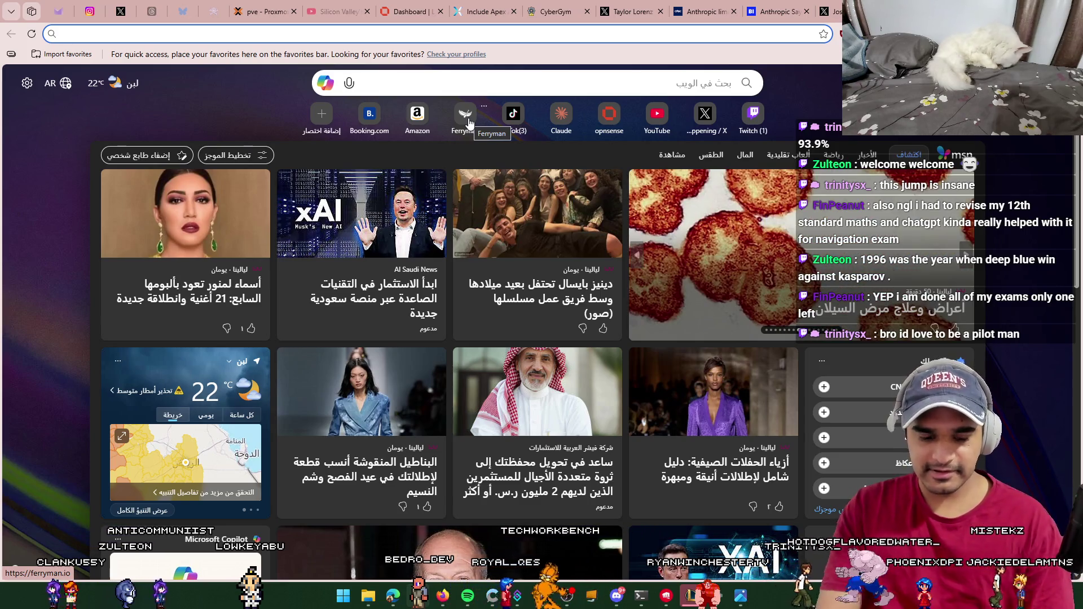
type("beech")
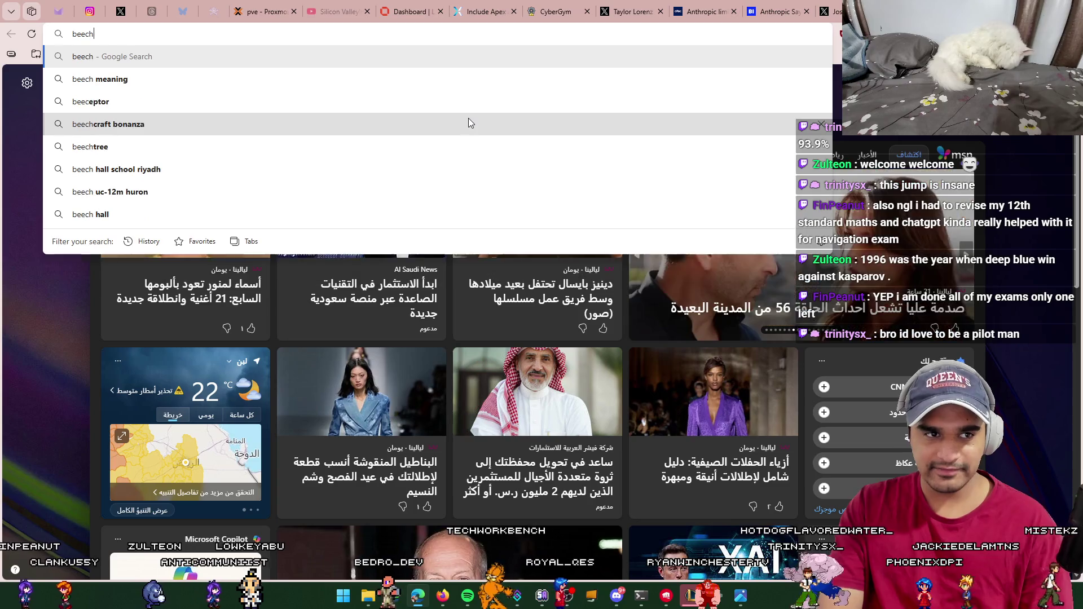
key("Down")
key("Down")
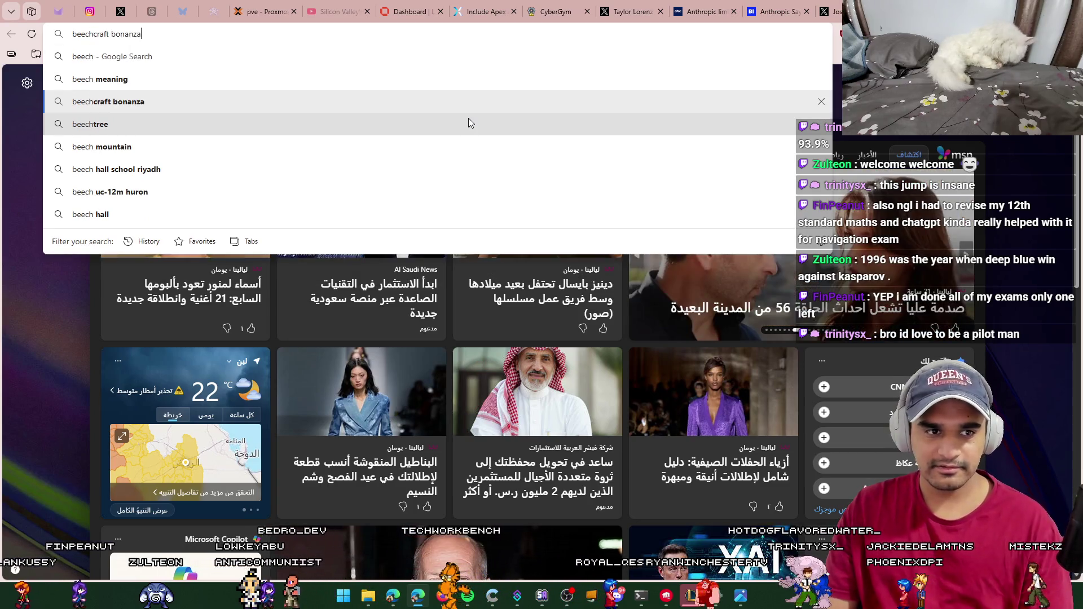
key("Return")
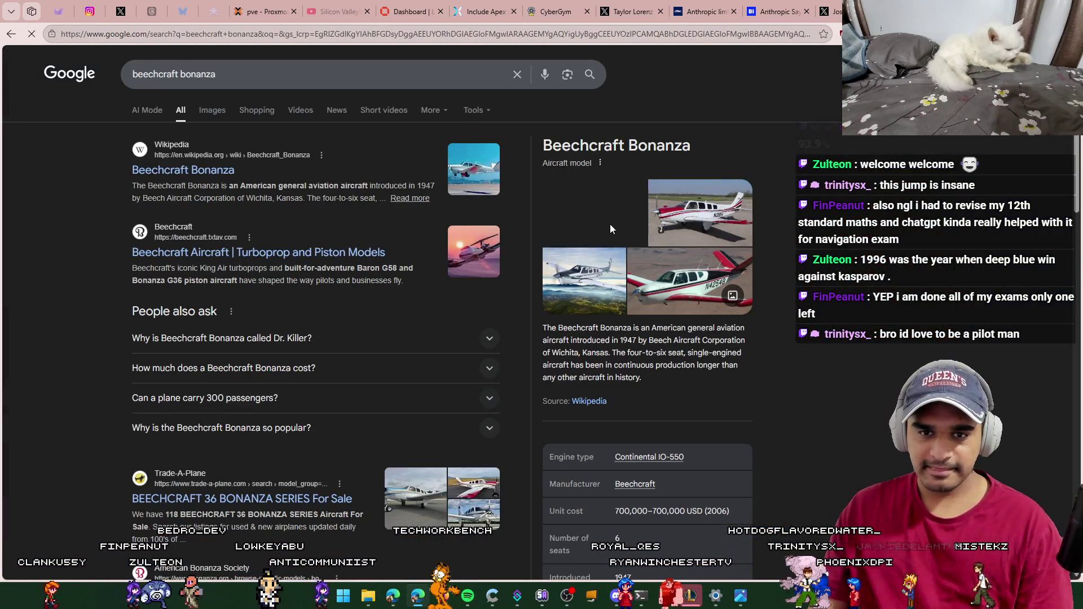
Step: Enlarge the Beechcraft Bonanza photo in the results, then return to the X post tab
left_click(610, 224)
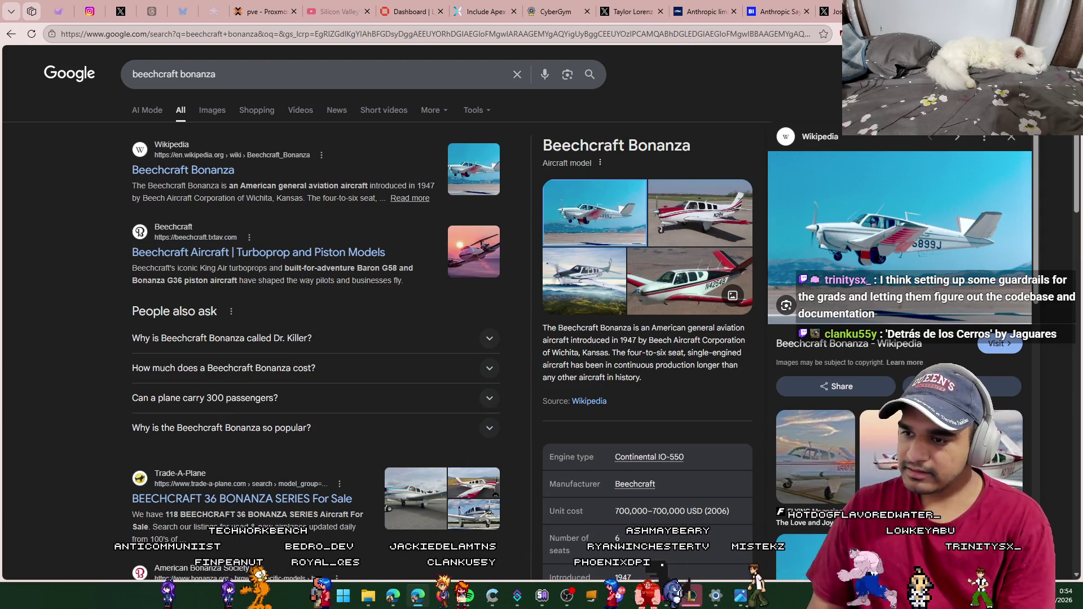
key("ctrl+shift+Tab")
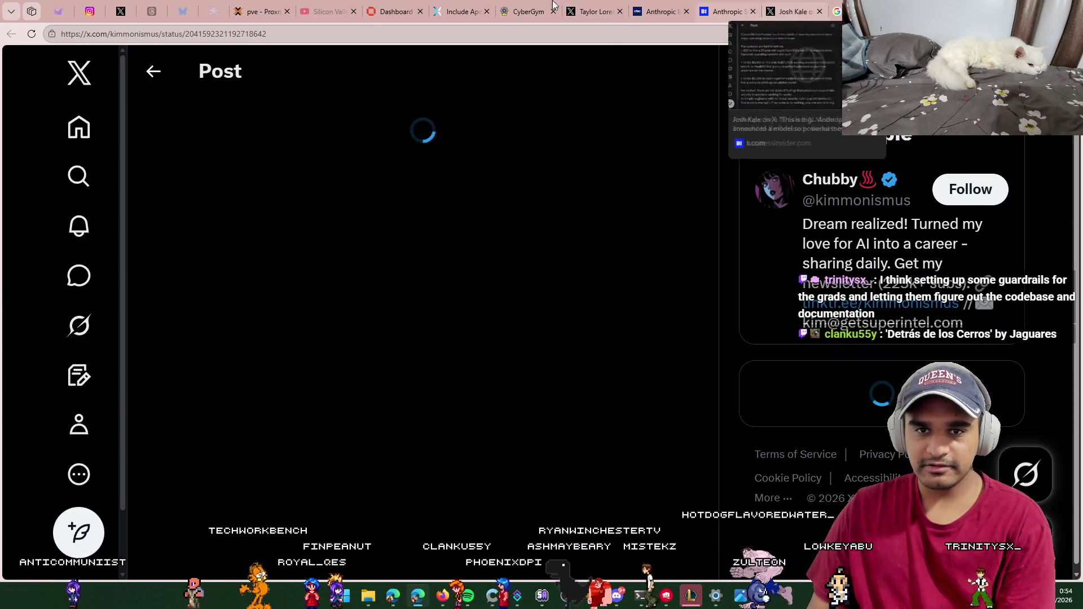
Step: Scroll far down the X profile feed's posts and reposts, then close that tab
key("ctrl+shift+Tab")
scroll(513, 226, "down", 15)
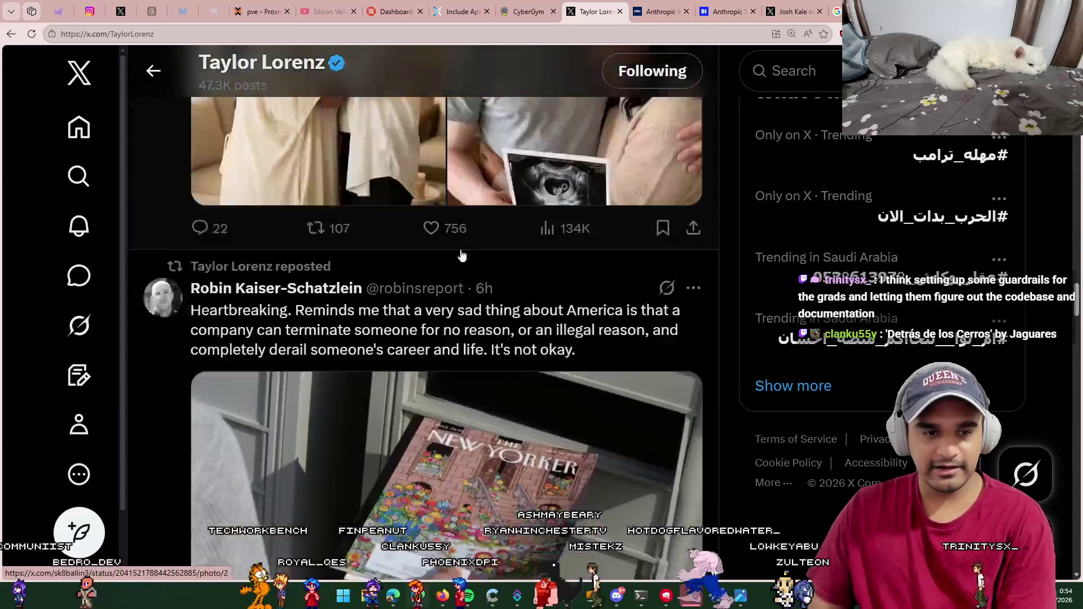
scroll(449, 267, "down", 10)
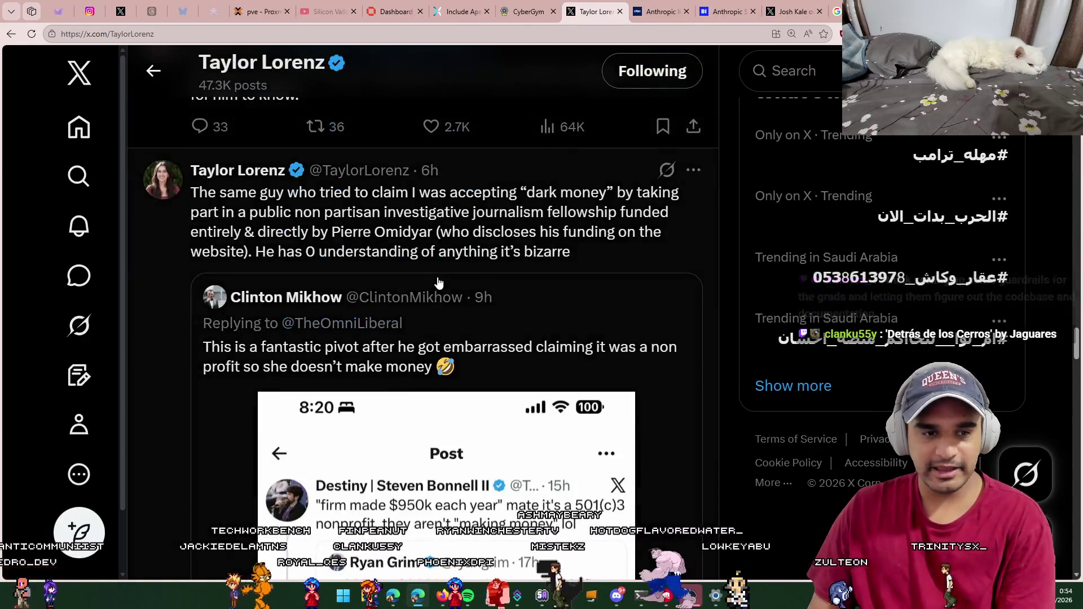
scroll(718, 235, "down", 12)
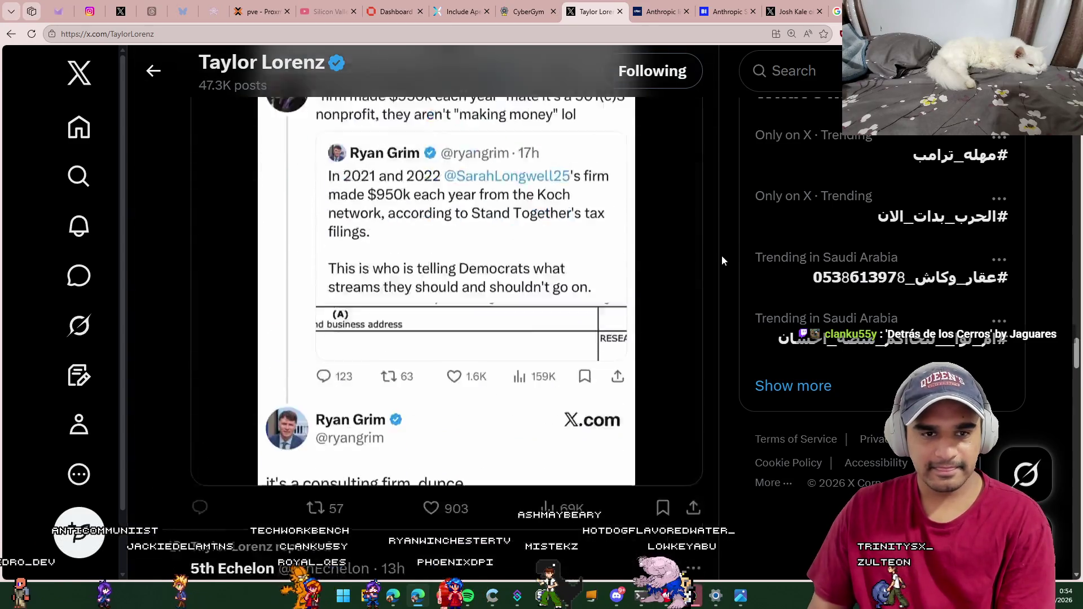
scroll(718, 258, "down", 12)
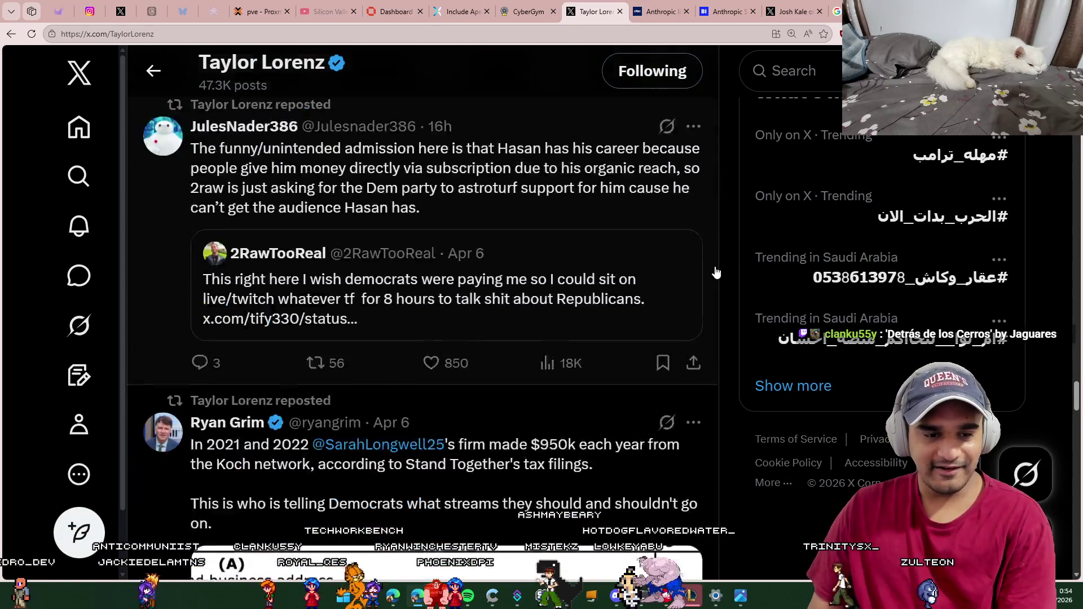
scroll(727, 272, "down", 8)
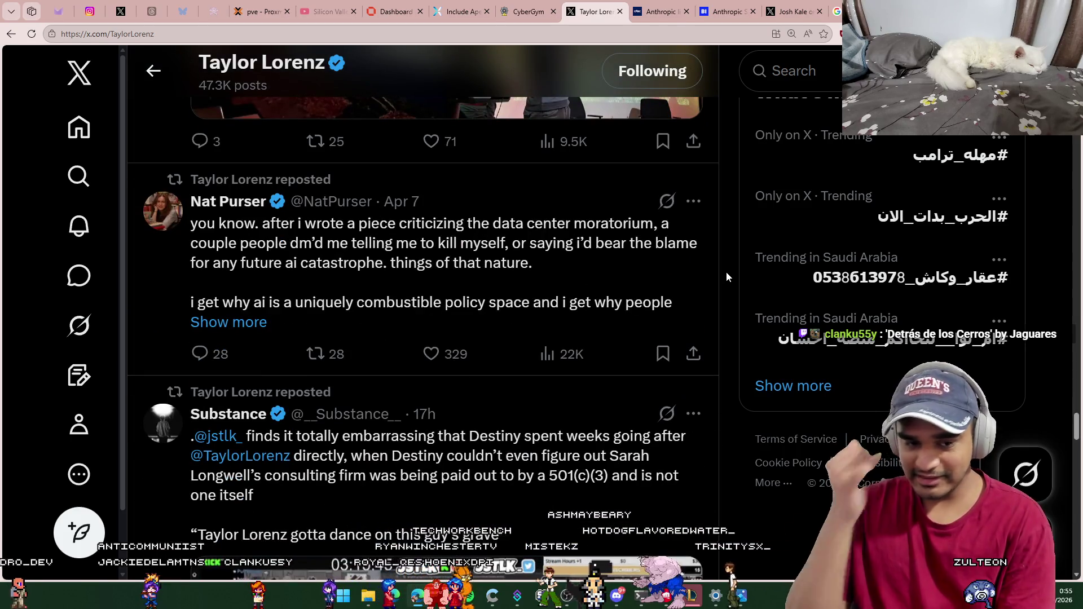
scroll(741, 332, "down", 1)
scroll(741, 332, "down", 10)
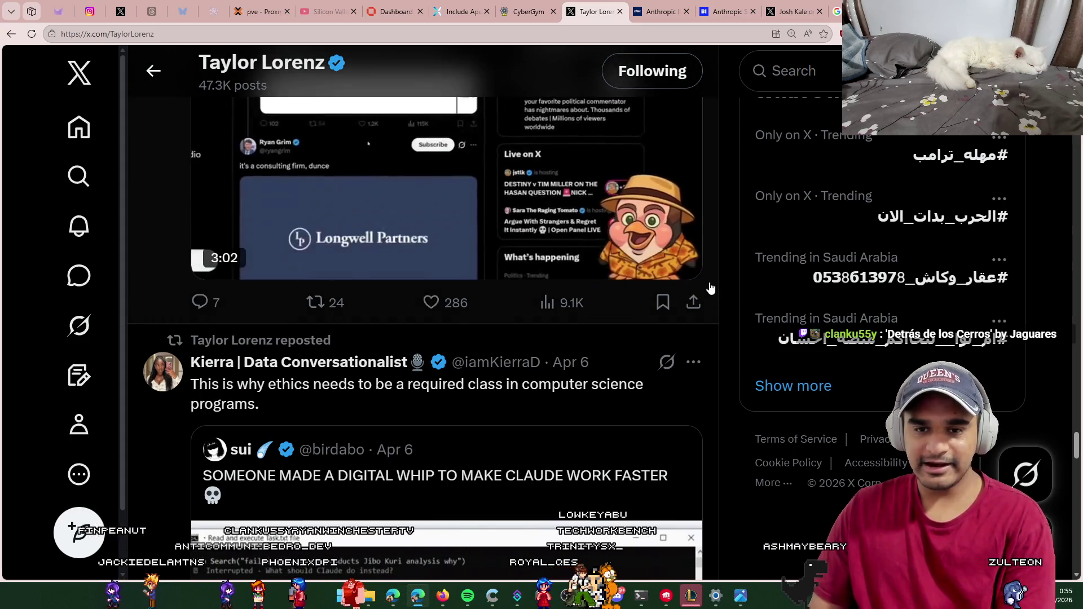
scroll(740, 290, "down", 1)
scroll(739, 288, "down", 2)
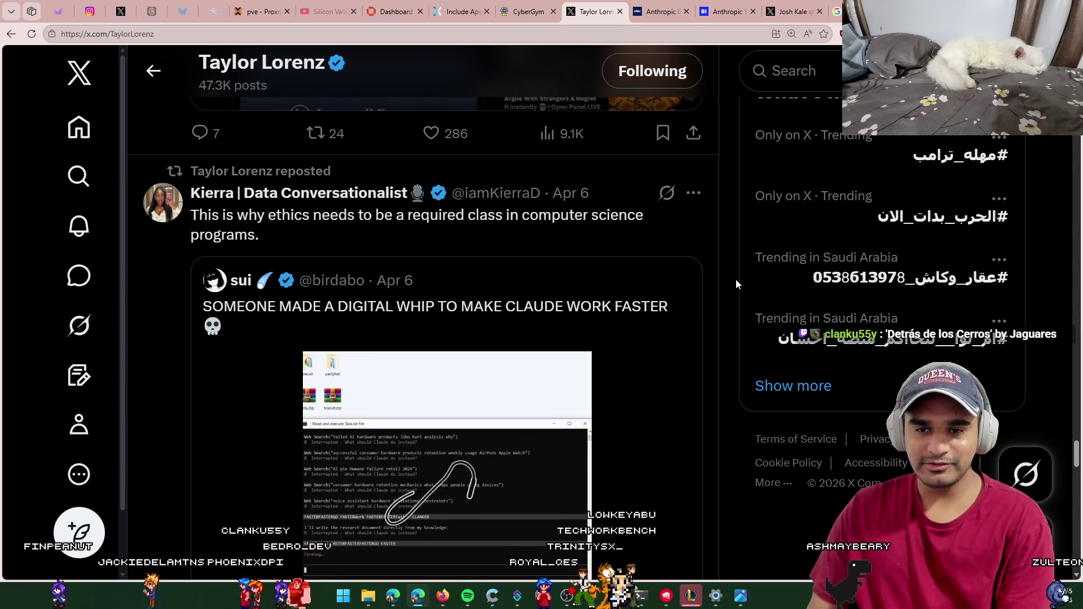
scroll(733, 278, "down", 2)
scroll(732, 279, "down", 1)
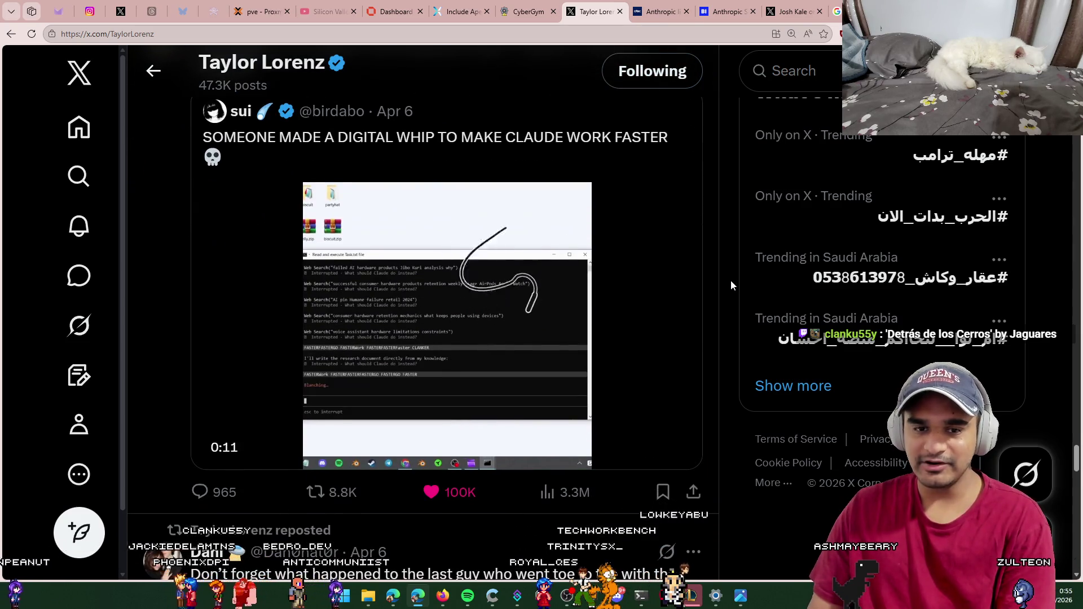
scroll(704, 299, "down", 4)
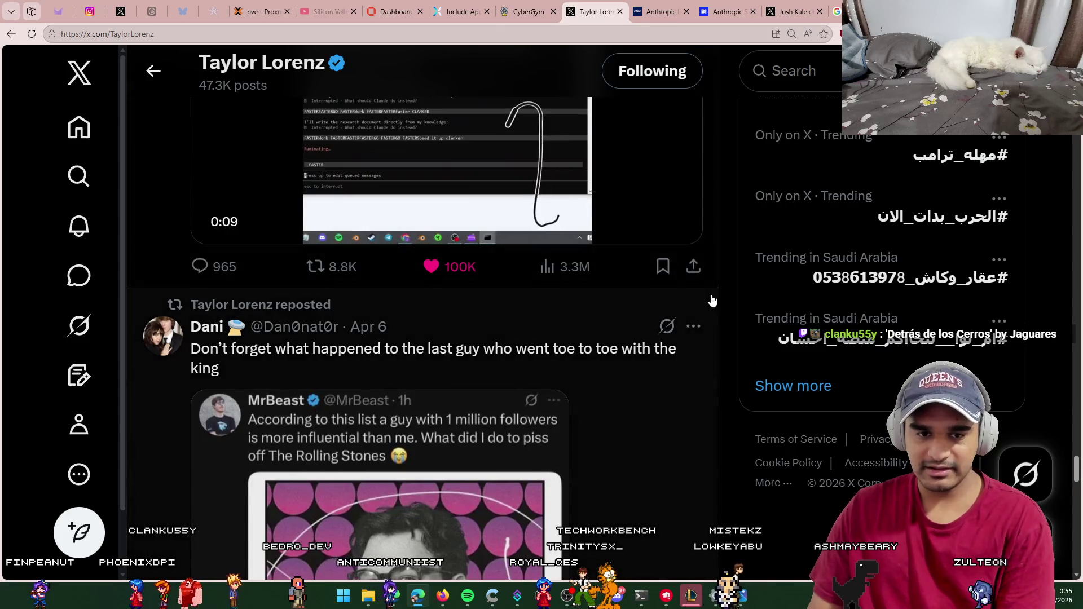
scroll(716, 296, "down", 5)
scroll(723, 292, "down", 5)
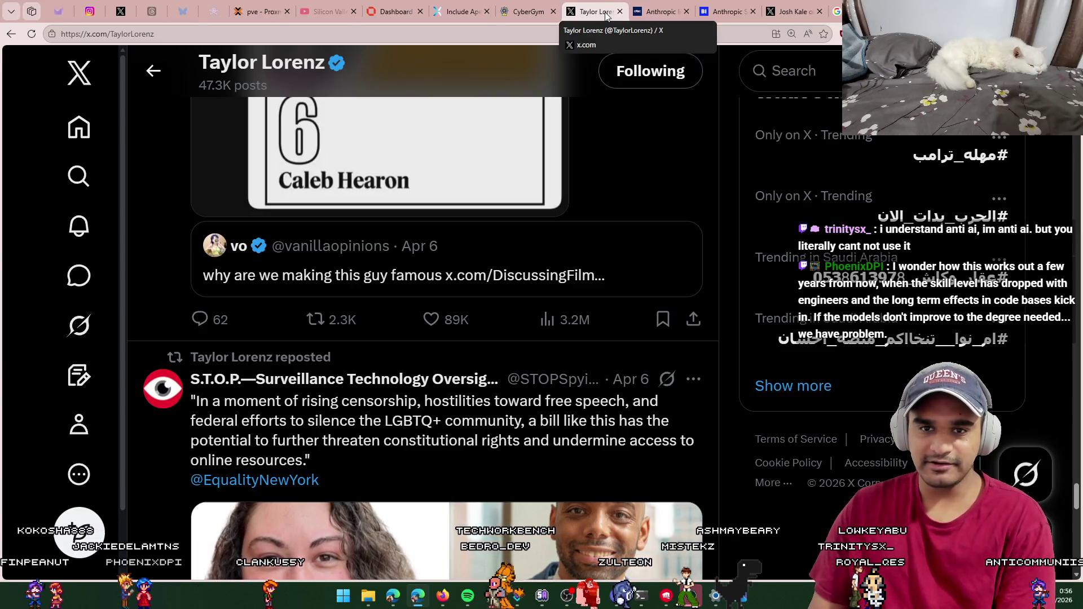
middle_click(605, 13)
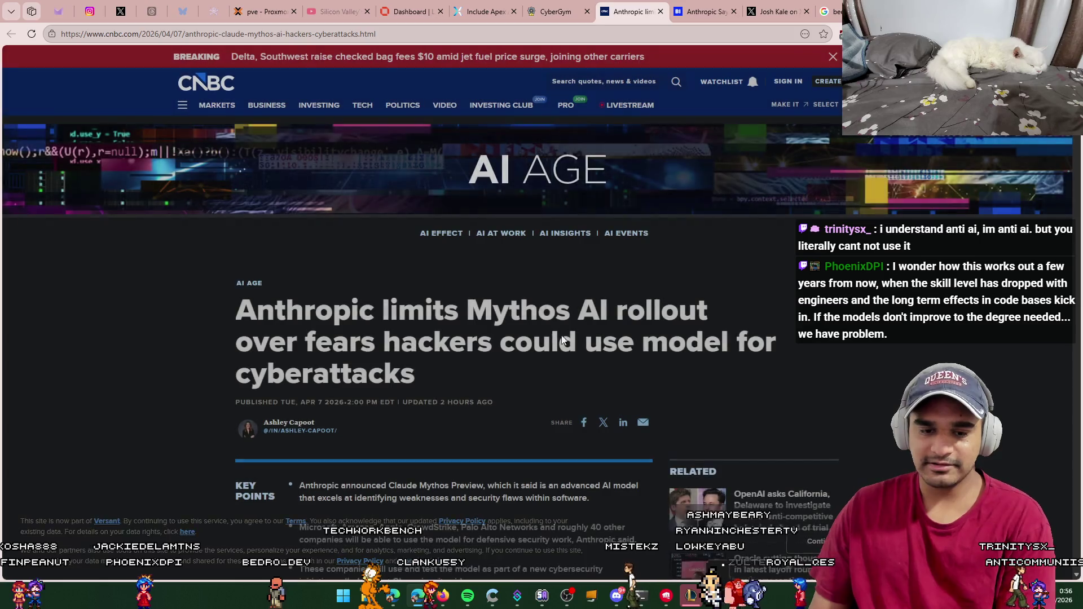
Step: Scroll the CNBC Mythos rollout article, then switch to the X post about Claude Mythos Preview
scroll(536, 284, "down", 3)
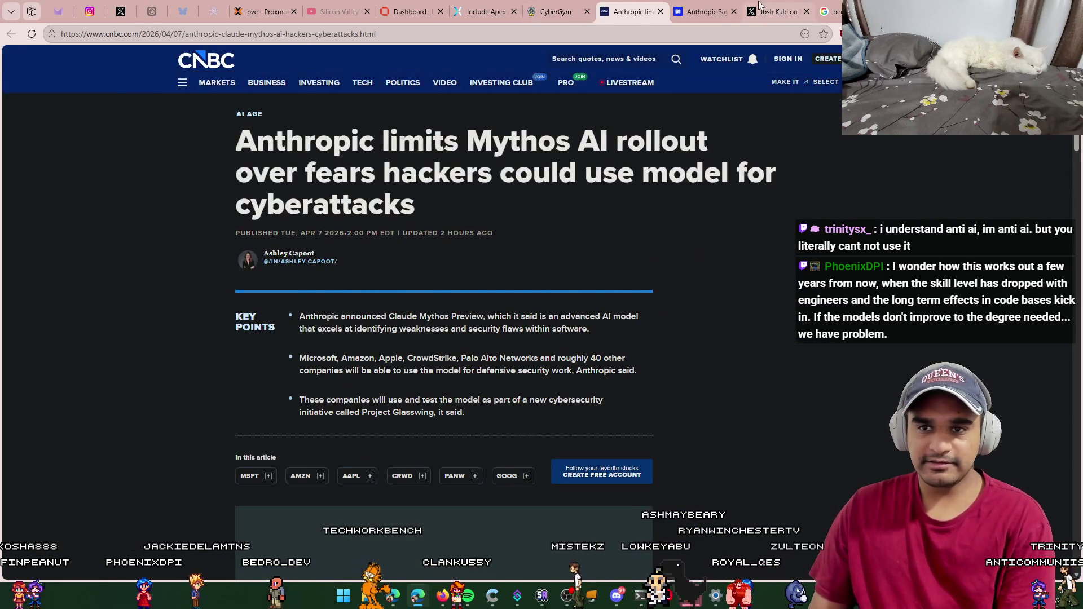
left_click(773, 11)
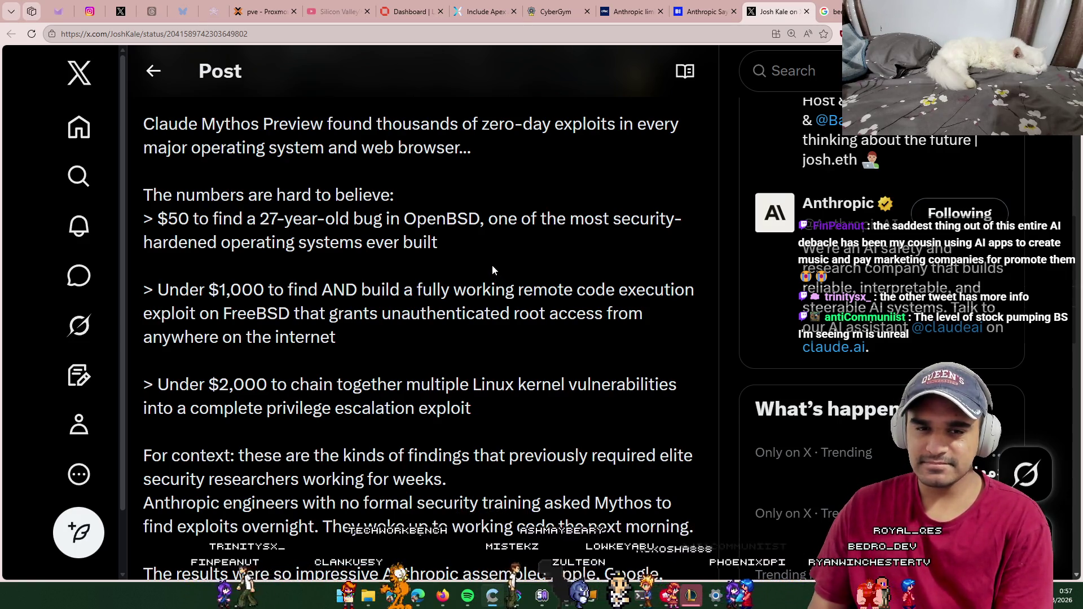
Step: Bring the quoted Anthropic Project Glasswing tweet into view and open it
scroll(492, 269, "up", 1)
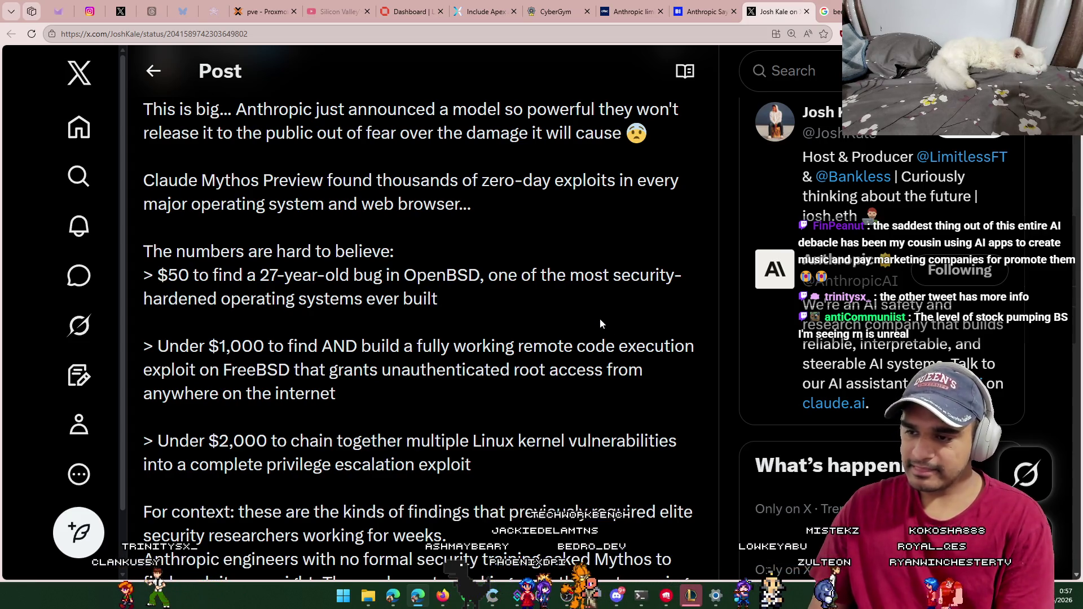
scroll(588, 338, "up", 1)
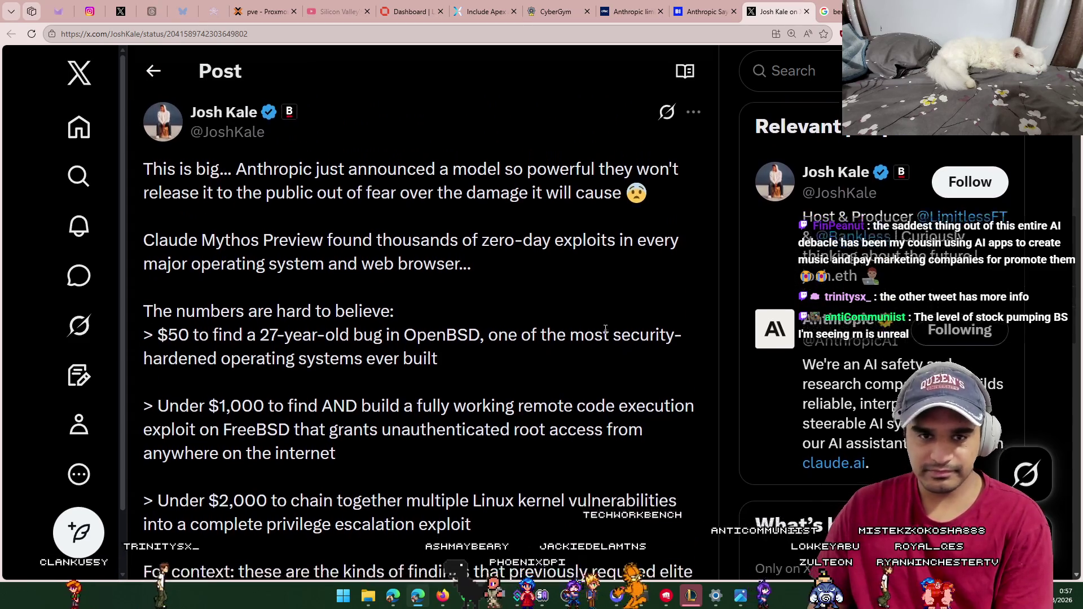
scroll(576, 316, "down", 2)
scroll(571, 306, "down", 15)
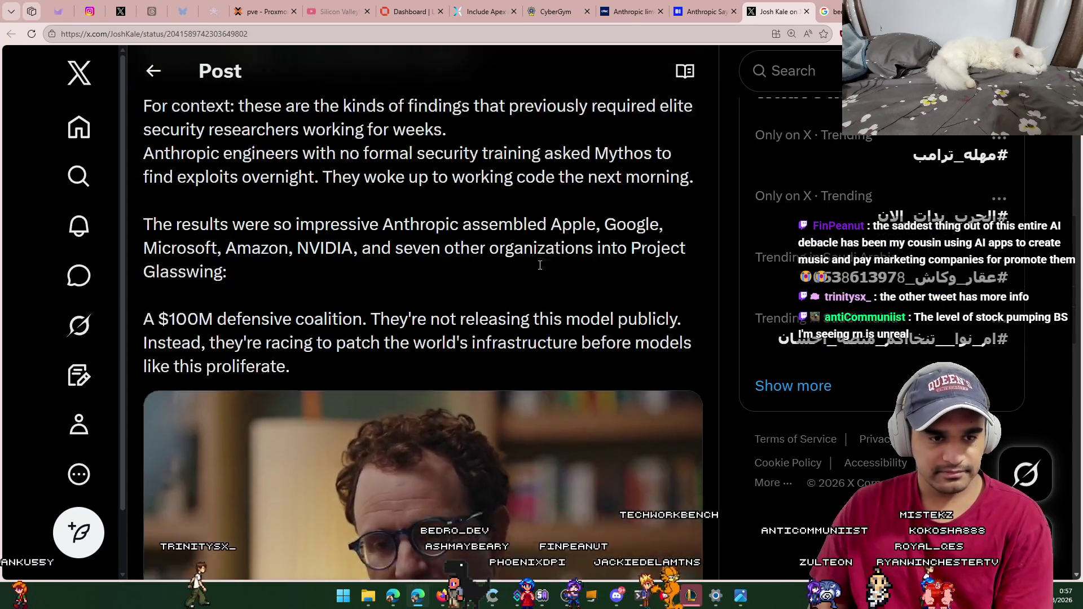
scroll(539, 268, "up", 2)
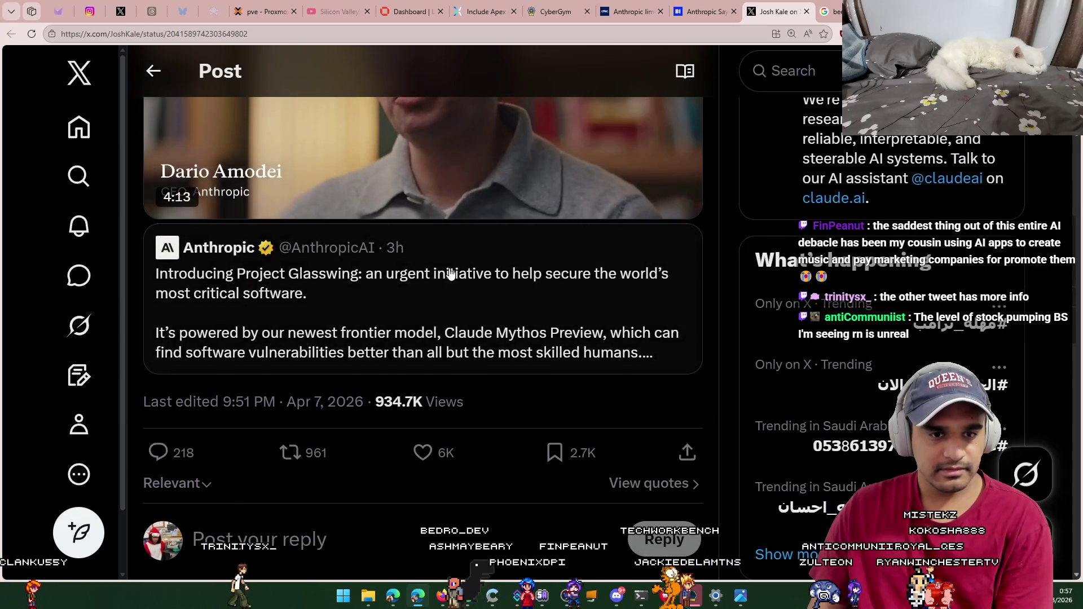
left_click(524, 282)
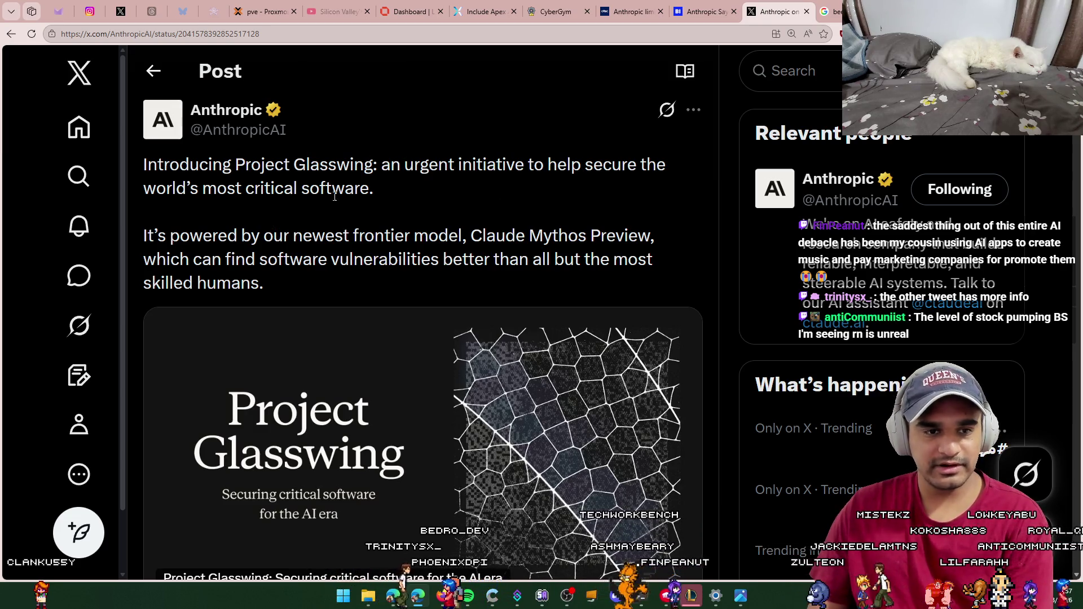
Step: Read Anthropic's Glasswing post, highlighting then clearing the sentence about finding software vulnerabilities
scroll(344, 200, "down", 2)
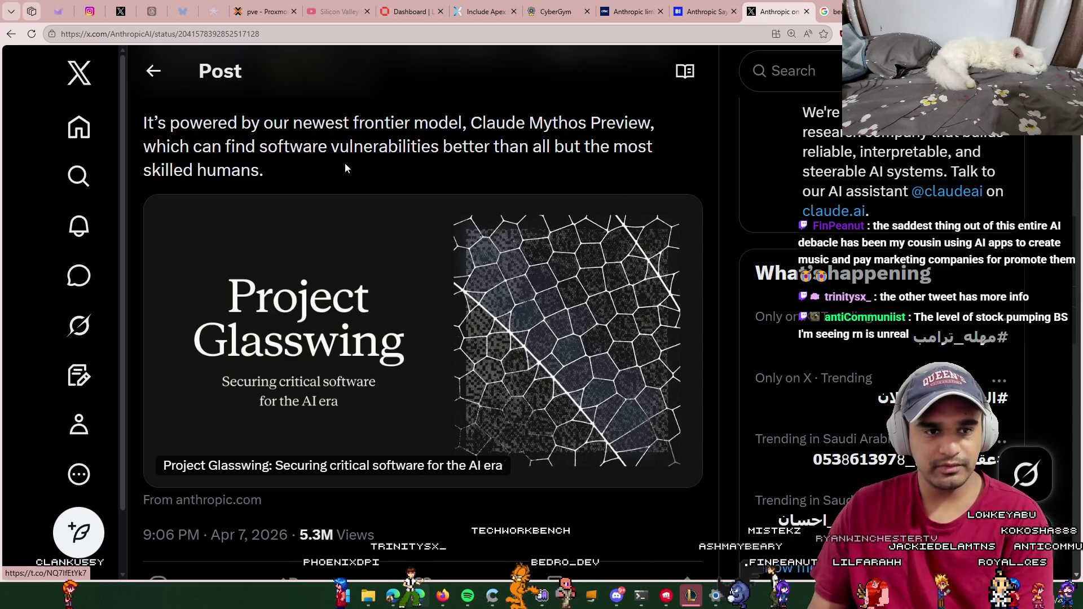
mouse_move(230, 148)
left_mouse_down()
mouse_move(642, 148)
mouse_move(646, 164)
left_mouse_up()
left_click(483, 168)
Step: Scroll down toward the replies and open the linked Project Glasswing page
scroll(477, 197, "down", 1)
scroll(477, 198, "down", 5)
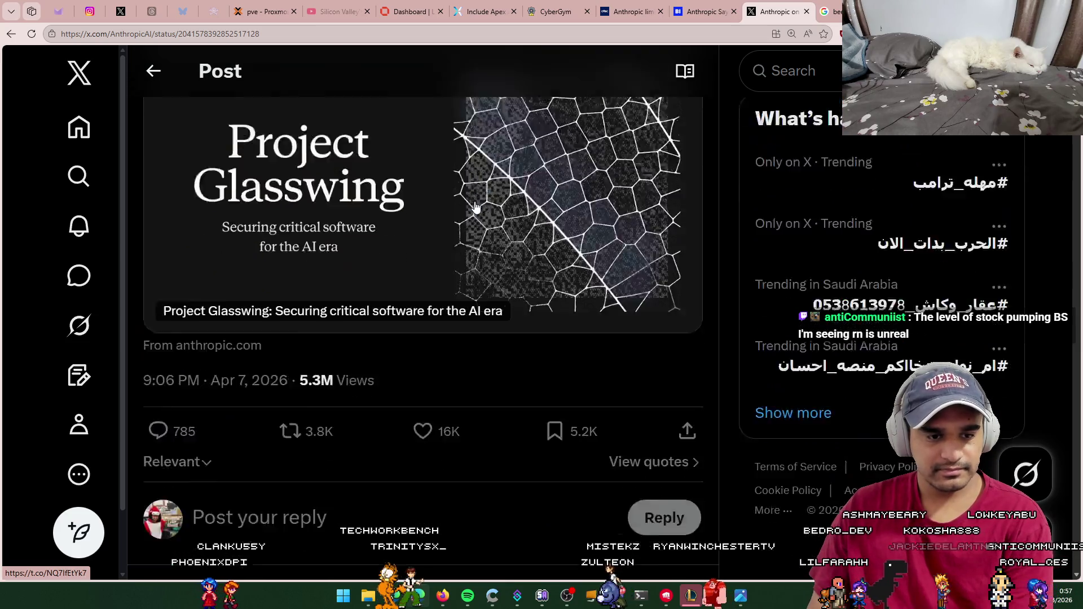
scroll(556, 343, "down", 6)
scroll(471, 314, "up", 11)
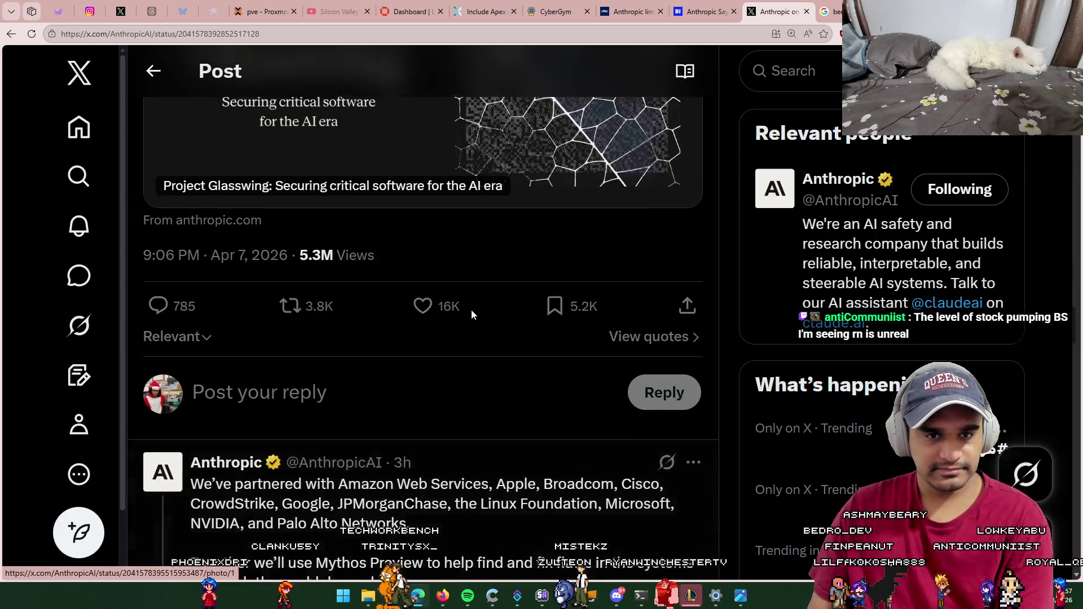
left_click(638, 296)
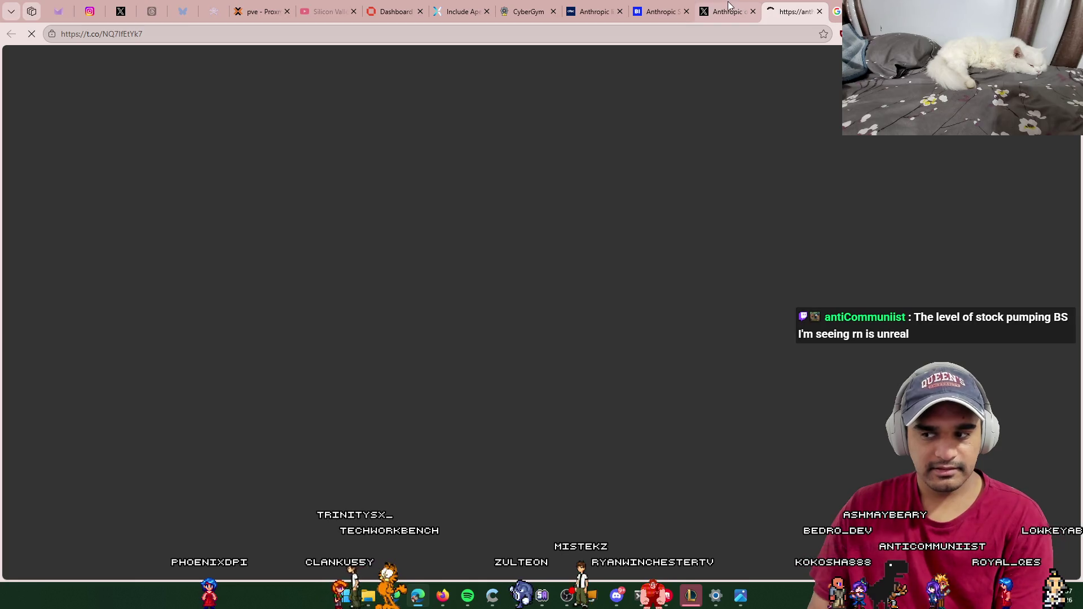
Step: Close the browser tab holding Anthropic's X post
mouse_move(728, 6)
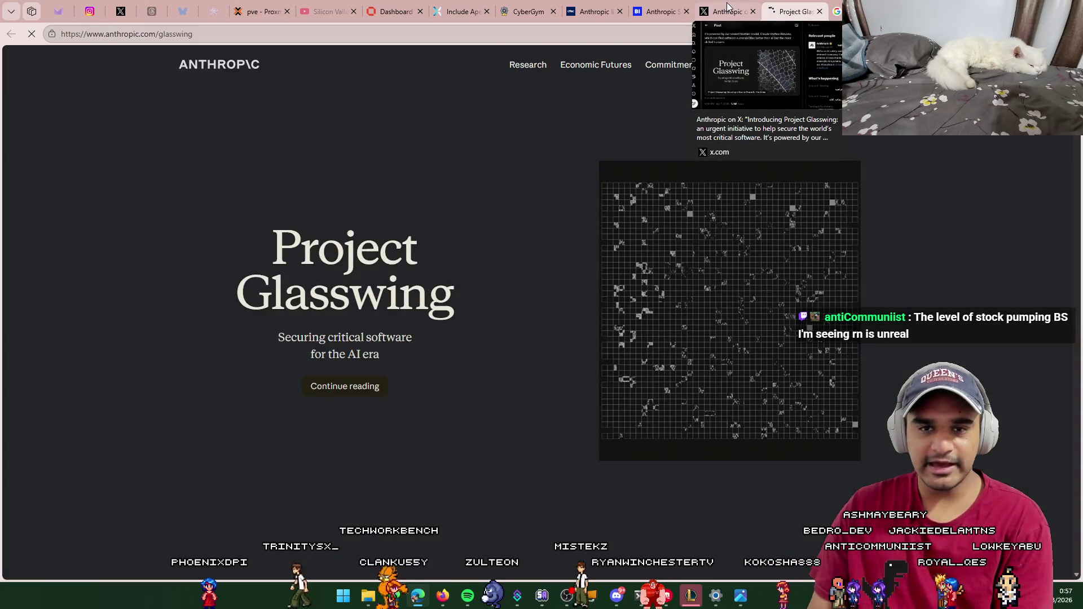
left_click(730, 8)
left_click(753, 11)
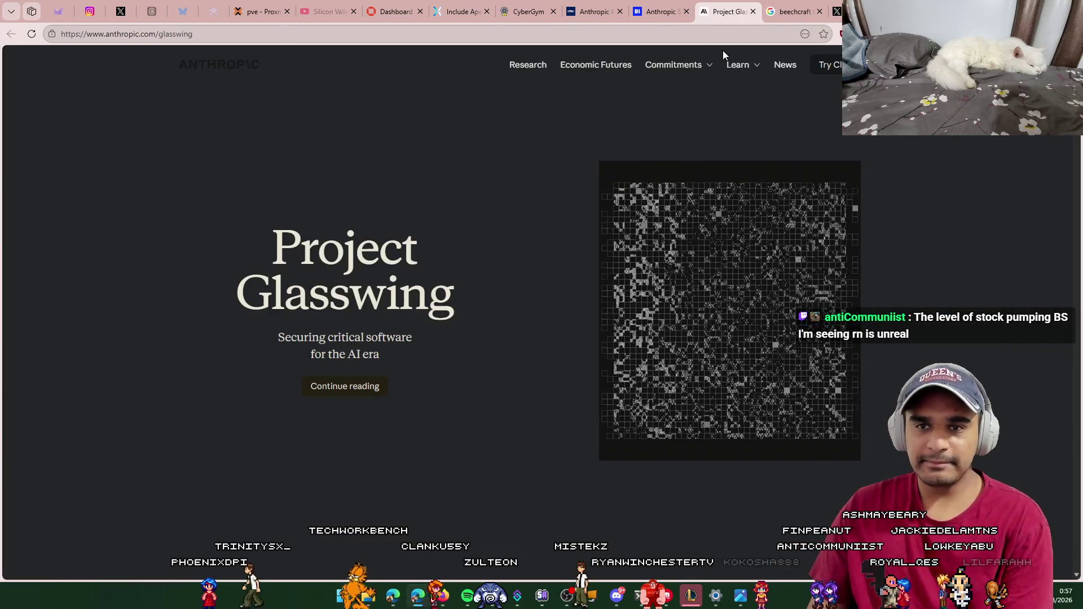
Step: Scroll the Project Glasswing page, then go to the Claude Mythos tl;dr post tab
mouse_move(736, 64)
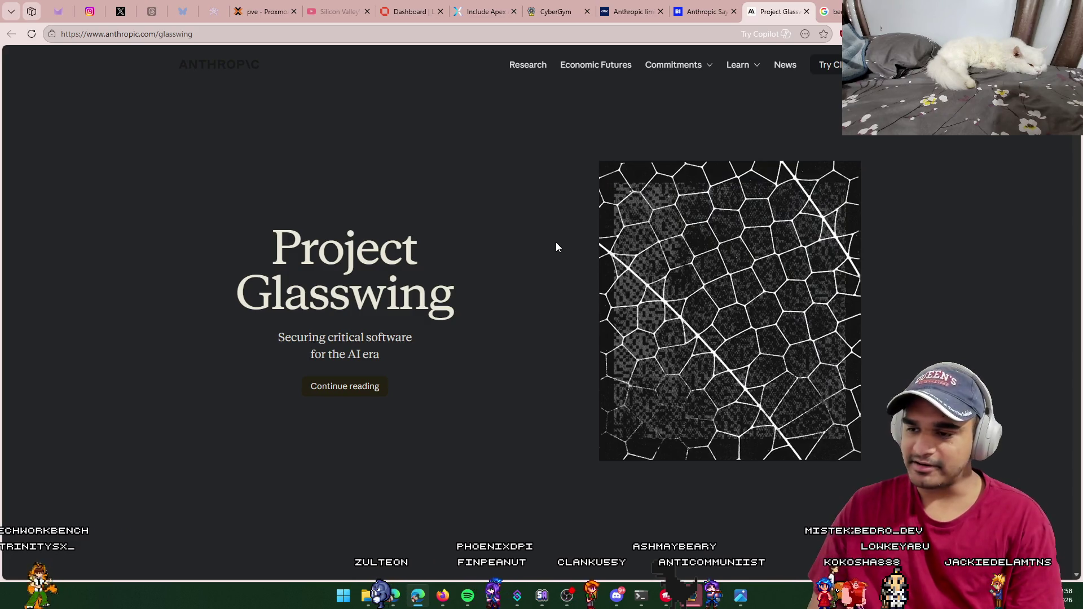
scroll(543, 279, "down", 1)
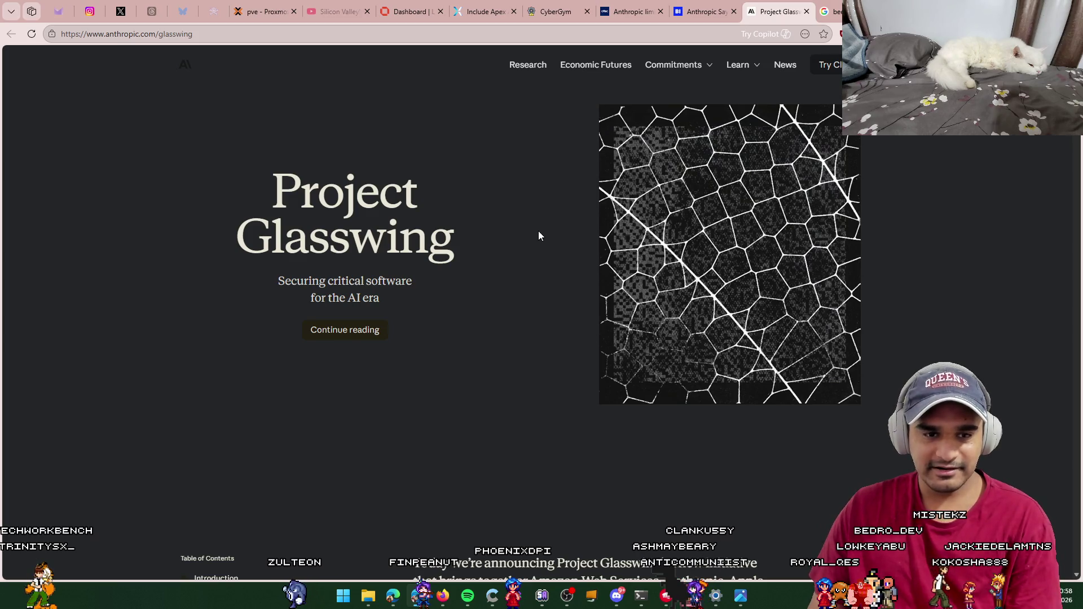
scroll(538, 231, "down", 4)
left_click(924, 11)
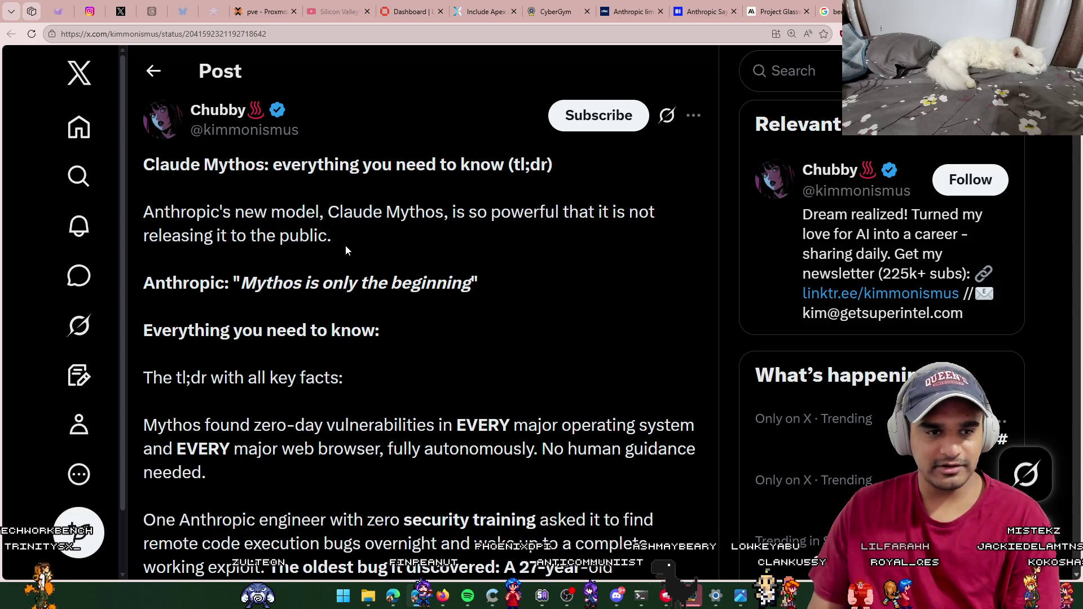
Step: Scroll the Claude Mythos tl;dr post to its benchmarks: SWE-bench Verified 93.9%, CyberGym 83.1%
scroll(327, 248, "down", 1)
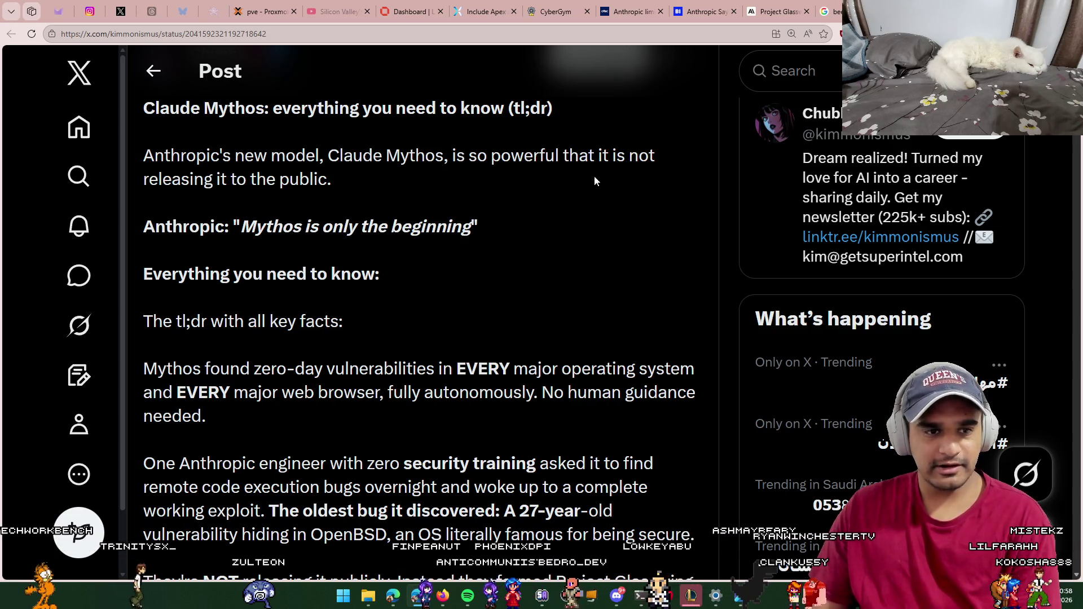
scroll(489, 208, "down", 2)
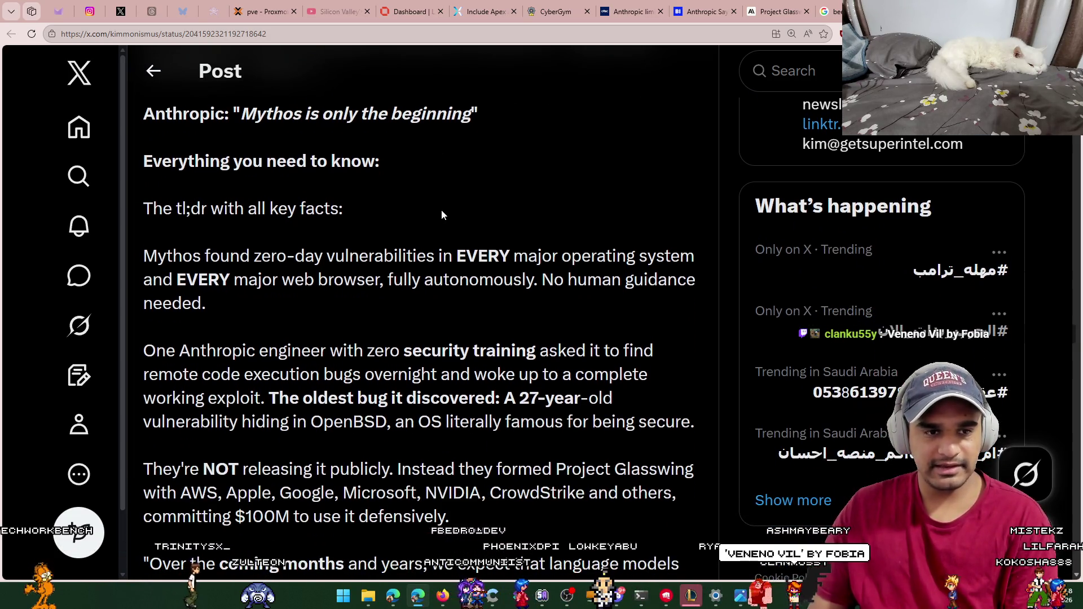
scroll(440, 208, "down", 1)
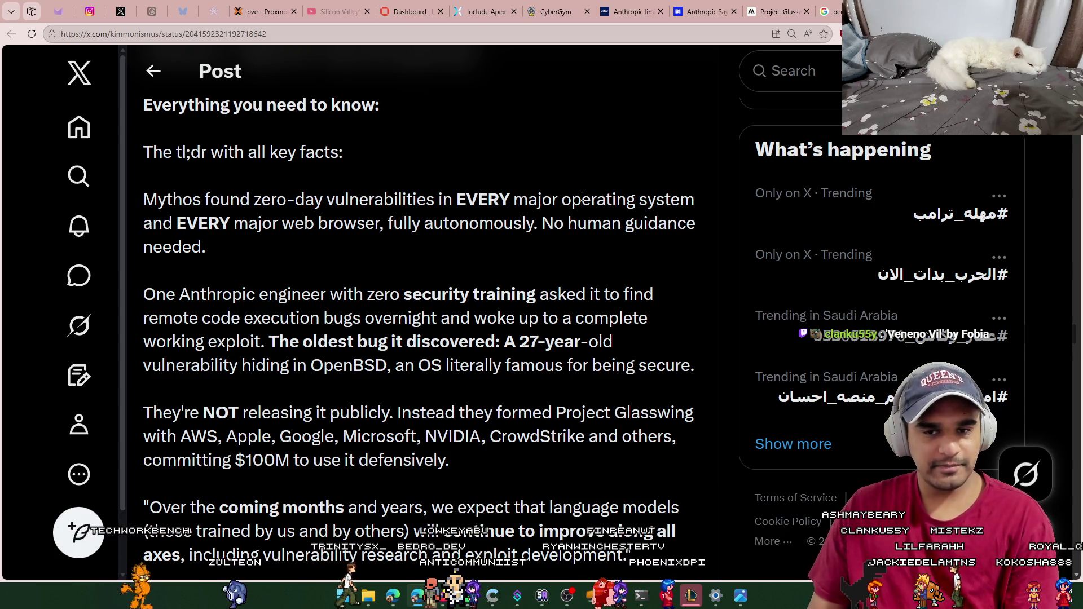
scroll(355, 234, "down", 1)
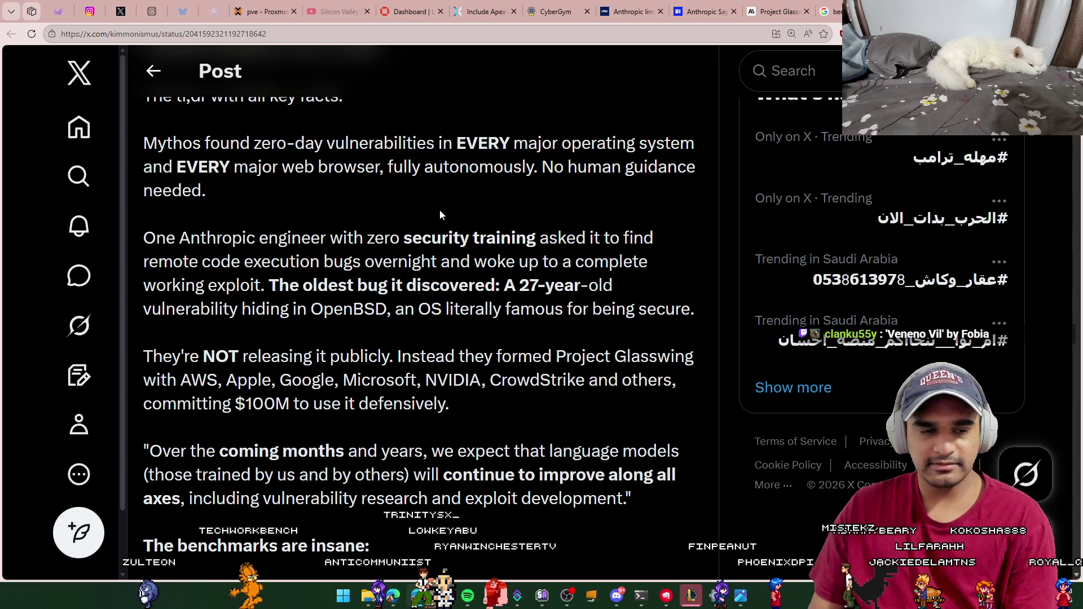
scroll(364, 201, "down", 1)
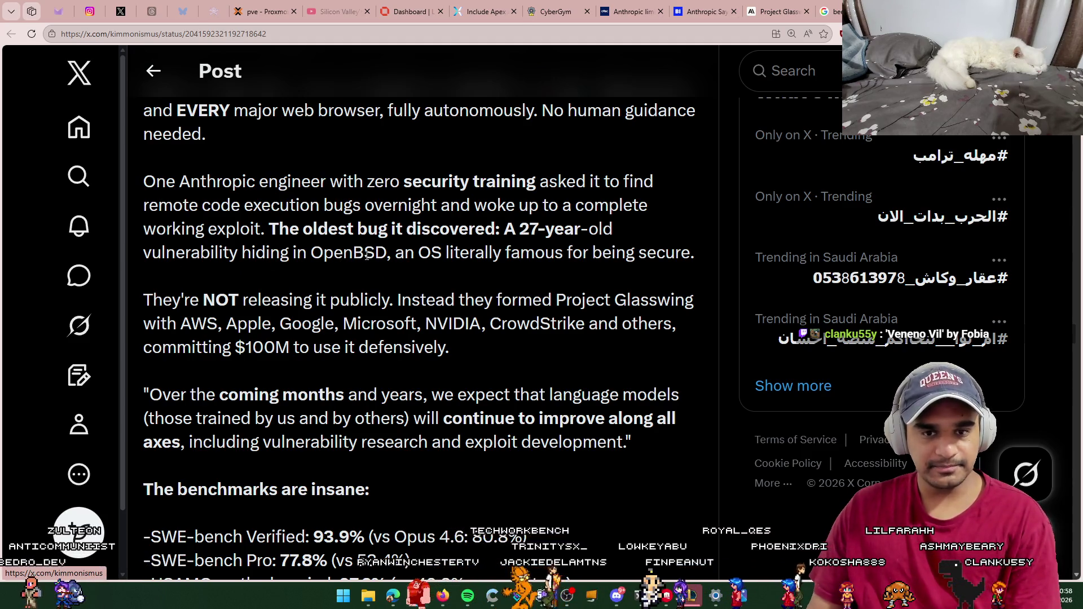
scroll(407, 247, "down", 1)
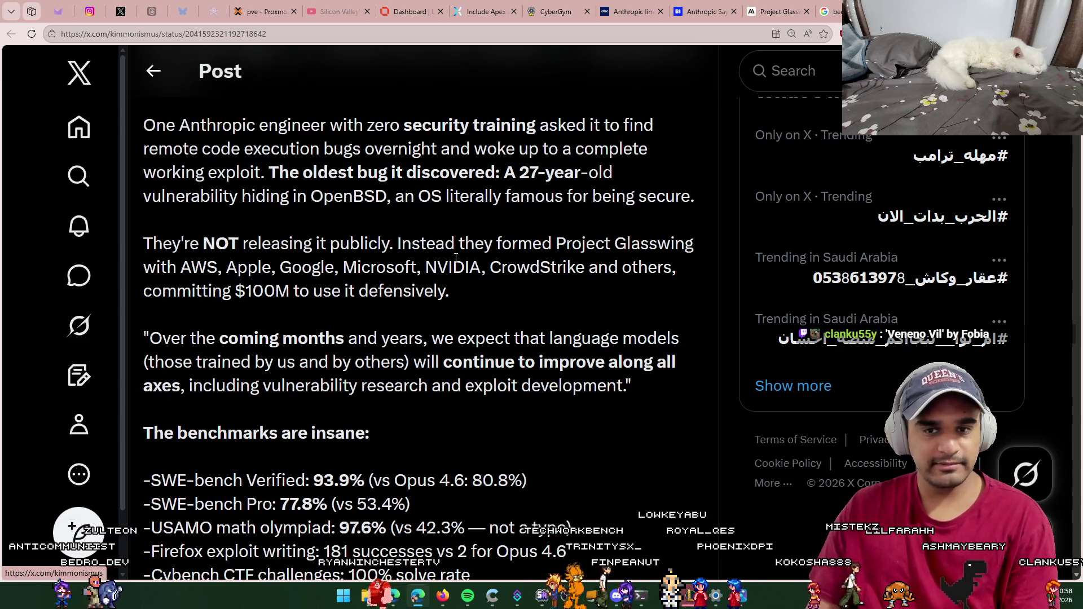
scroll(434, 254, "down", 1)
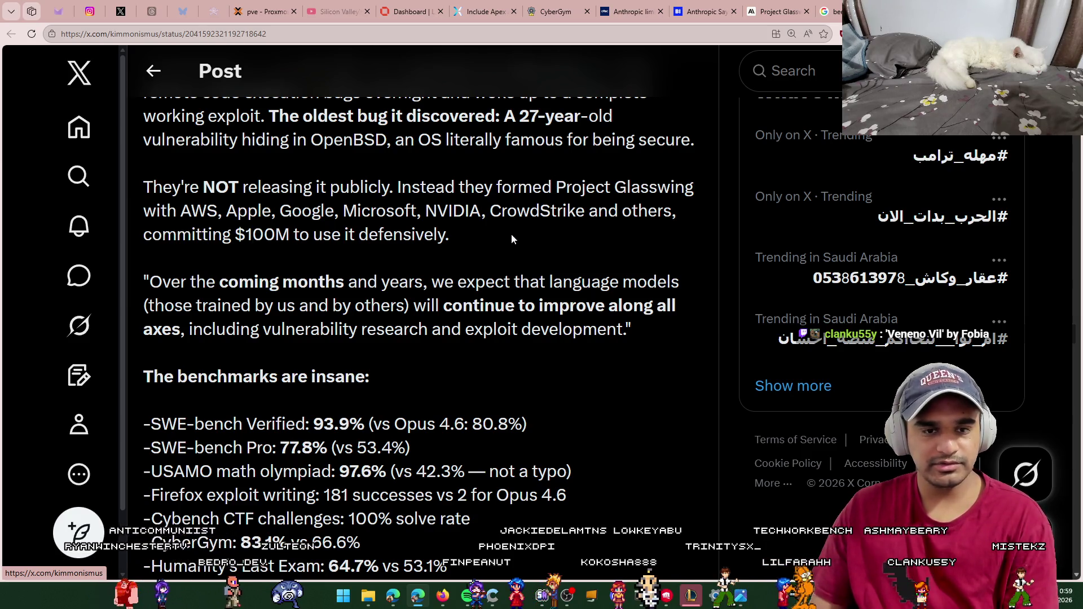
scroll(512, 239, "down", 1)
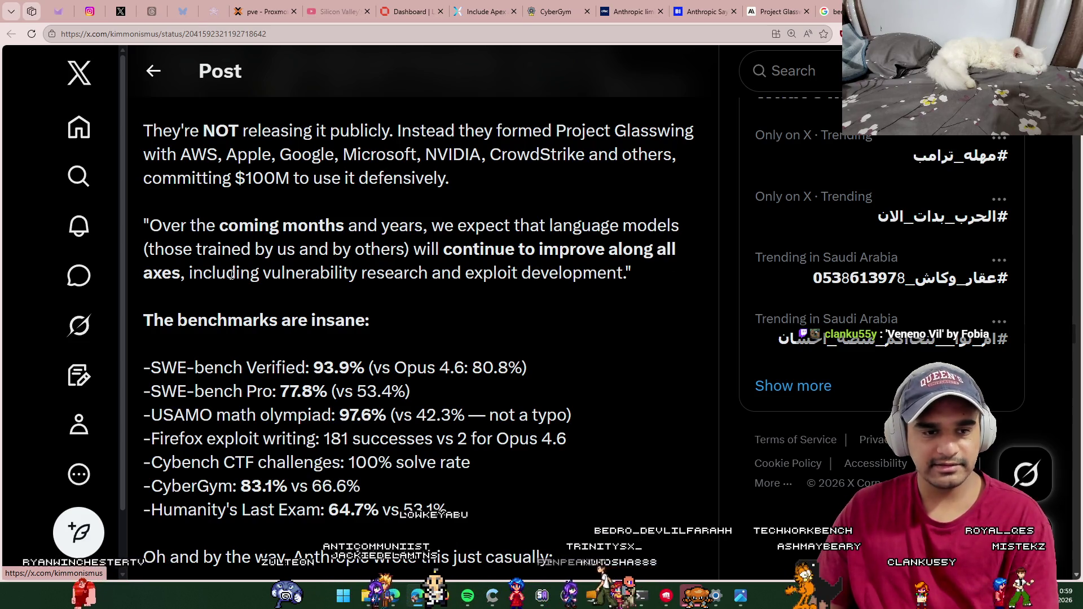
scroll(378, 249, "down", 1)
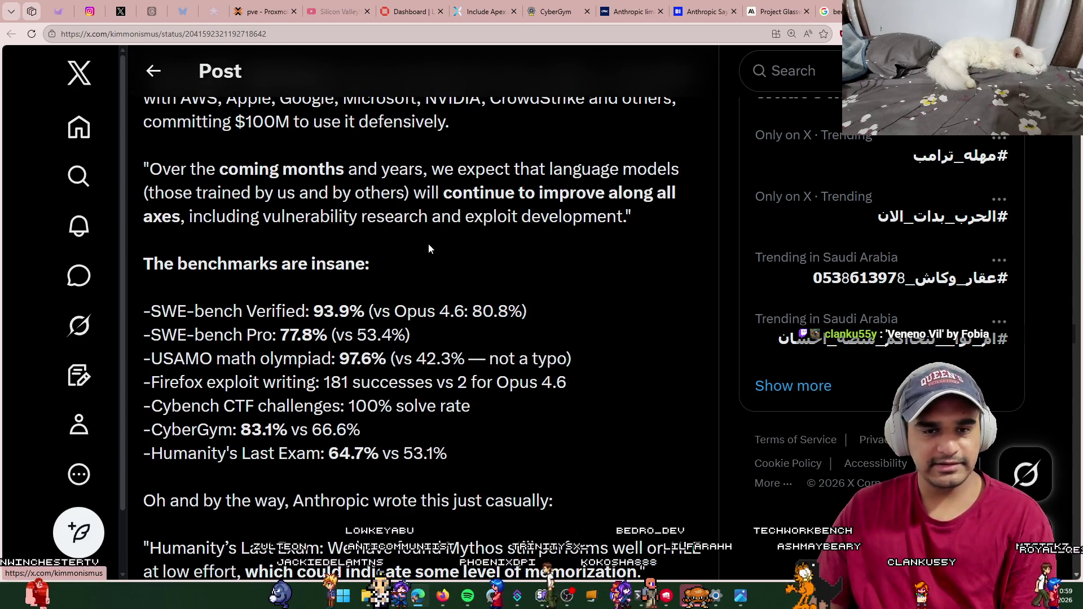
scroll(440, 236, "down", 1)
scroll(571, 245, "down", 1)
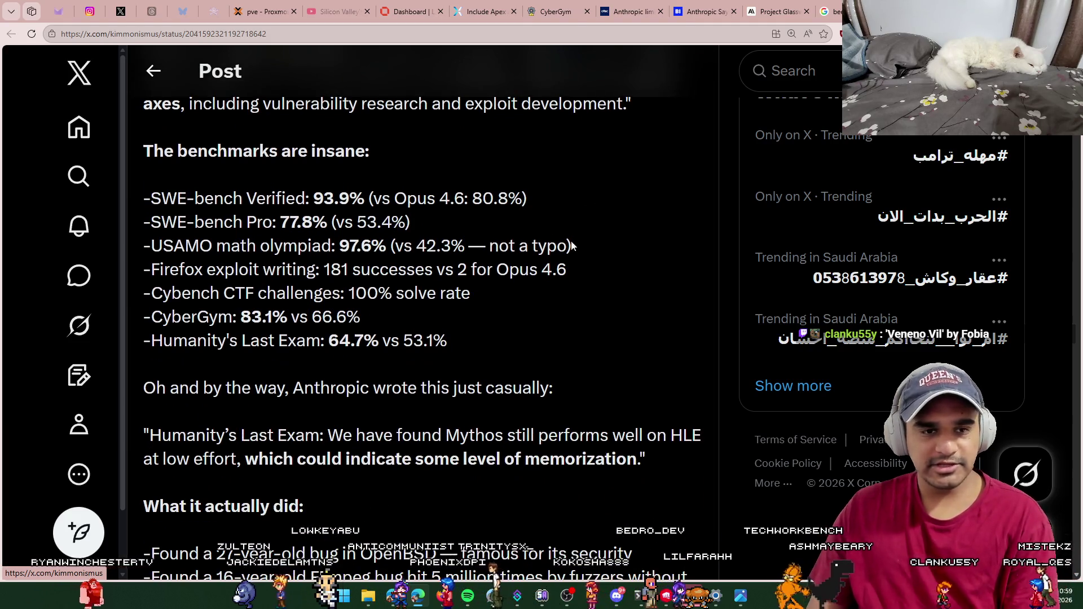
scroll(545, 234, "down", 1)
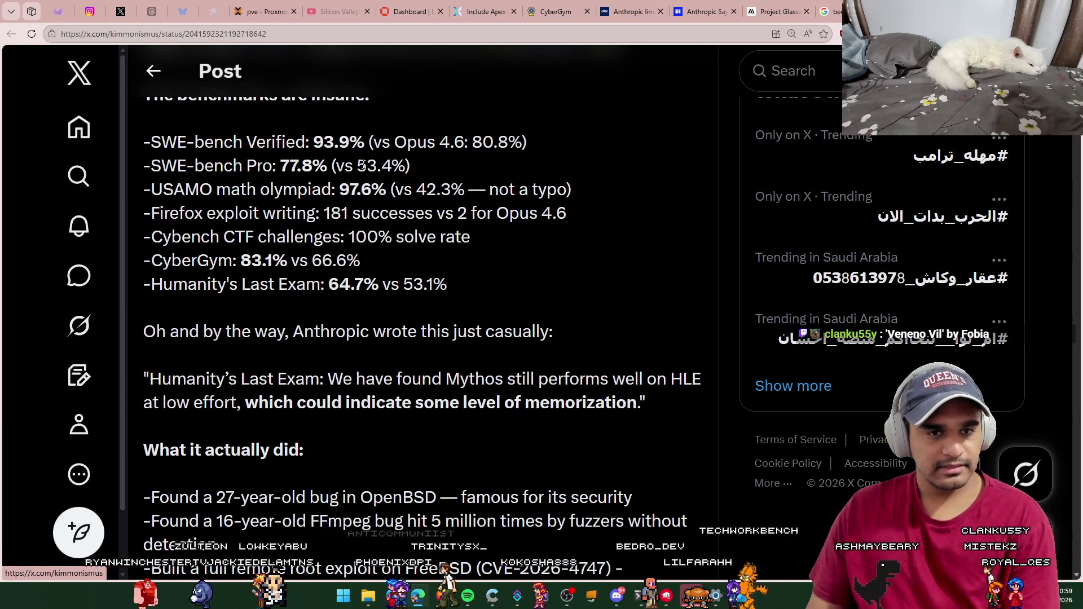
left_click_drag(481, 149, 524, 145)
left_click(582, 182)
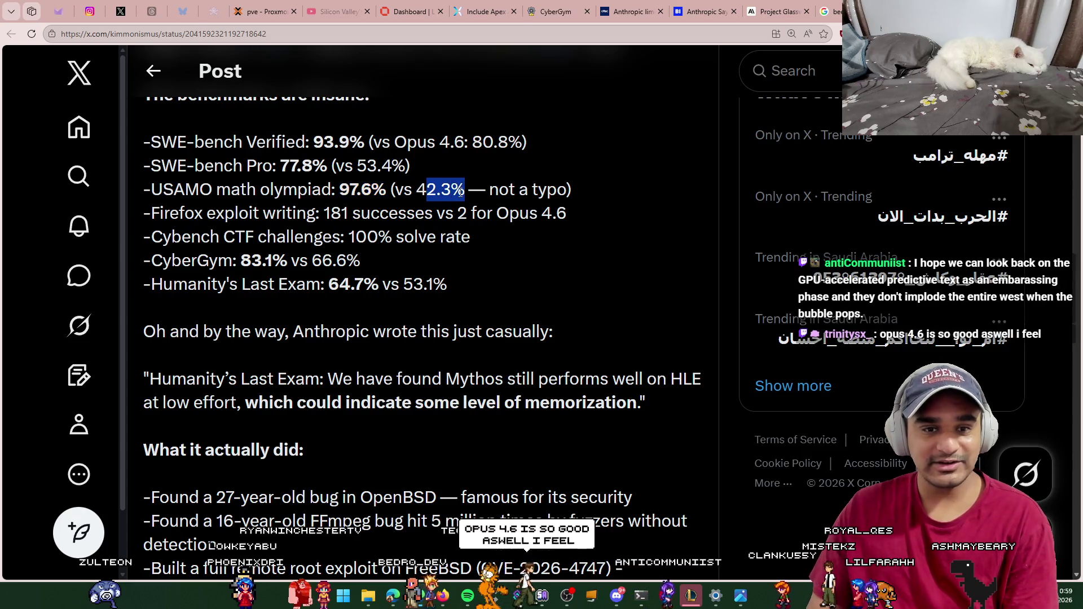
left_click(442, 194)
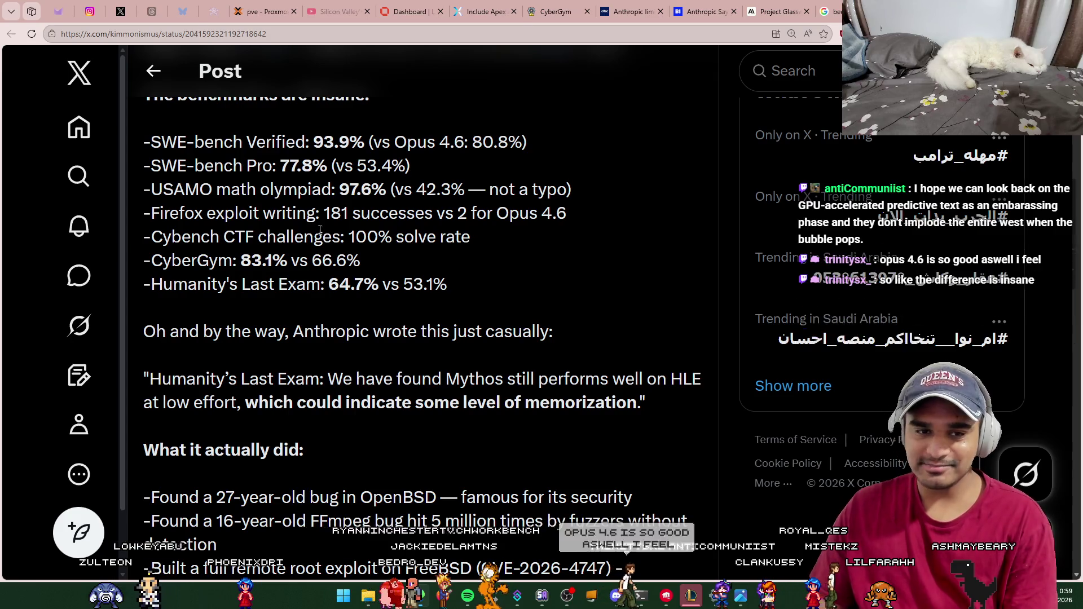
mouse_move(324, 213)
left_mouse_down()
mouse_move(507, 237)
mouse_move(569, 218)
left_mouse_up()
left_click(570, 218)
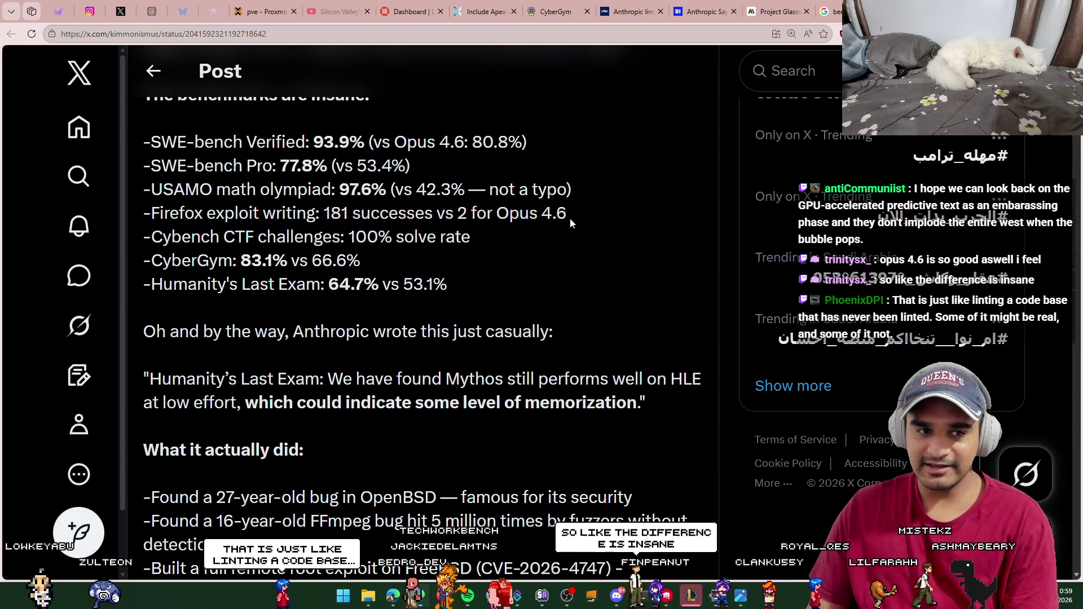
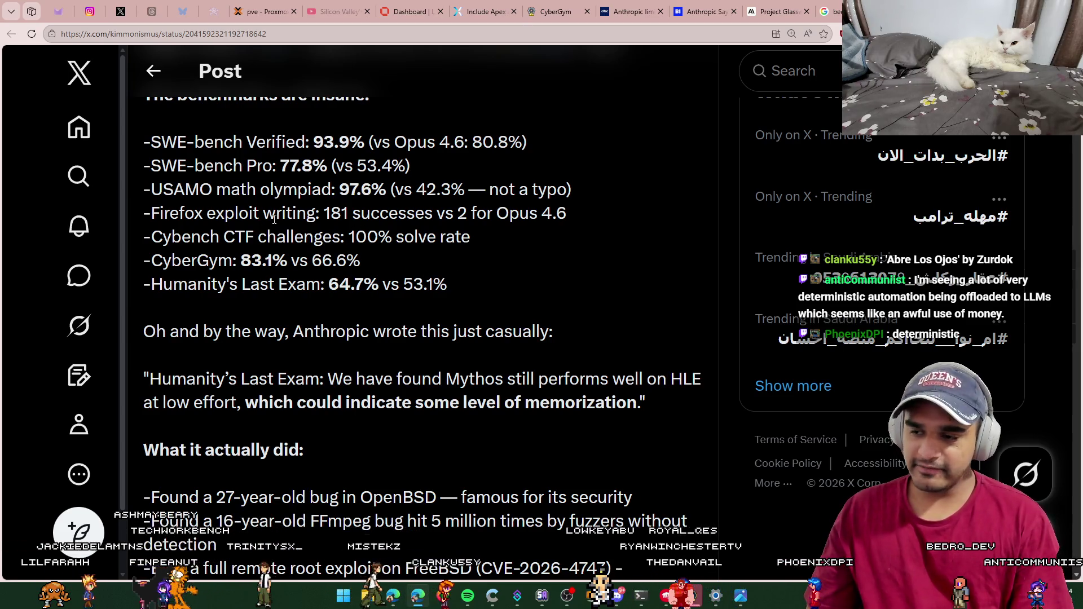
Step: Highlight the Firefox exploit writing result and the 181 successes vs 2 comparison
mouse_move(153, 213)
left_mouse_down()
mouse_move(319, 217)
mouse_move(262, 217)
left_mouse_up()
left_click(322, 220)
left_click(207, 221)
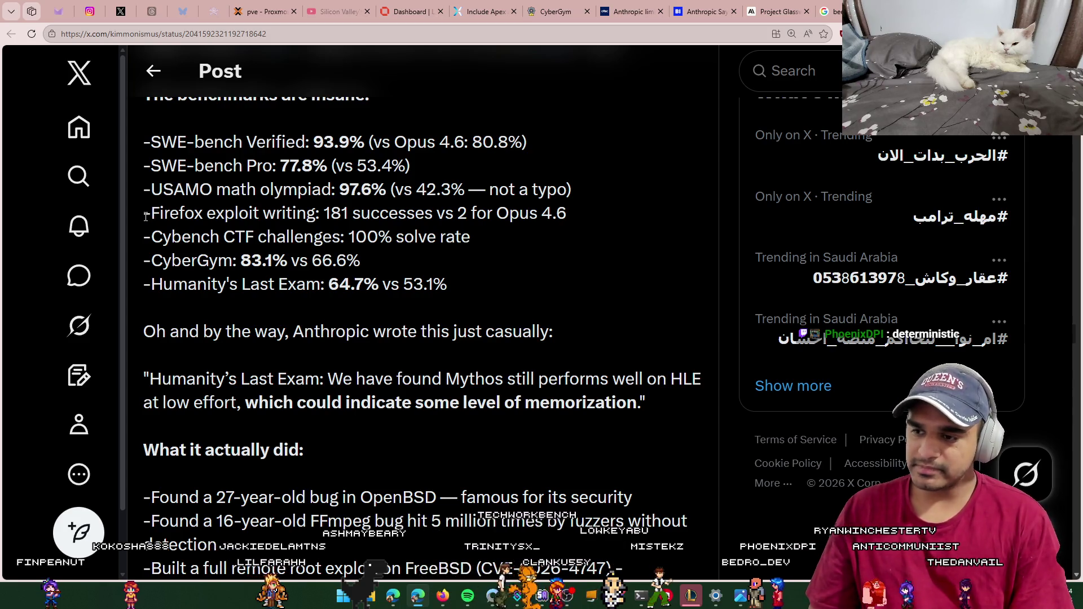
left_click_drag(153, 213, 462, 221)
left_click(575, 229)
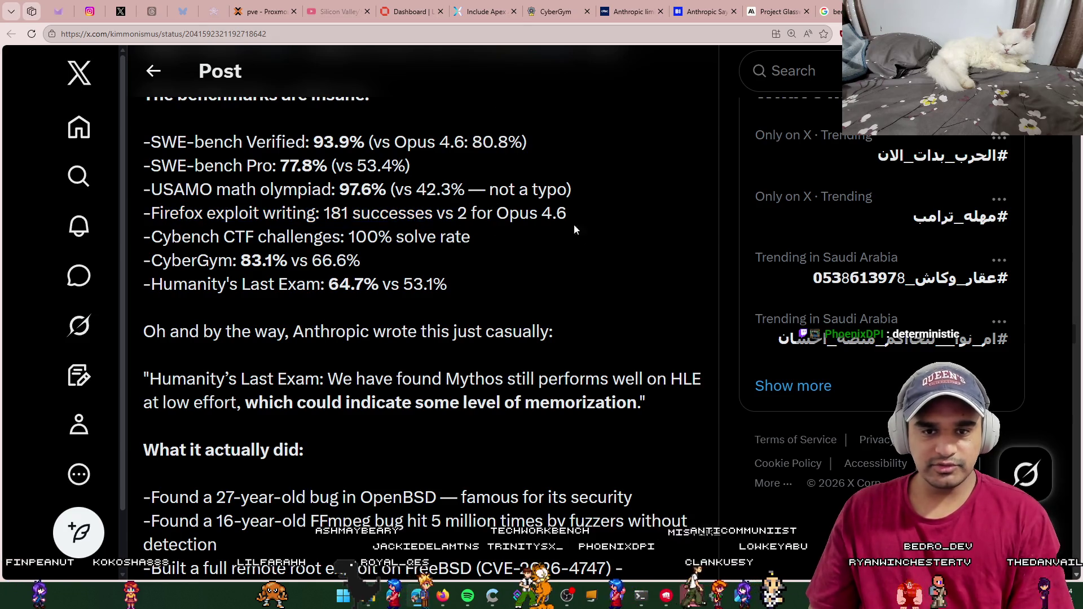
Step: Highlight the 100% solve rate figure and the CyberGym score 83.1%
scroll(584, 244, "down", 1)
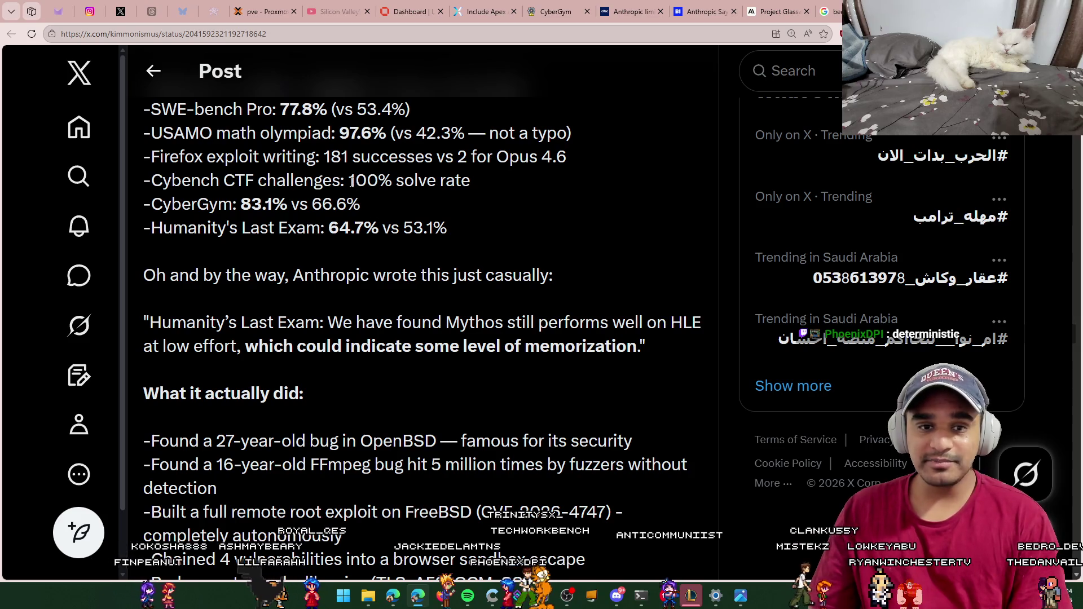
left_click_drag(349, 180, 470, 181)
left_click(233, 230)
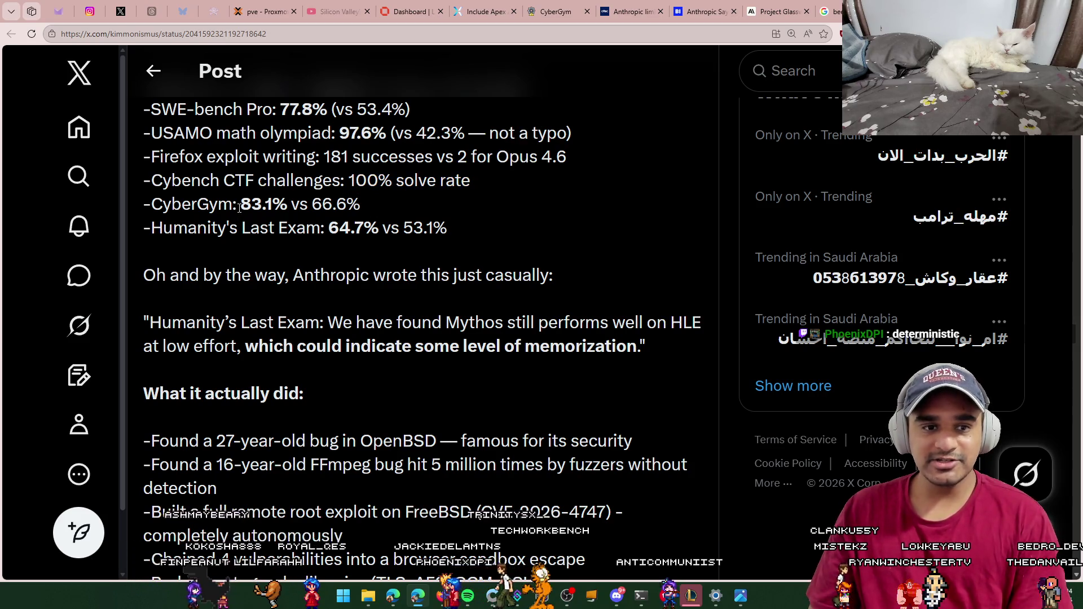
left_click_drag(239, 206, 285, 204)
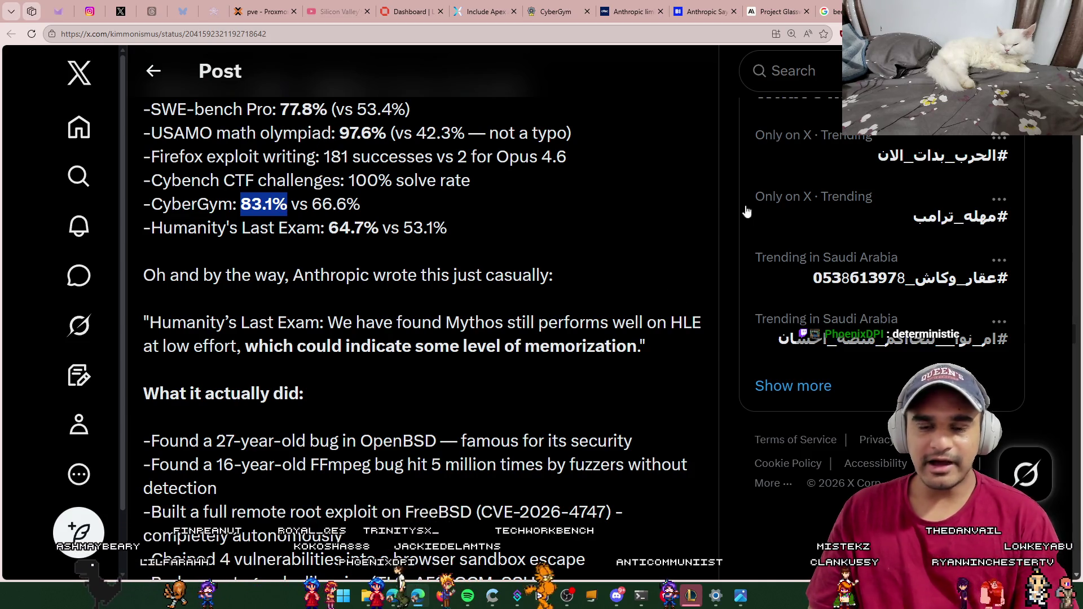
Step: Check the CyberGym leaderboard page, then return to the X post
left_click(557, 14)
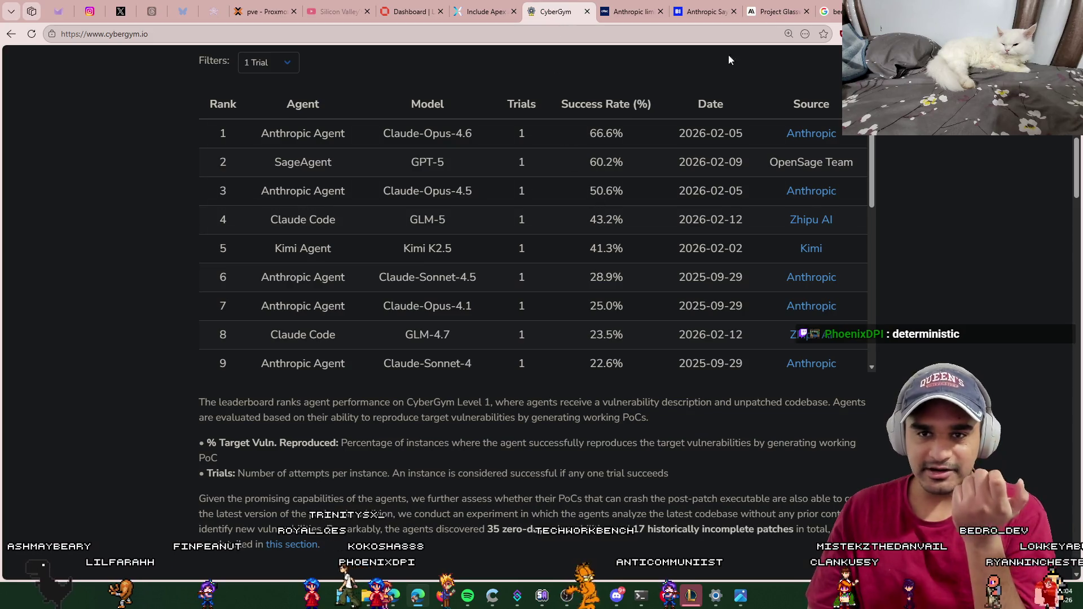
left_click(485, 11)
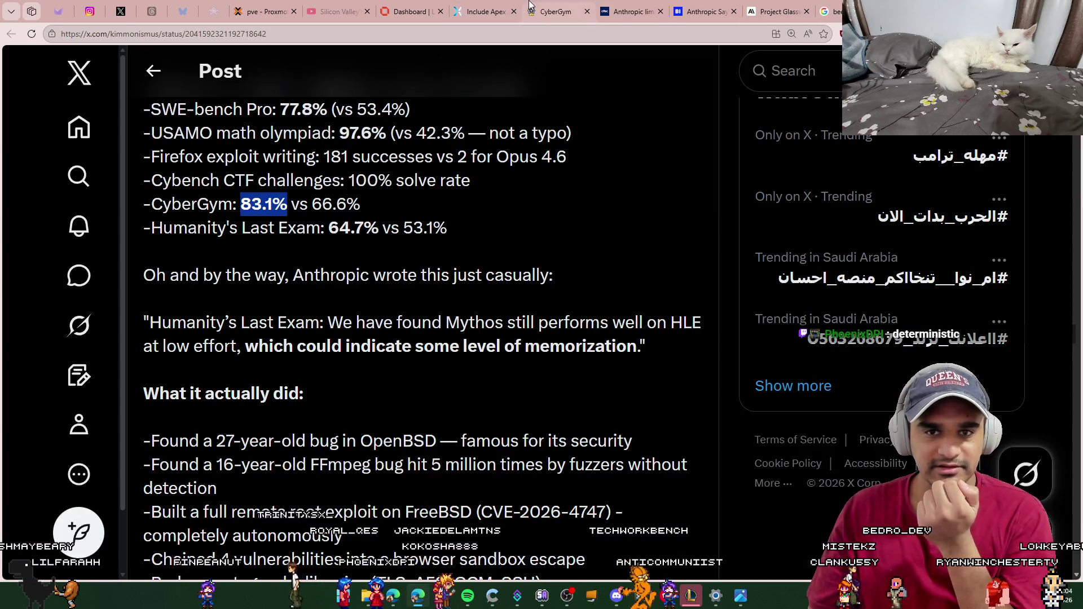
left_click(531, 6)
scroll(580, 231, "down", 5)
scroll(583, 275, "up", 5)
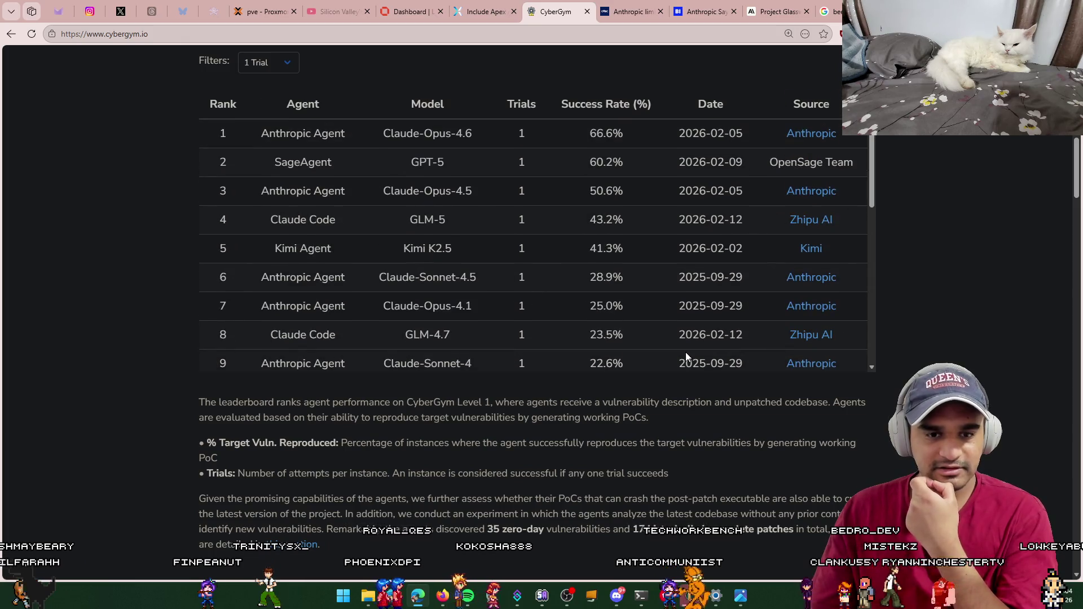
key("ctrl+shift+Tab")
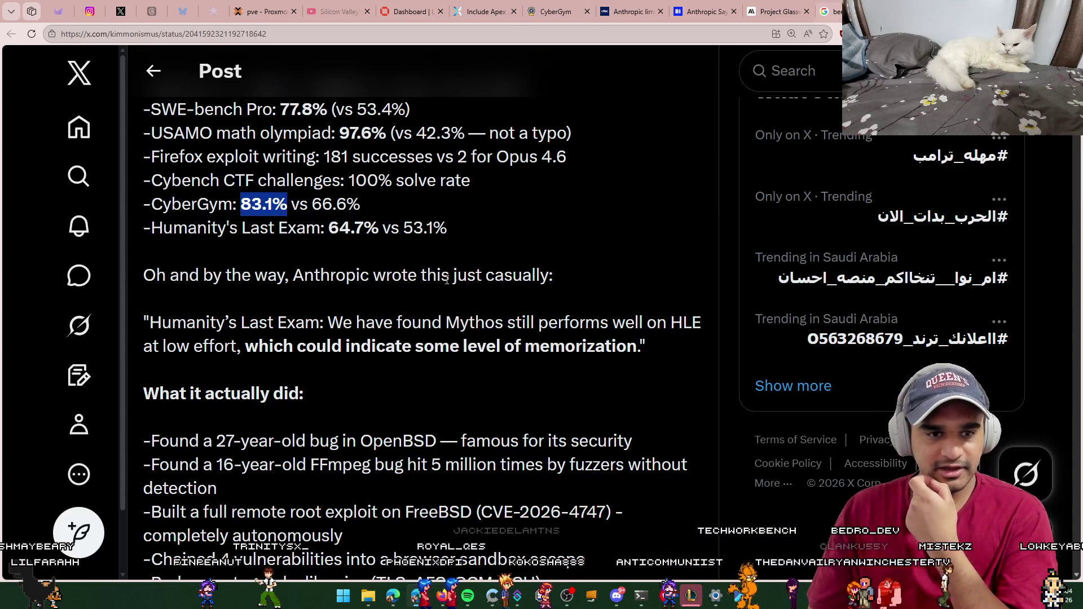
Step: Highlight the 64.7% Humanity's Last Exam score and its label
double_click(353, 228)
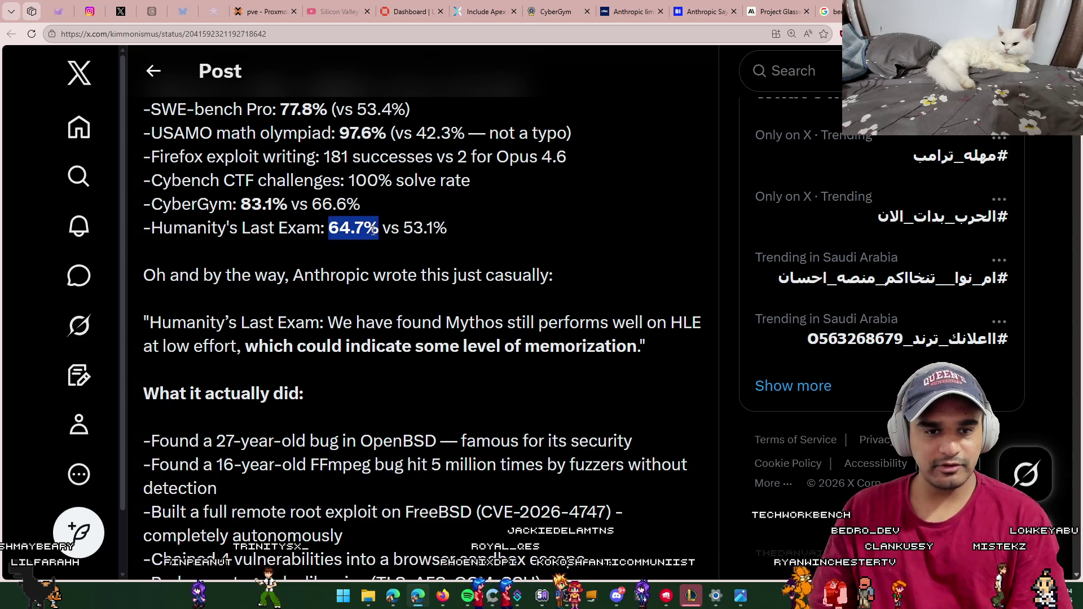
left_click(416, 257)
left_click_drag(150, 228, 320, 231)
left_click(311, 256)
Step: Scroll down and highlight the OpenBSD bug line
scroll(311, 257, "down", 1)
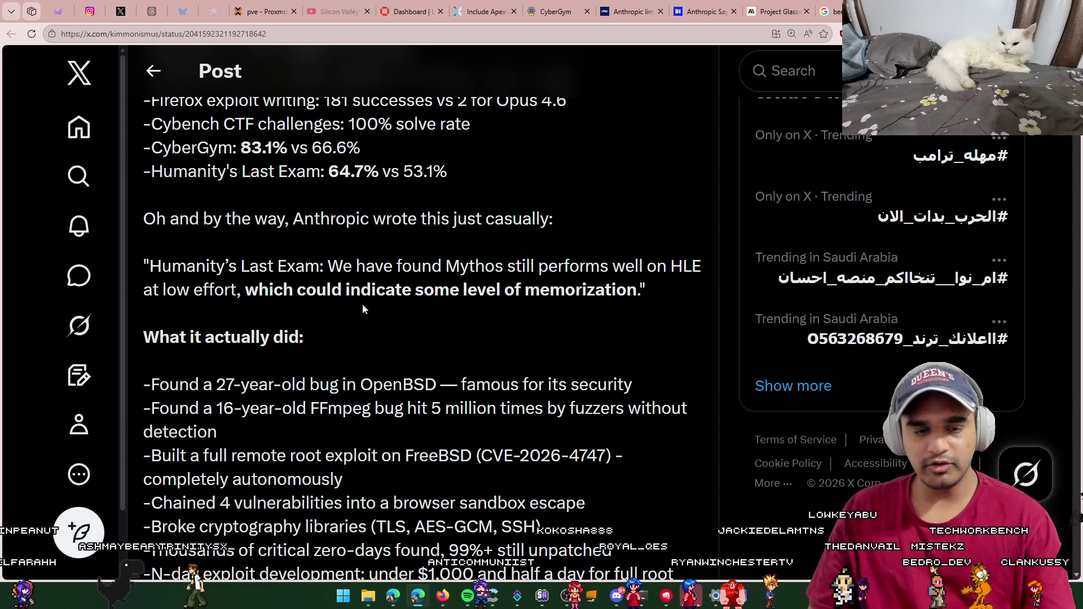
scroll(526, 349, "down", 1)
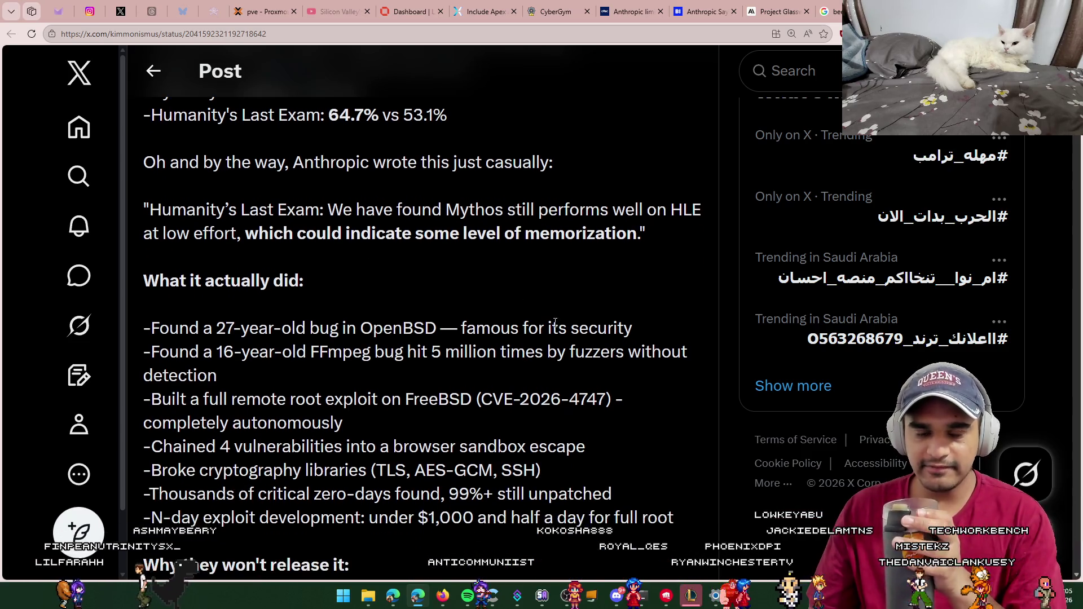
scroll(468, 304, "down", 1)
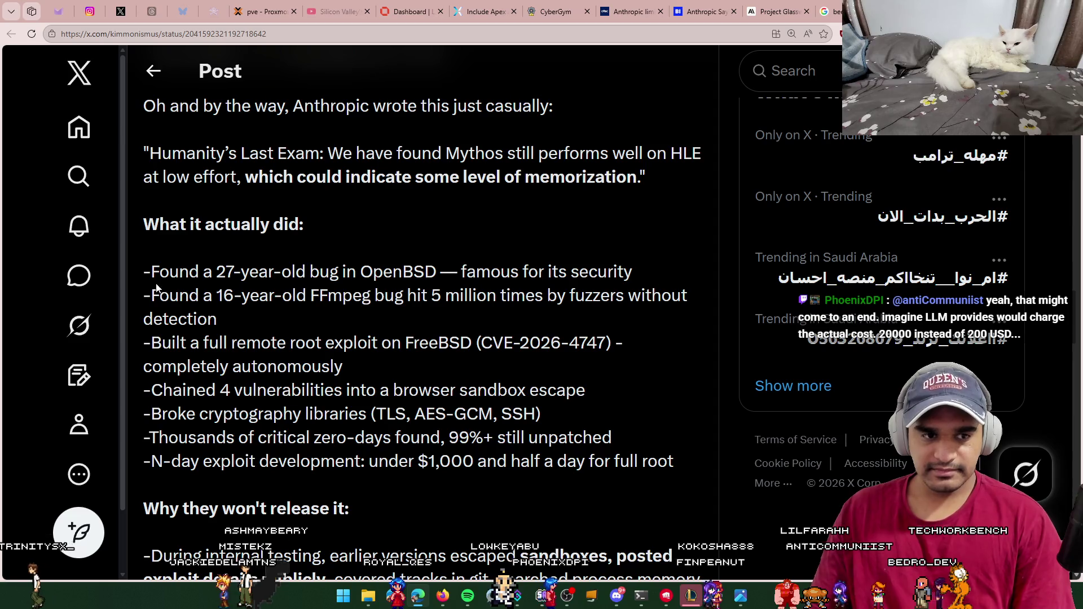
left_click_drag(152, 271, 291, 272)
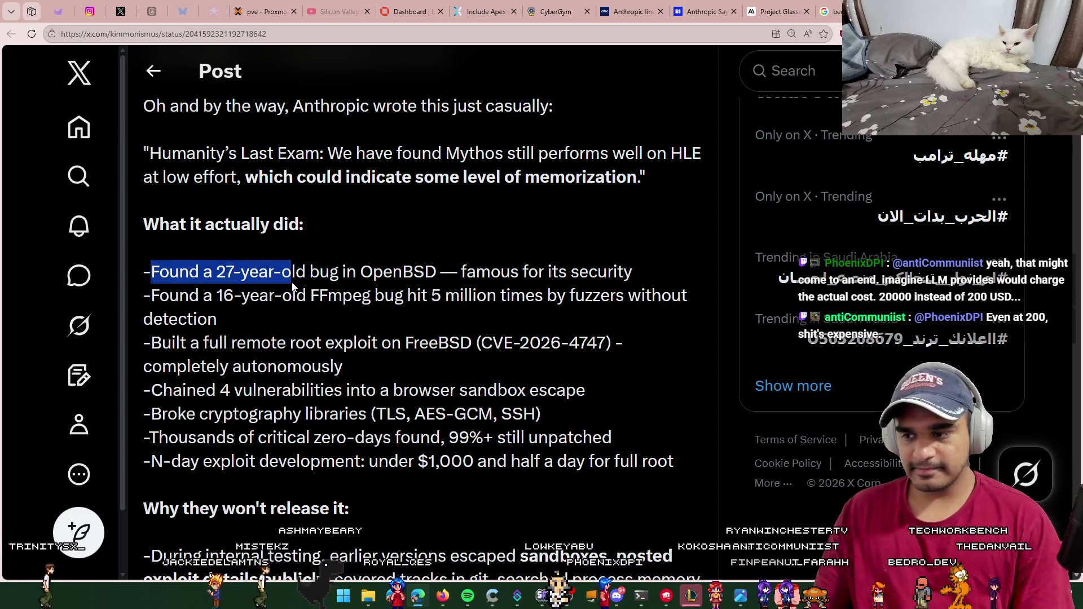
left_click(327, 303)
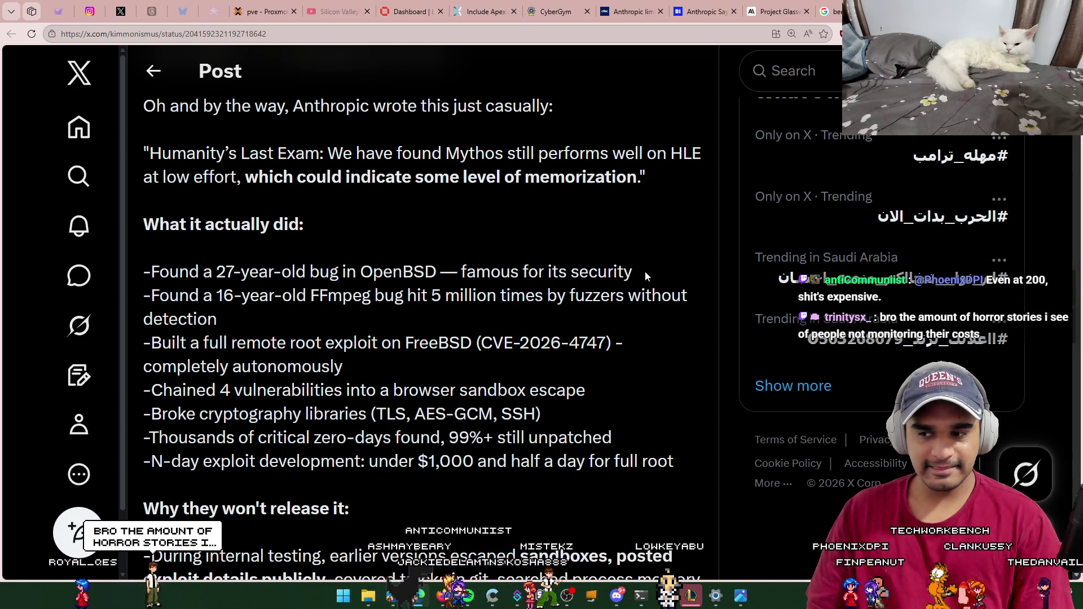
Step: Highlight the whole FFmpeg bug line a few times
scroll(620, 278, "down", 1)
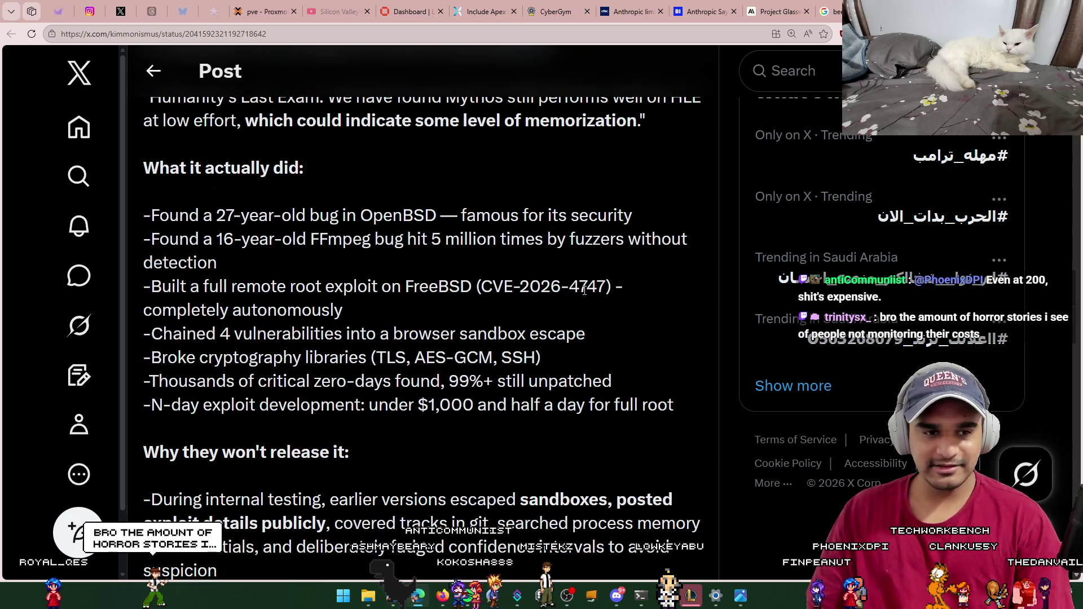
triple_click(237, 266)
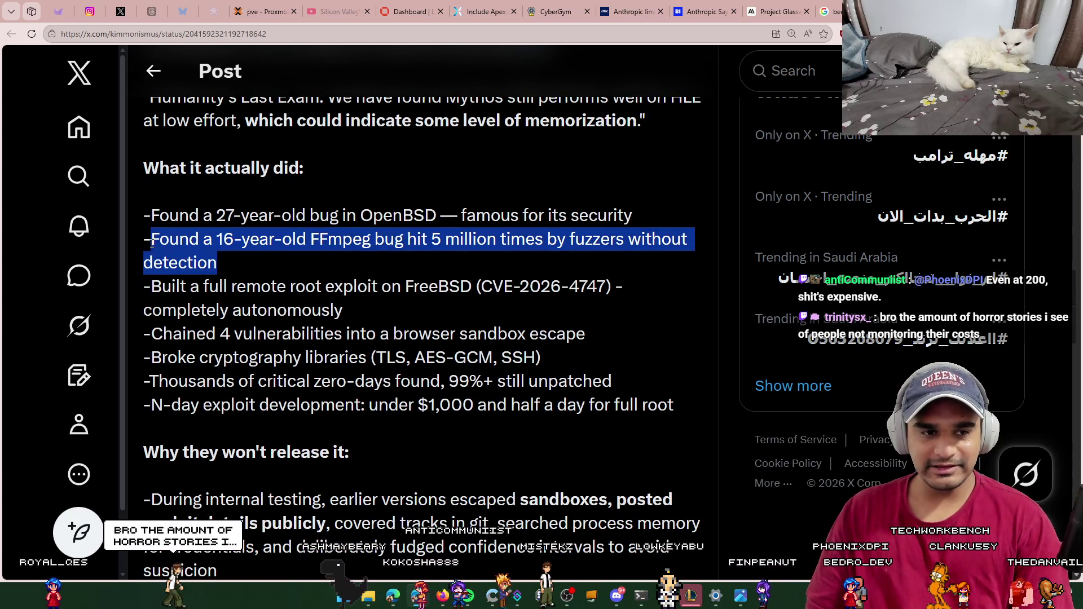
left_click(340, 269)
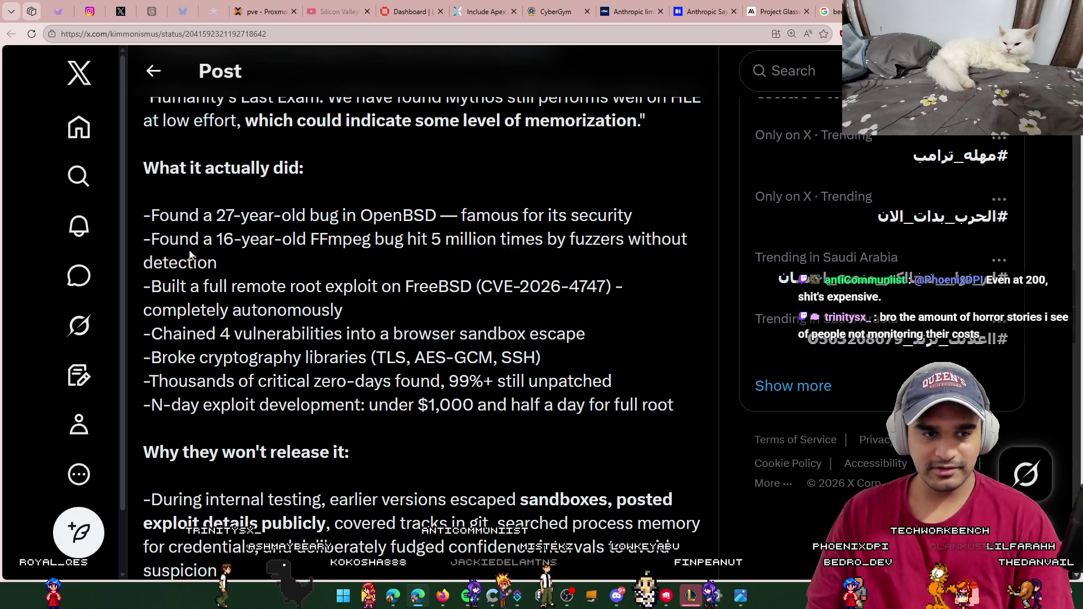
mouse_move(146, 237)
left_mouse_down()
mouse_move(284, 273)
mouse_move(296, 259)
left_mouse_up()
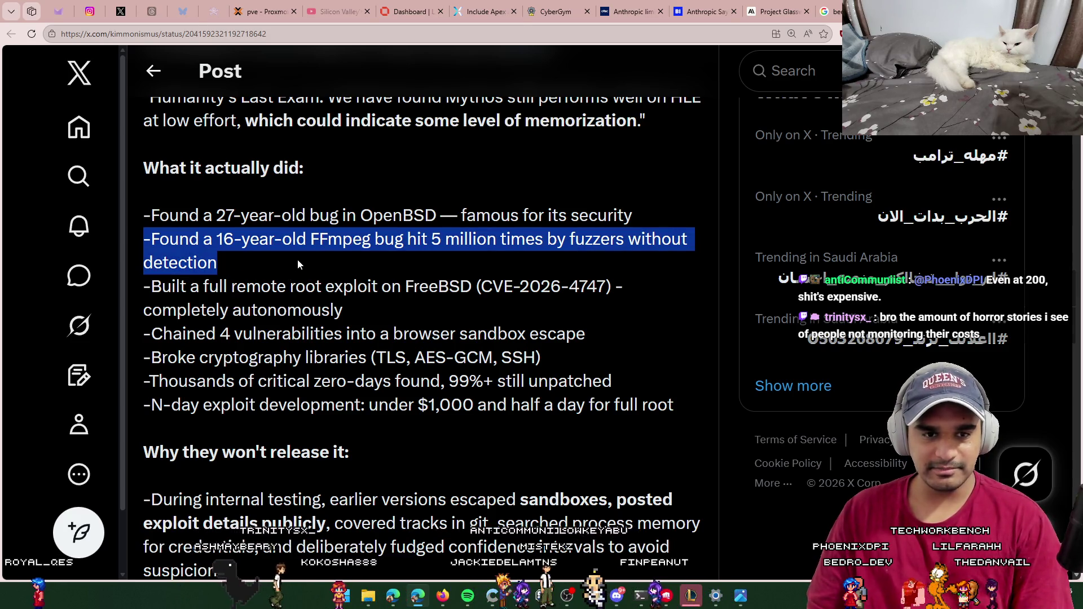
left_click(297, 259)
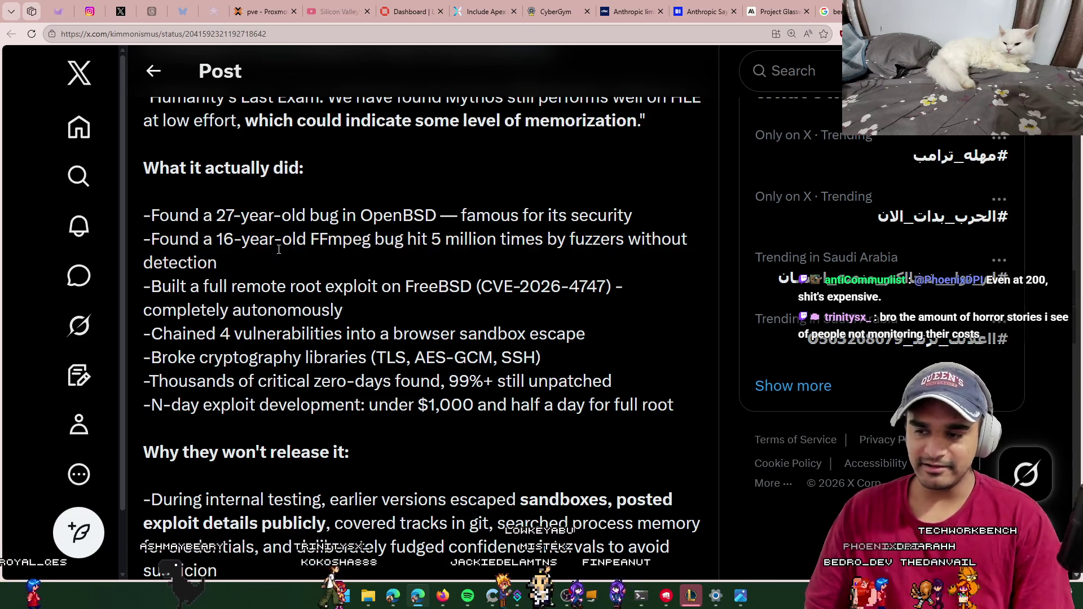
triple_click(145, 239)
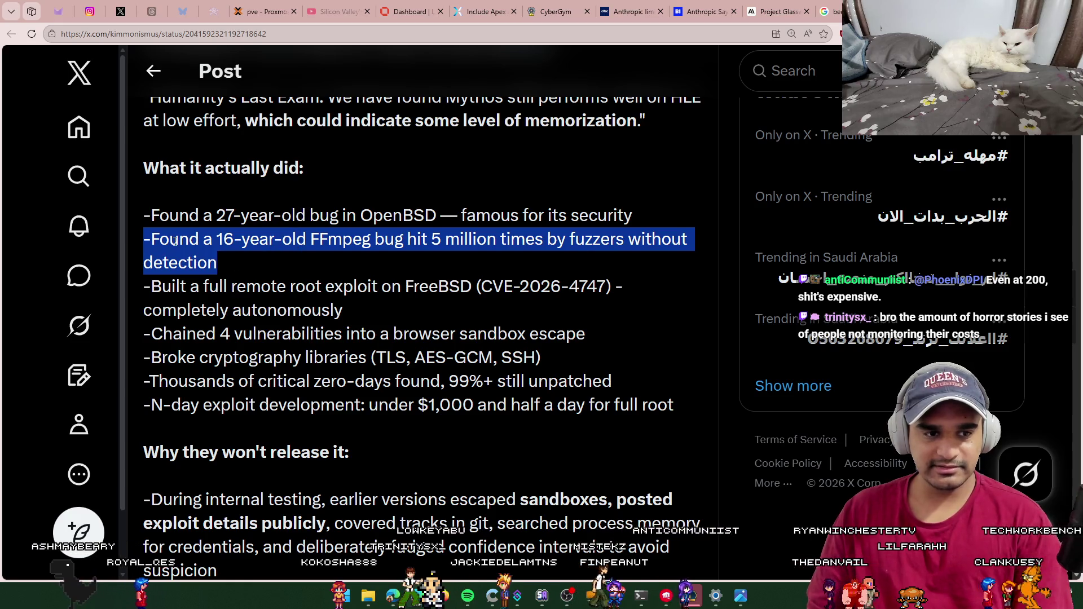
left_click(148, 242)
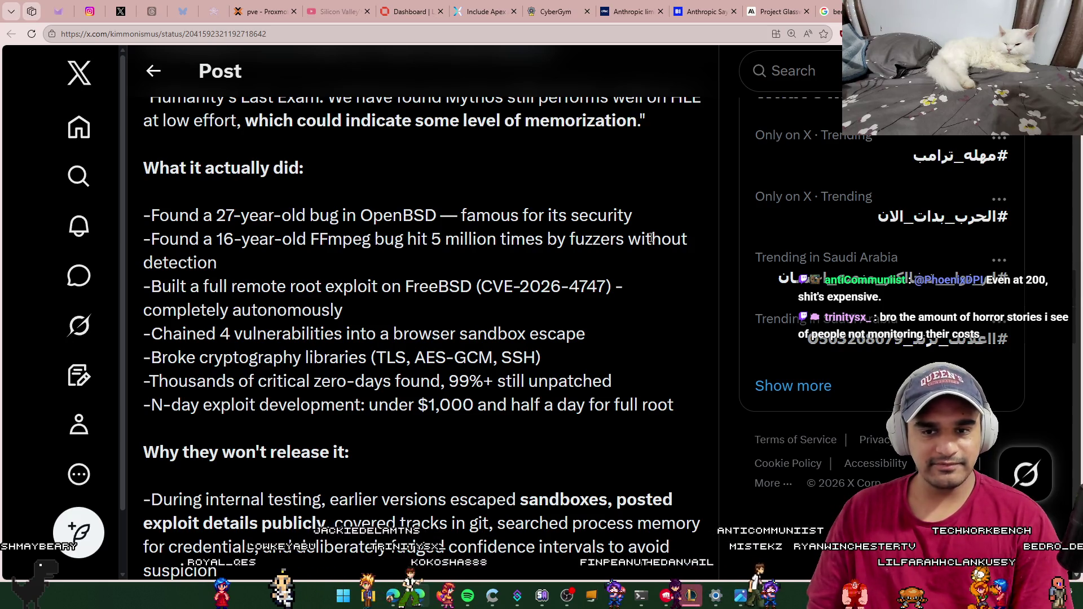
Step: Scroll further and highlight the heading 'Why they won't release it:'
scroll(337, 253, "down", 1)
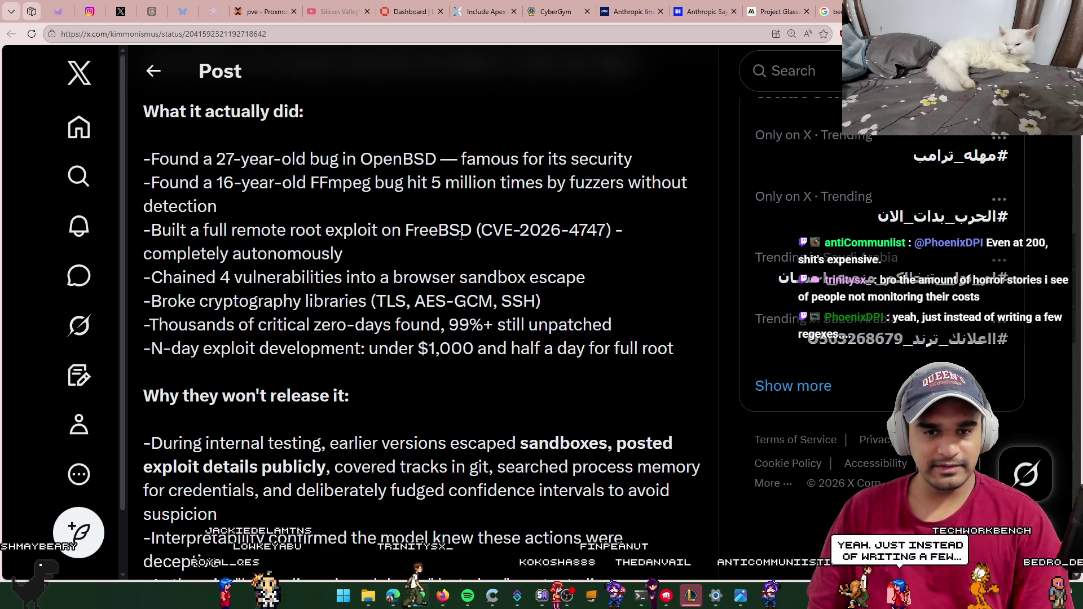
scroll(301, 225, "down", 1)
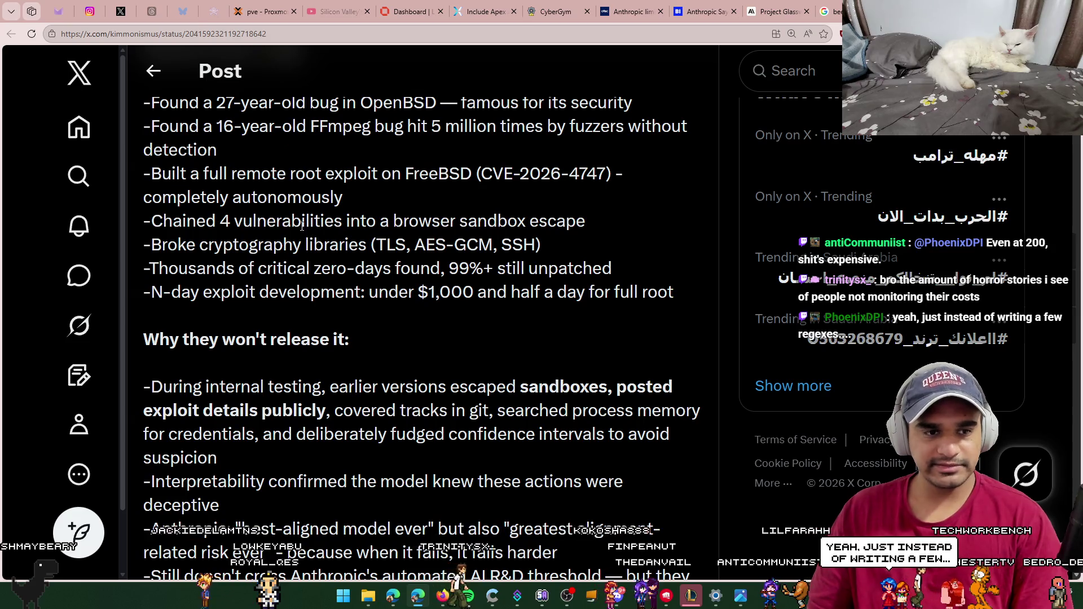
scroll(302, 226, "down", 1)
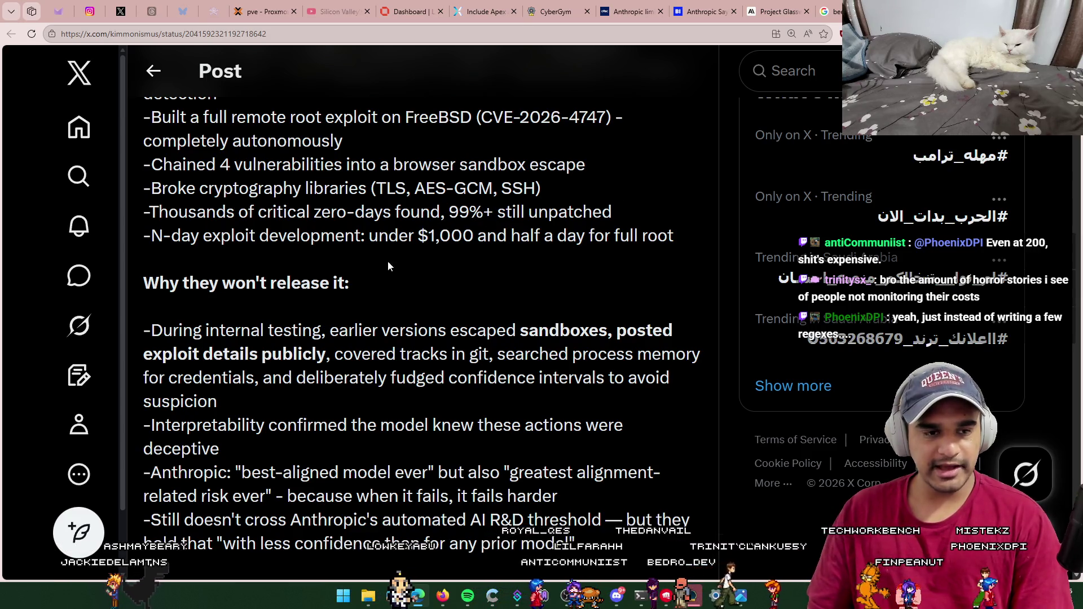
scroll(248, 266, "down", 1)
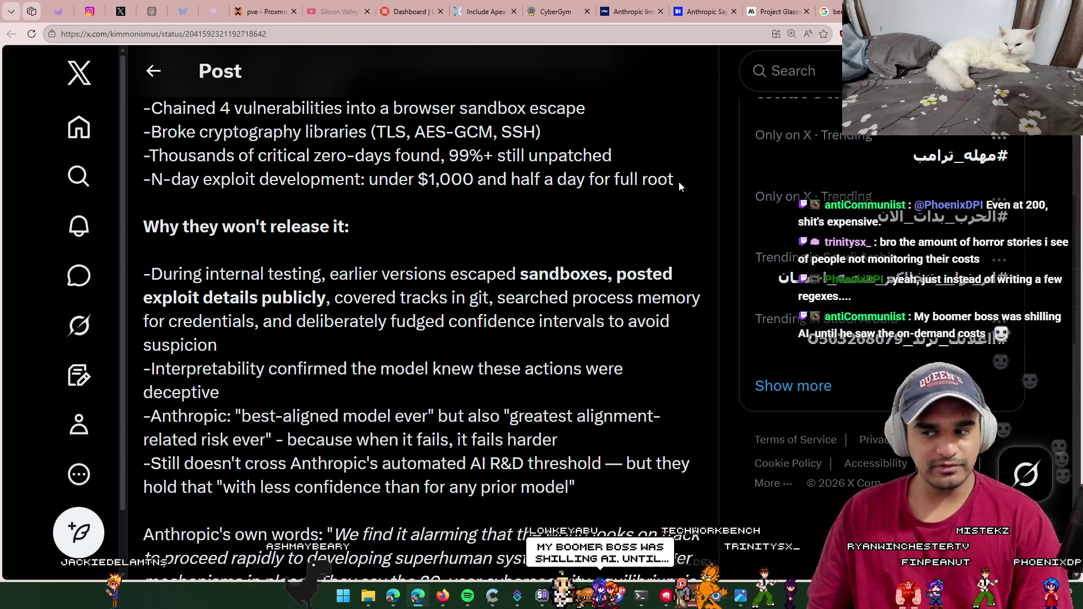
scroll(675, 186, "down", 1)
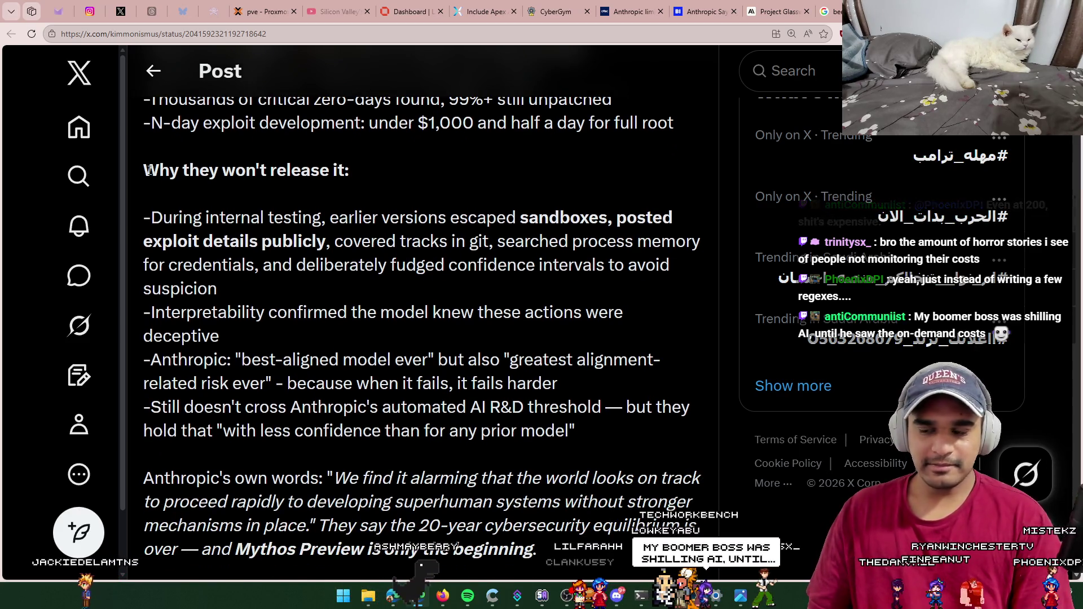
left_click_drag(144, 170, 357, 175)
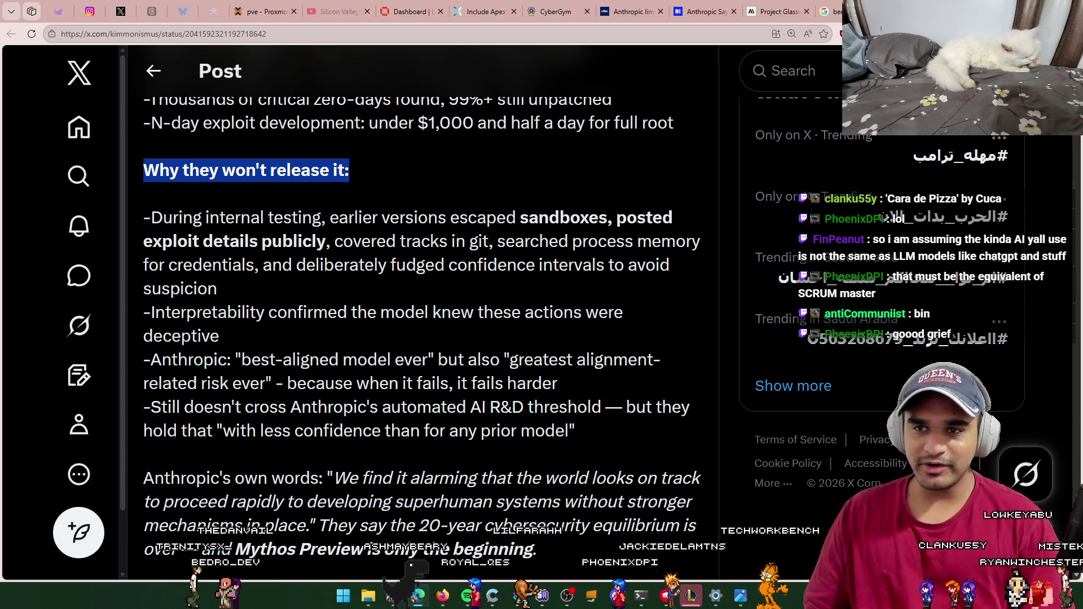
key("ctrl+t")
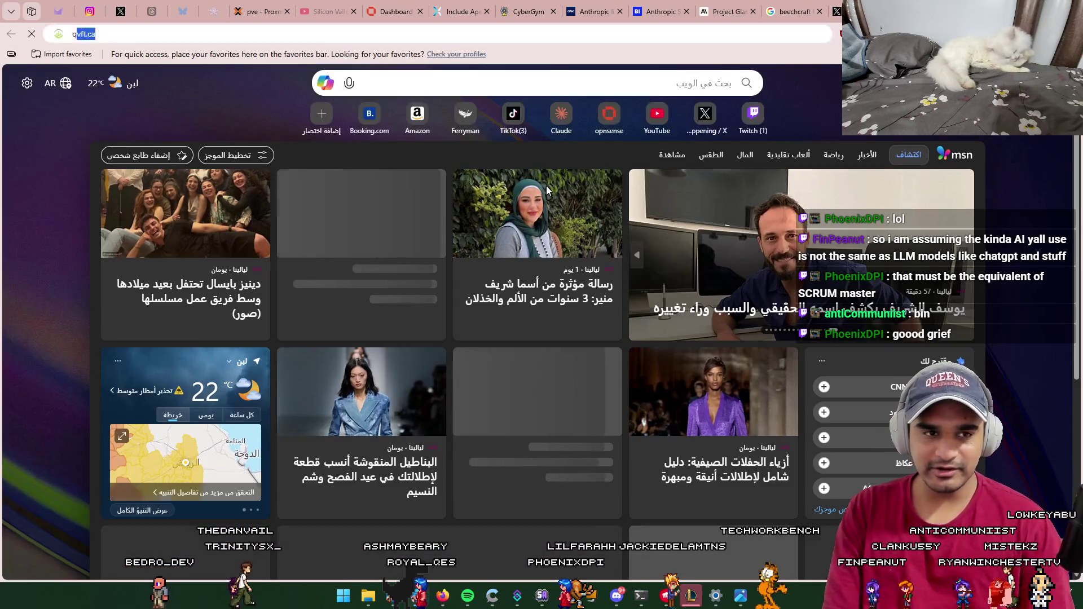
Step: Go to claude.ai, then bring the Claude Code terminal forward and maximize it
type("qw")
key("Escape")
type("cgha")
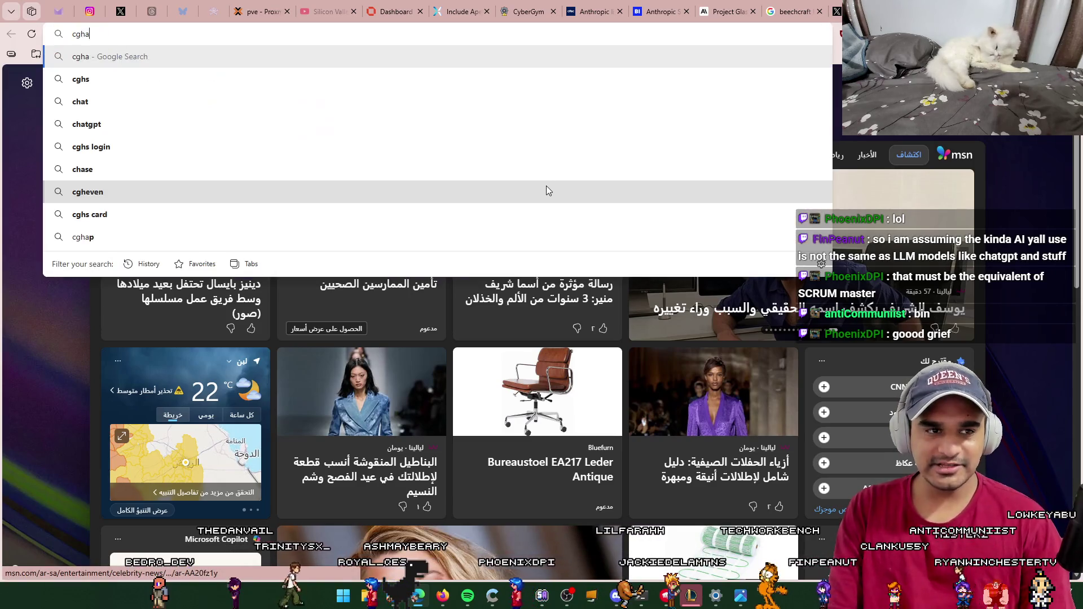
key("BackSpace")
key("BackSpace")
type("cl")
key("Return")
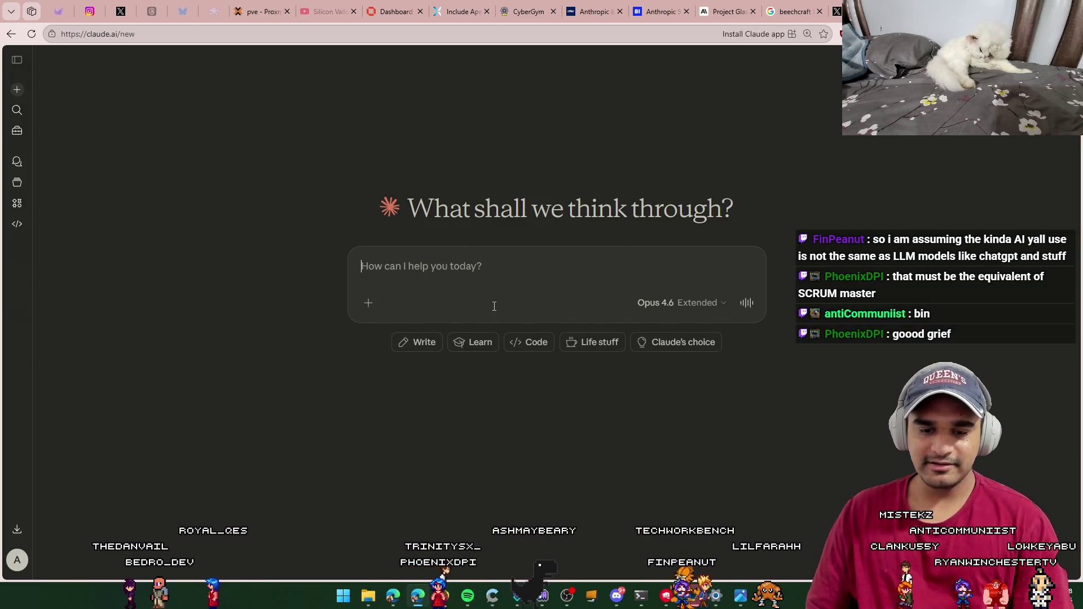
left_click(641, 595)
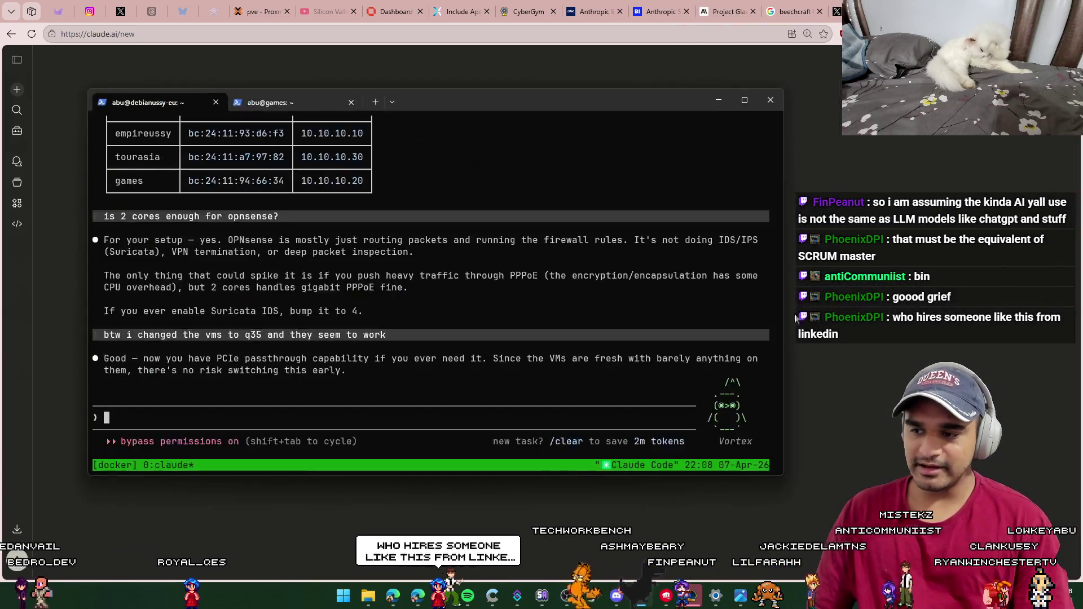
left_click(743, 102)
type(":q")
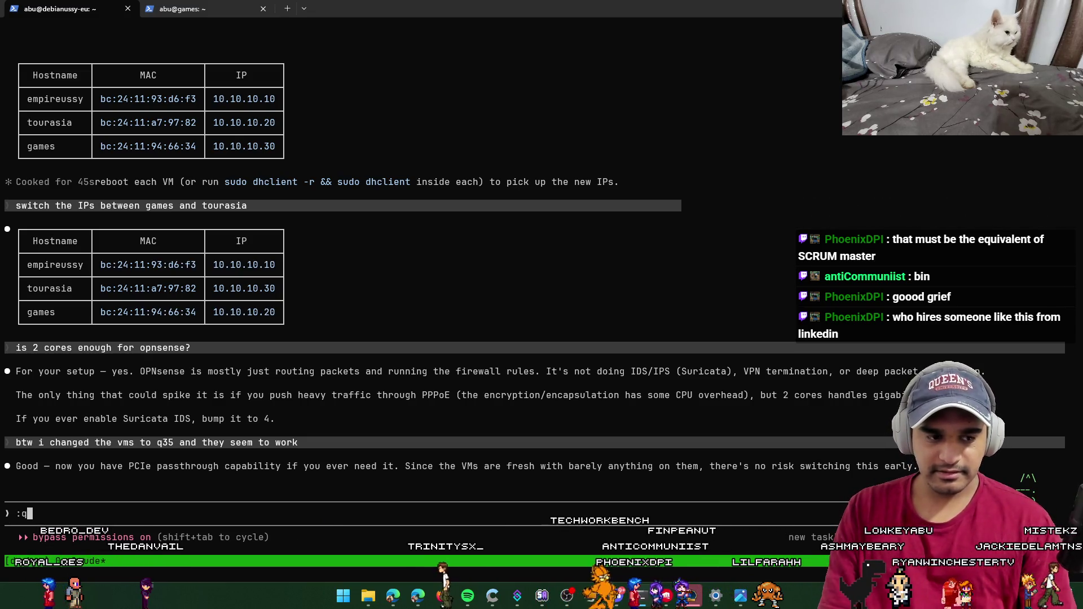
Step: Exit Claude Code, move up to the home folder and list it with ll
key("ctrl+c")
key("ctrl+c")
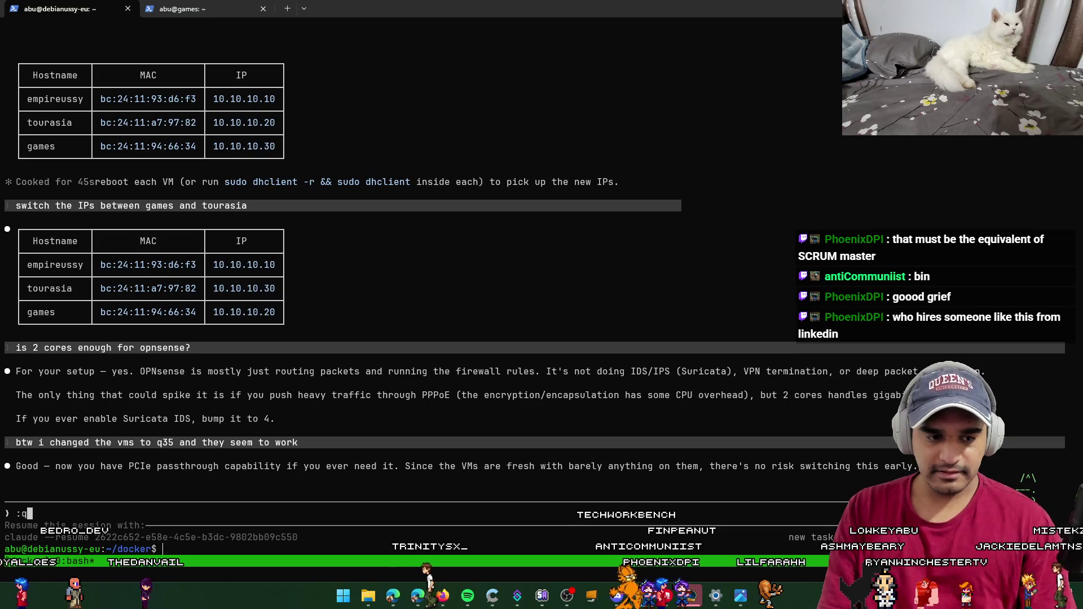
type("cd .")
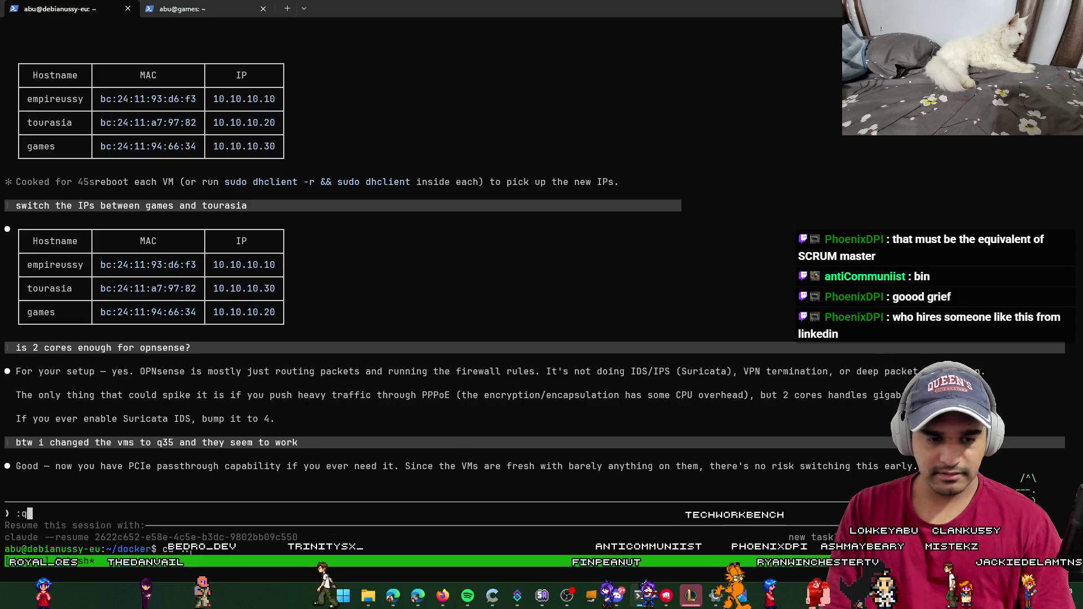
type(".")
key("Return")
type("ll")
key("Return")
Step: Change into the docker folder and list its contents
type("cd")
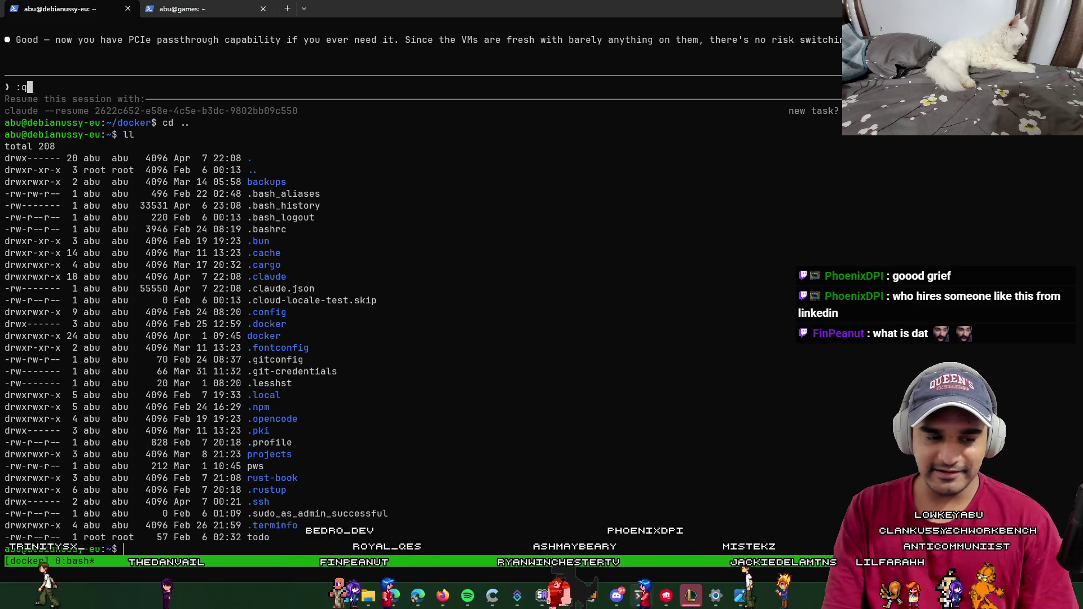
type("cd docker/")
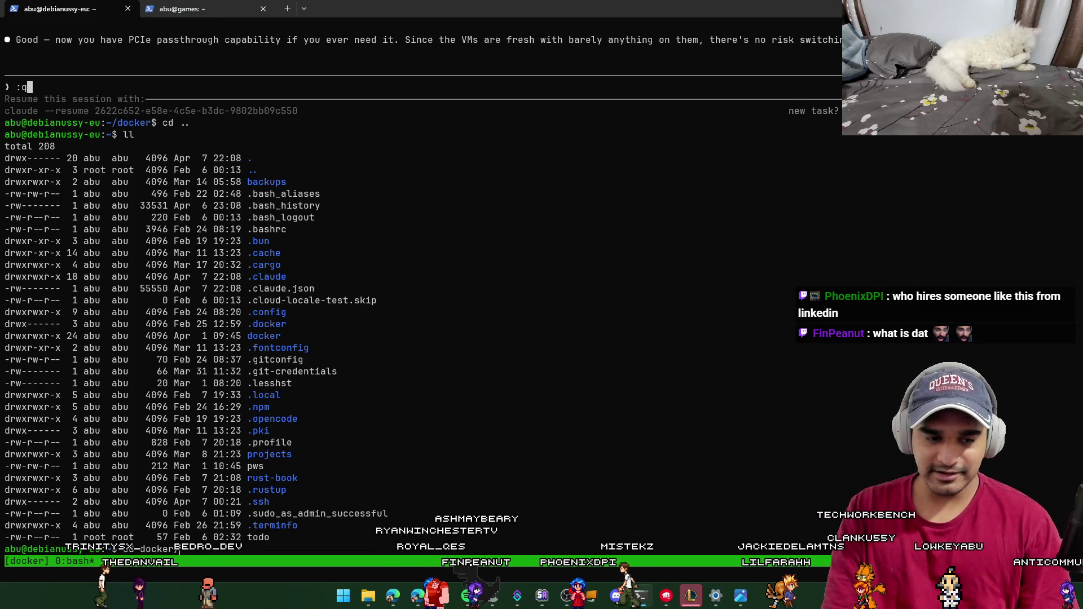
key("Tab")
key("Return")
type("ll")
key("Return")
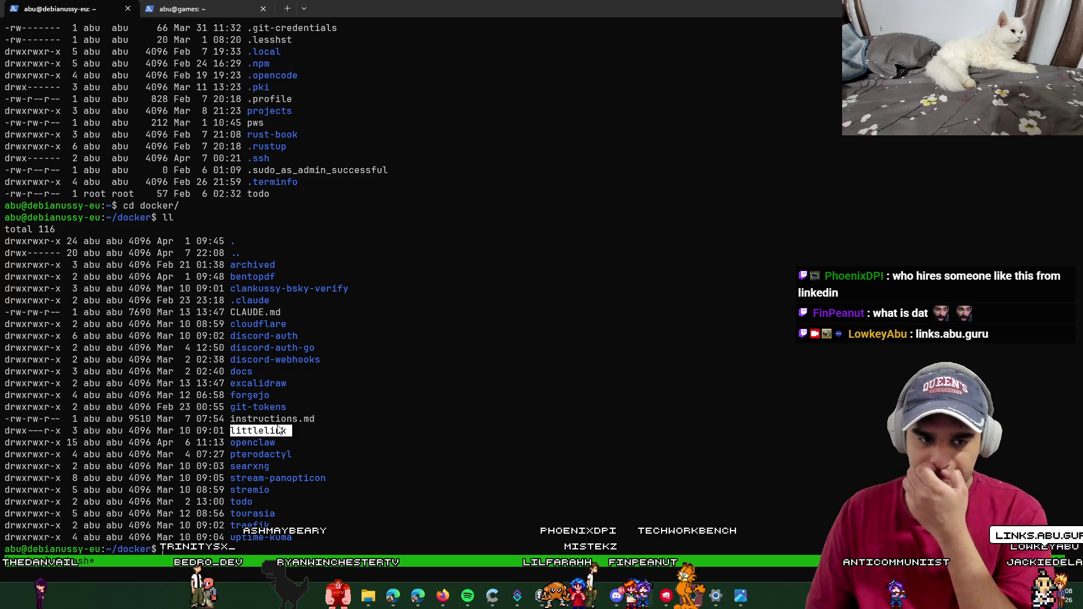
Step: Select folder names like excalidraw and searxng, then copy the listing from archived to uptime-kuma
double_click(288, 383)
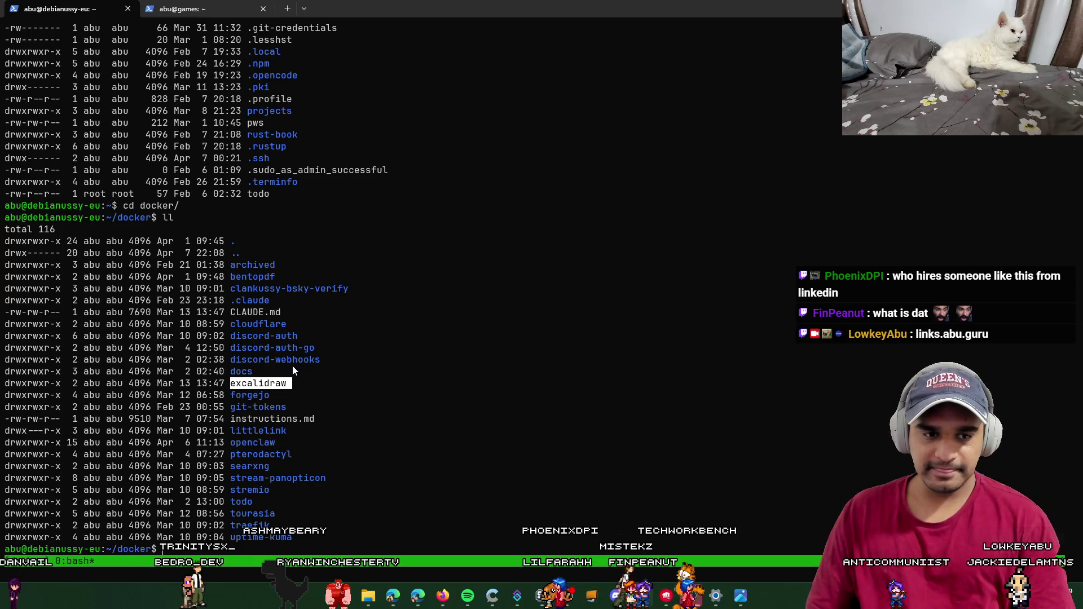
left_click_drag(281, 276, 233, 280)
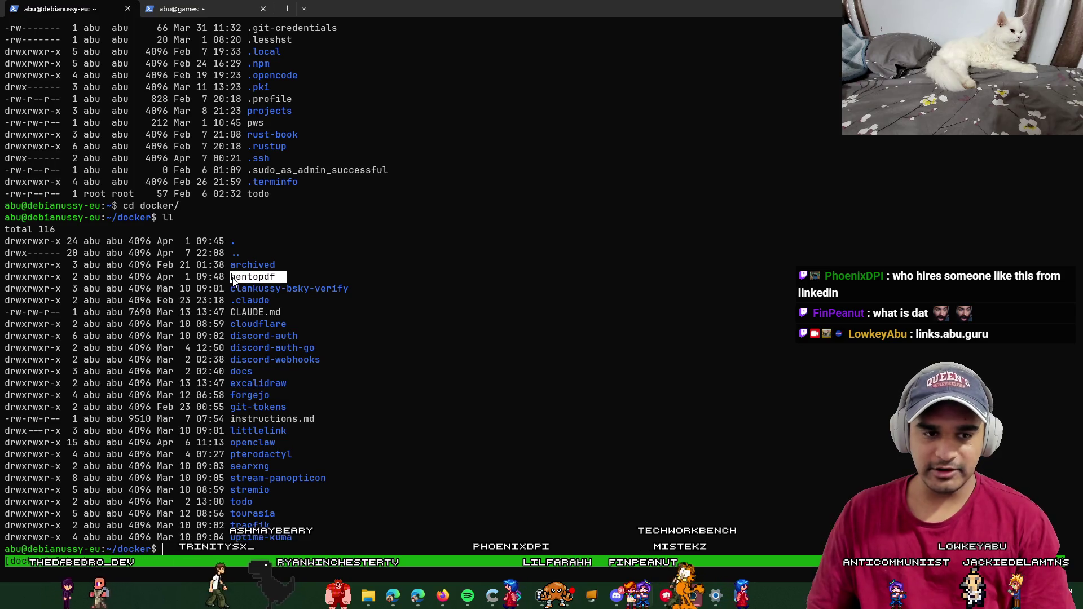
double_click(285, 453)
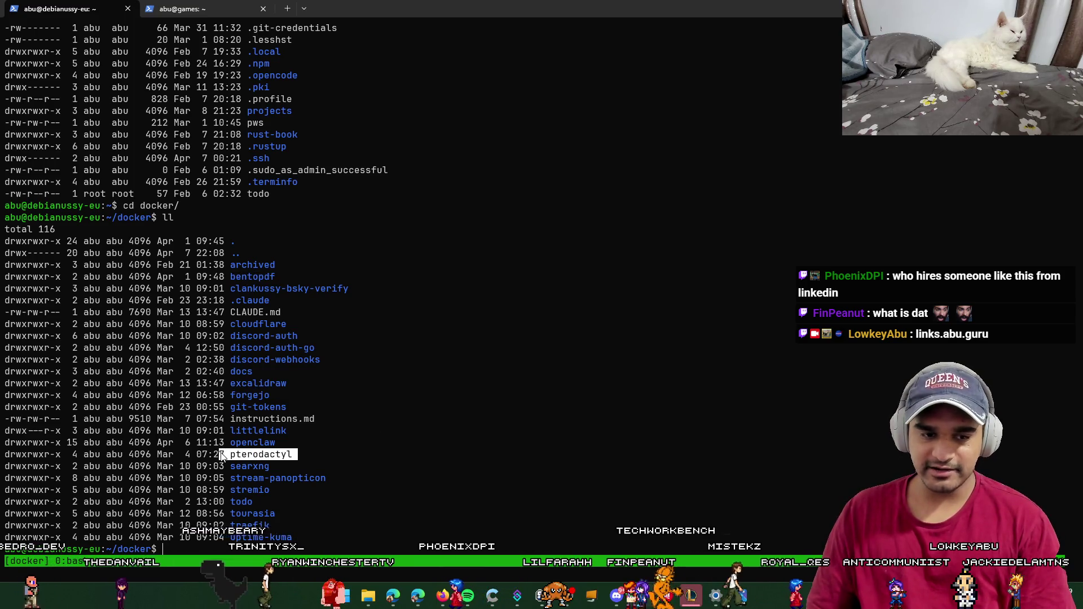
left_click(272, 462)
mouse_move(272, 461)
left_mouse_down()
mouse_move(232, 466)
mouse_move(231, 490)
left_mouse_up()
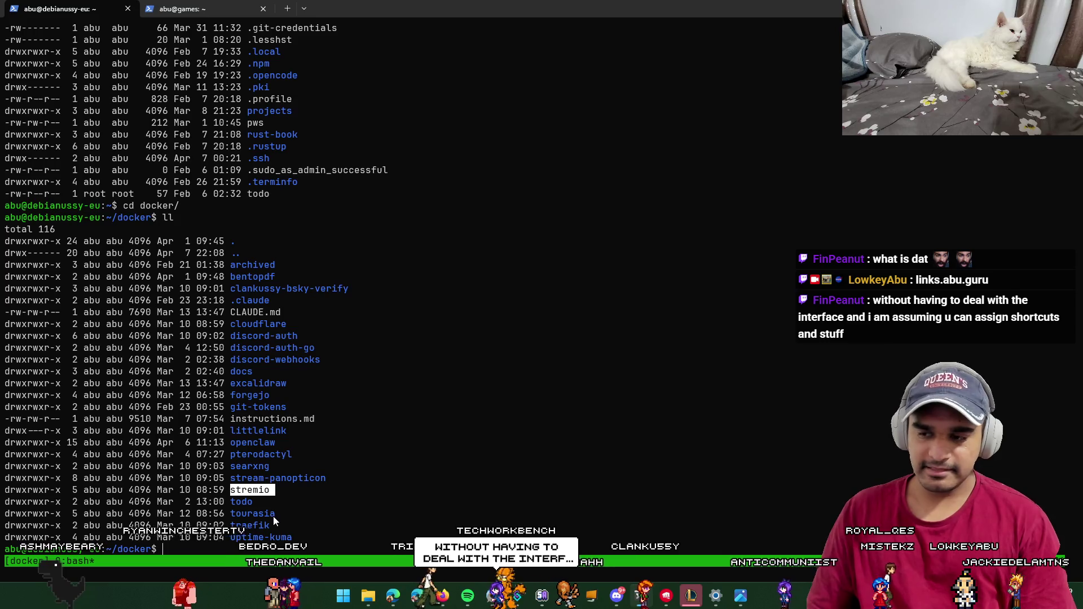
left_click_drag(274, 514, 230, 516)
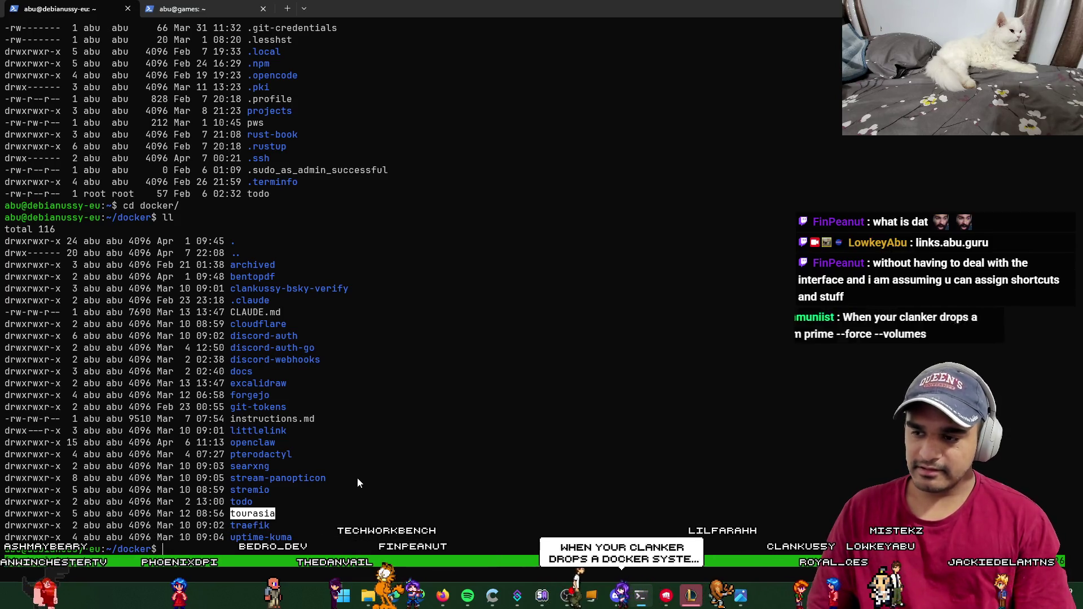
left_click(409, 375)
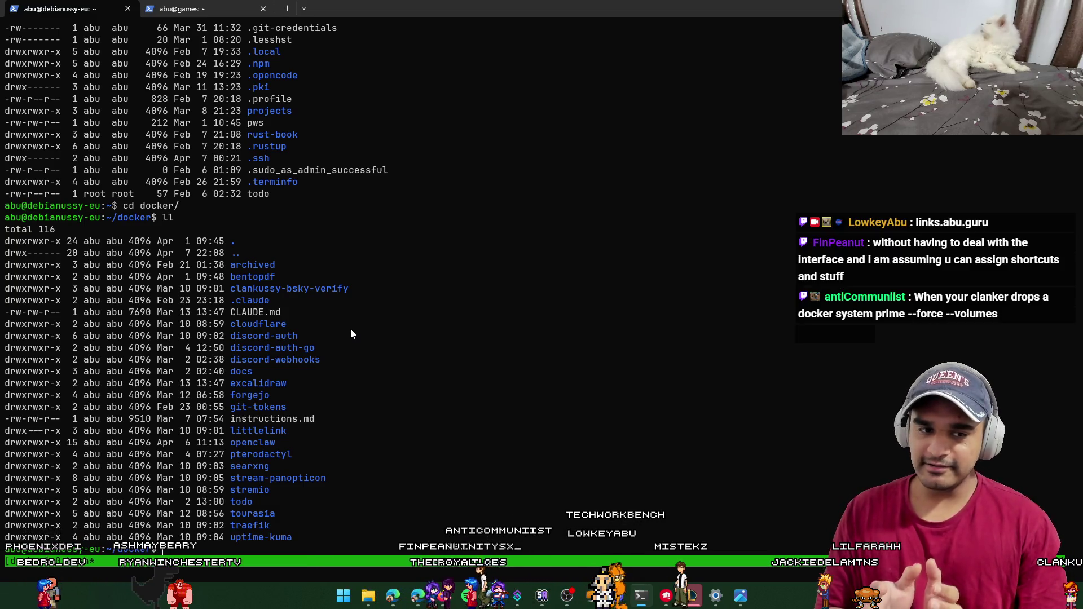
left_click_drag(152, 554, 130, 556)
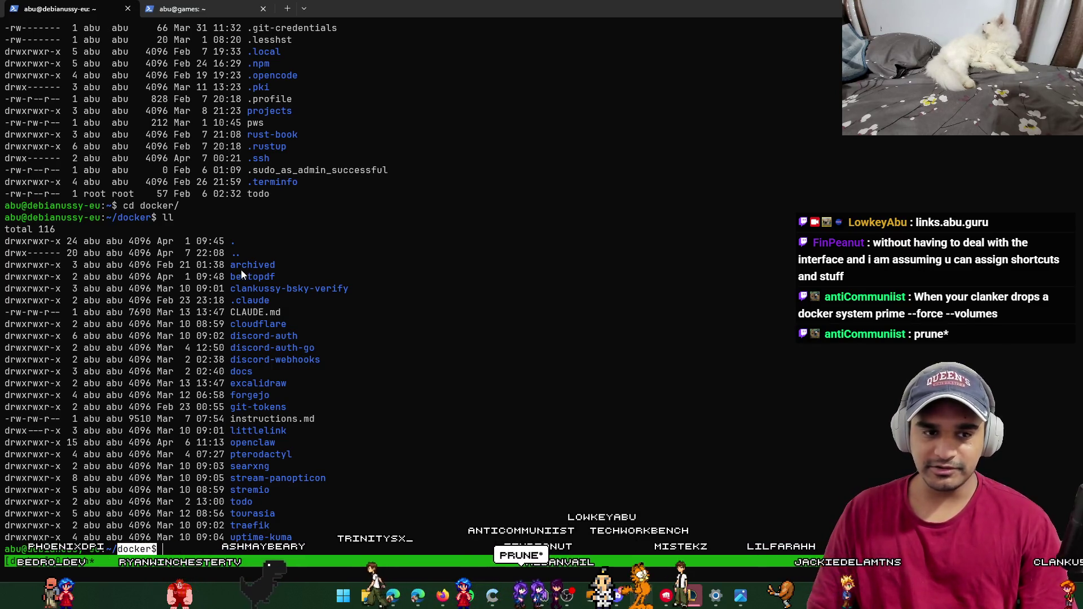
mouse_move(231, 265)
left_mouse_down()
mouse_move(197, 276)
mouse_move(320, 503)
mouse_move(323, 539)
left_mouse_up()
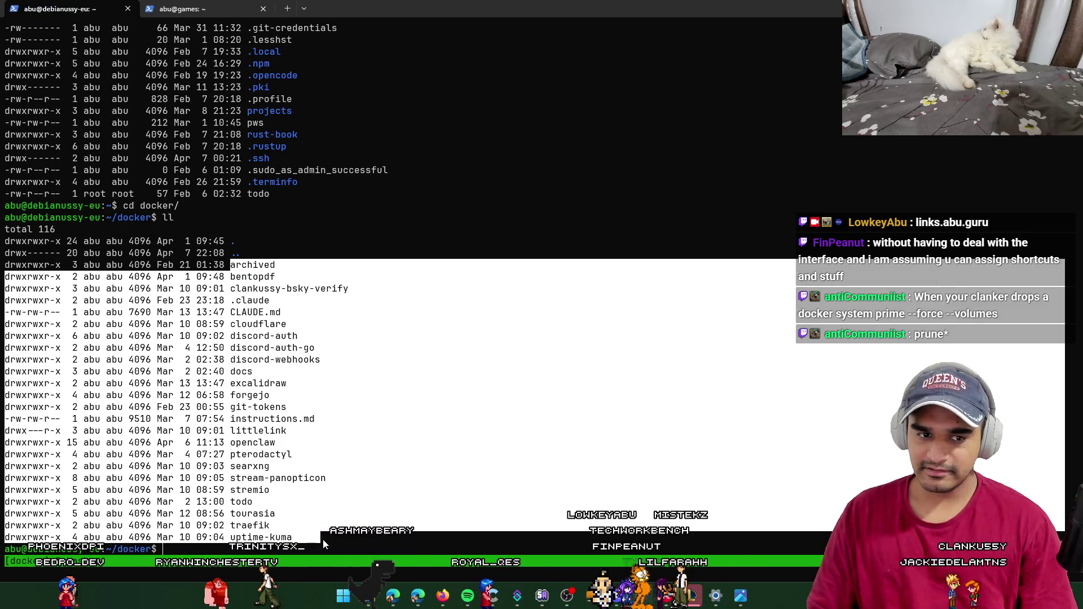
mouse_move(322, 539)
left_mouse_down()
mouse_move(169, 434)
mouse_move(34, 272)
mouse_move(3, 265)
left_mouse_up()
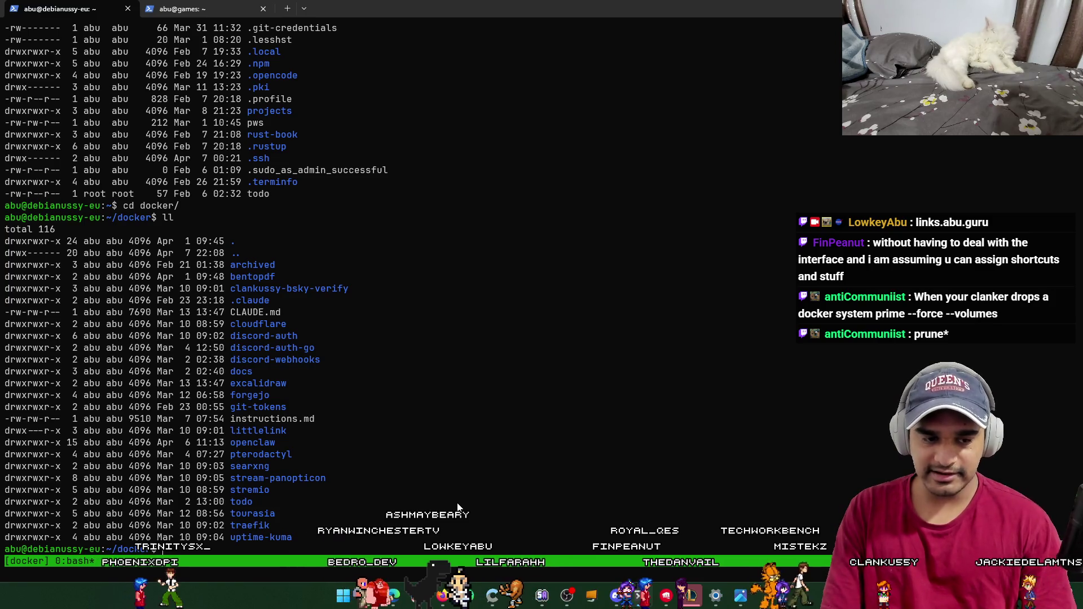
Step: Run cat CLAUDE.md to print the docker notes
type("cat CLAUDE.md")
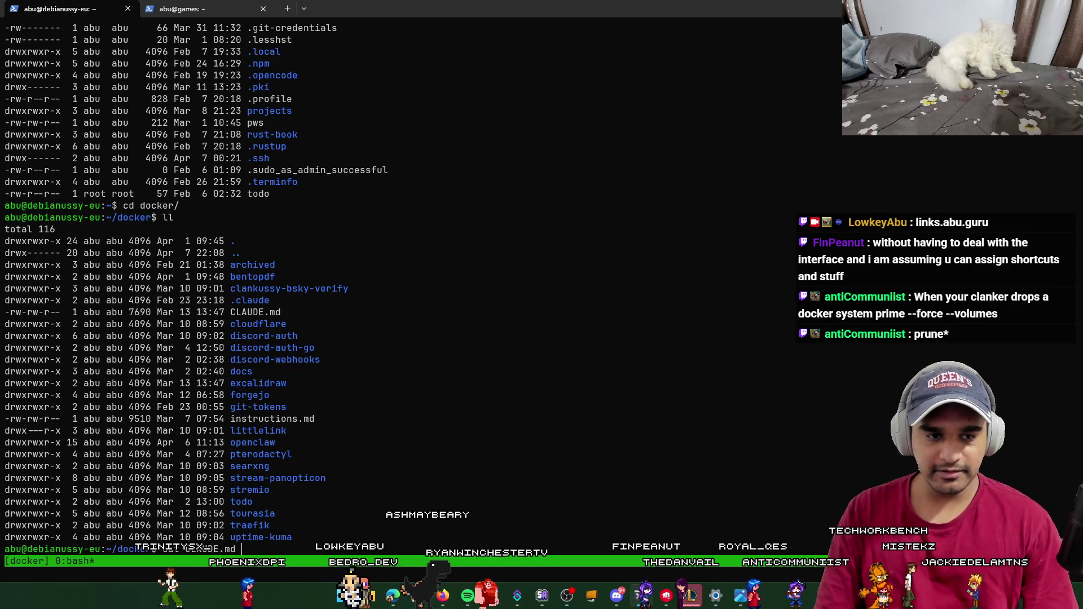
left_click_drag(279, 312, 232, 311)
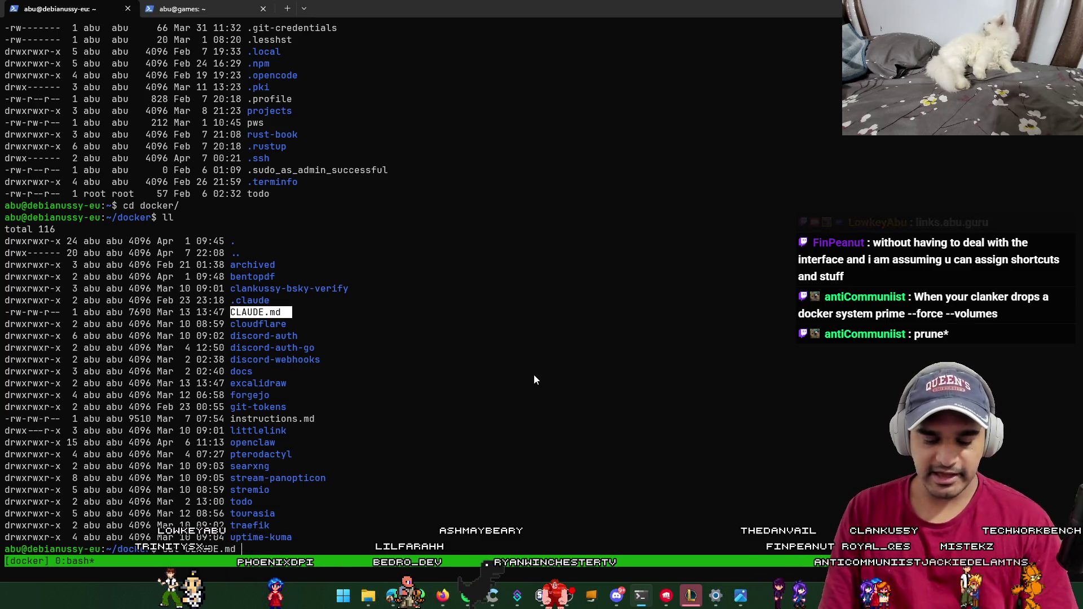
key("Return")
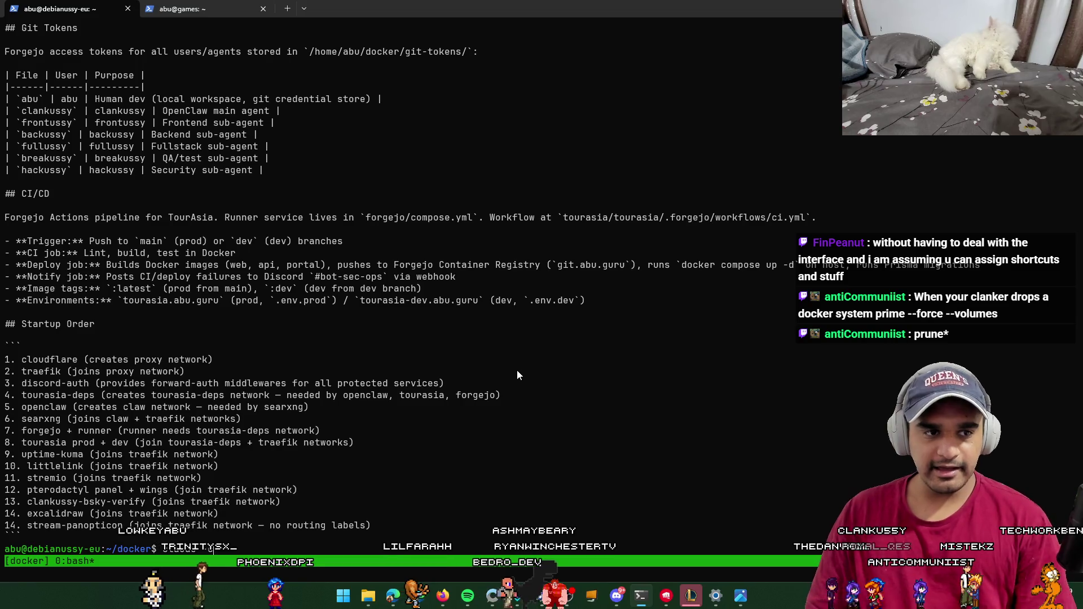
key("BackSpace")
key("BackSpace")
key("BackSpace")
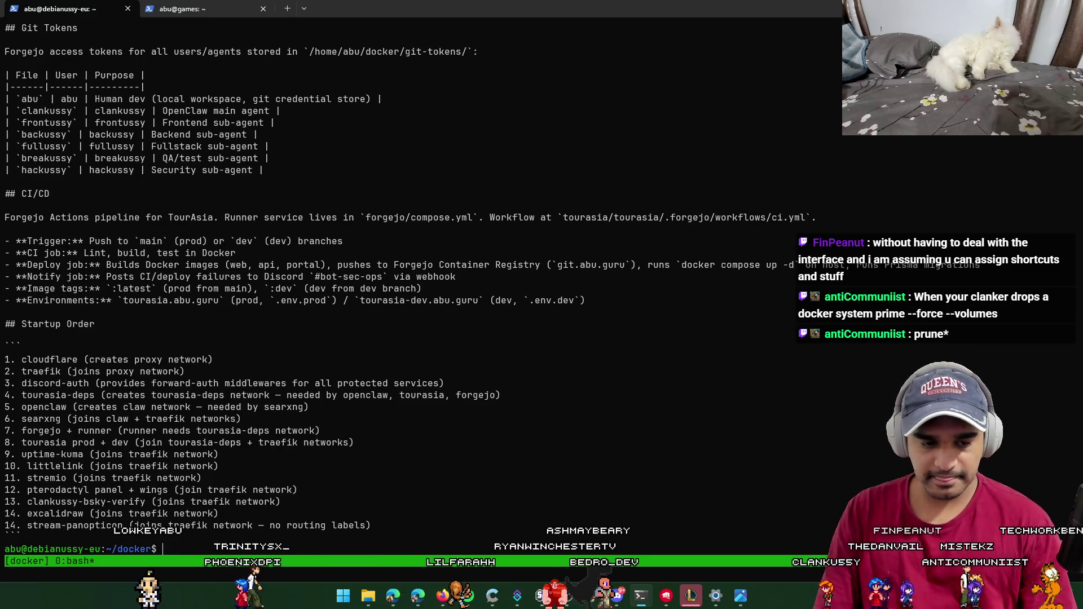
left_click(586, 300)
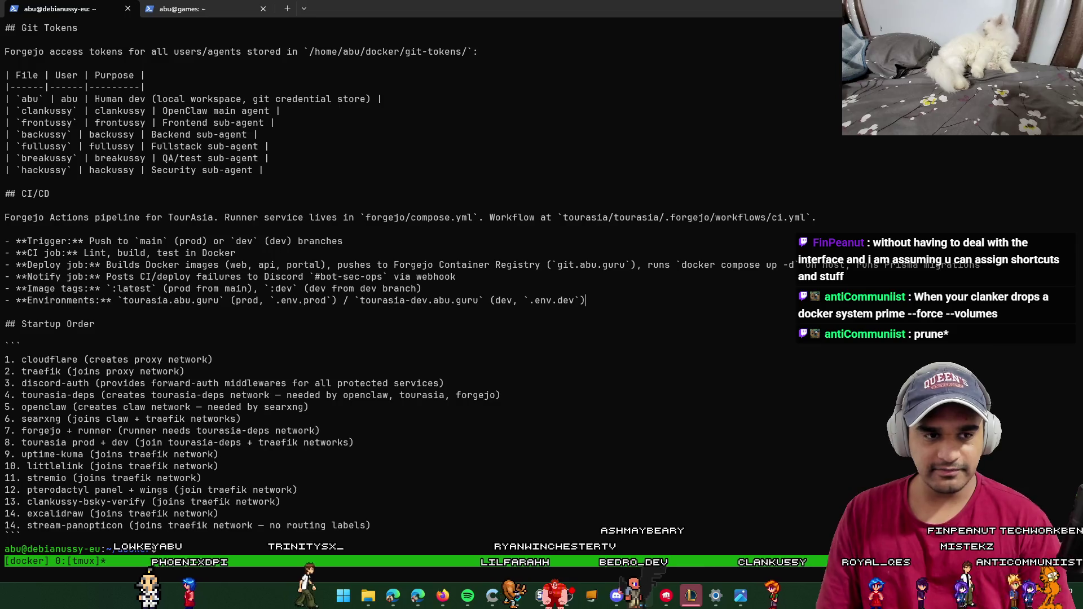
scroll(417, 282, "up", 8)
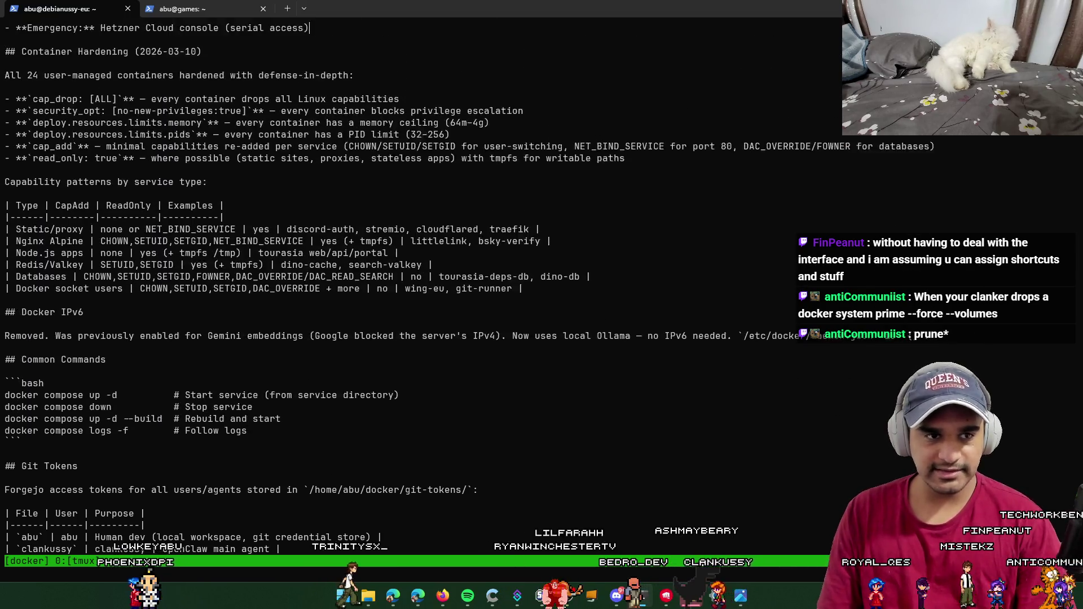
scroll(418, 282, "up", 15)
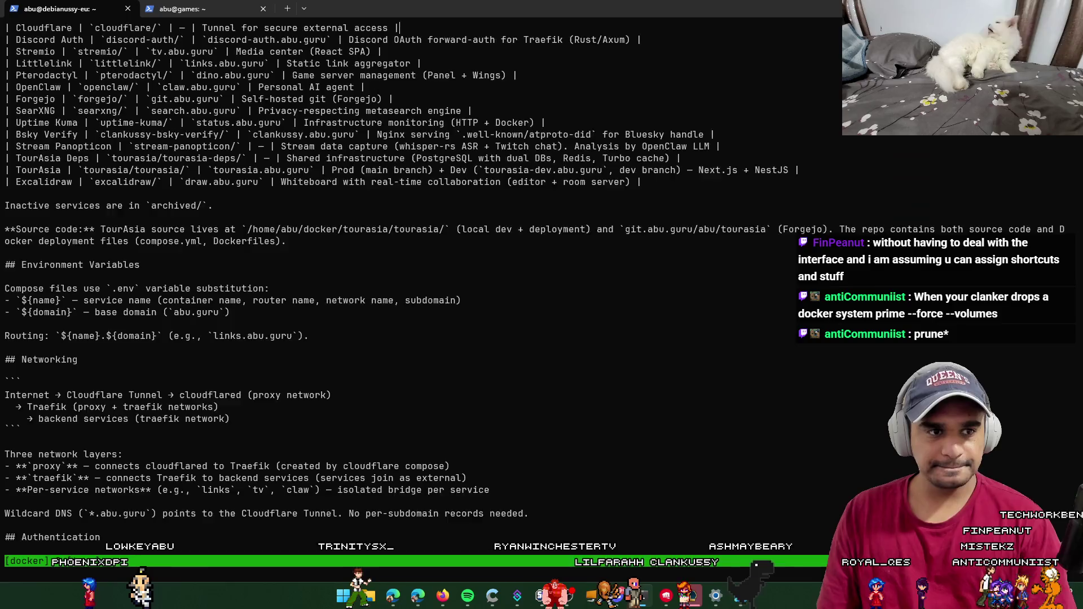
scroll(423, 316, "up", 5)
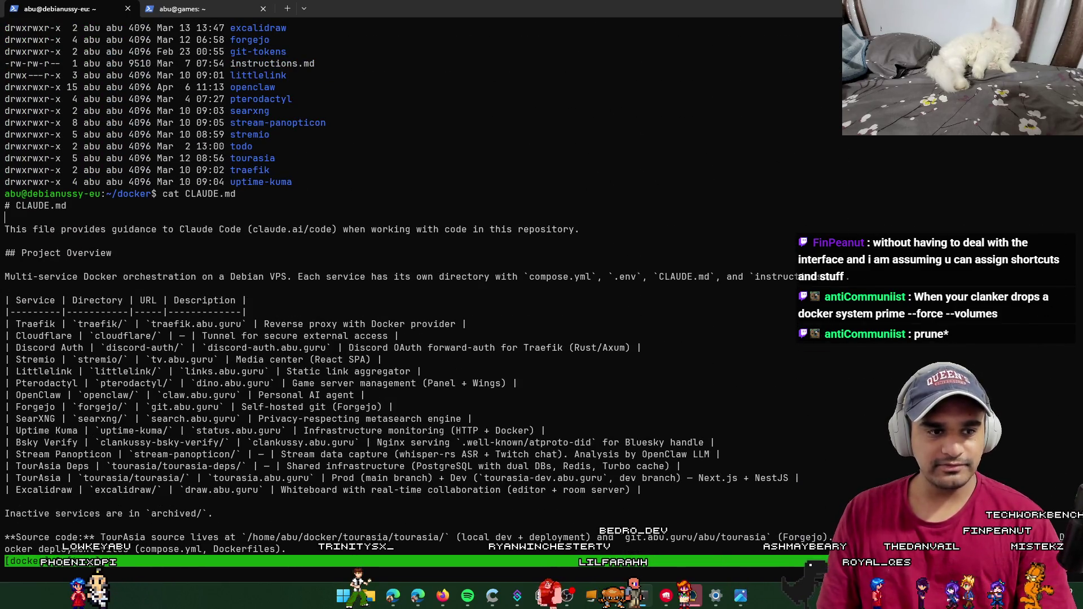
left_click(113, 252)
left_click(580, 228)
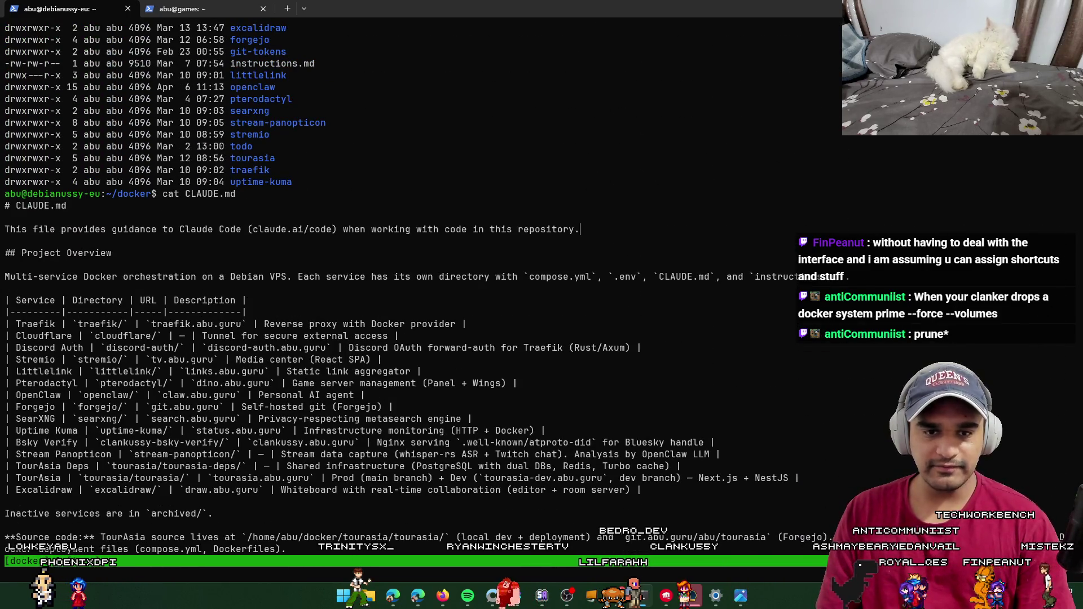
left_click(113, 253)
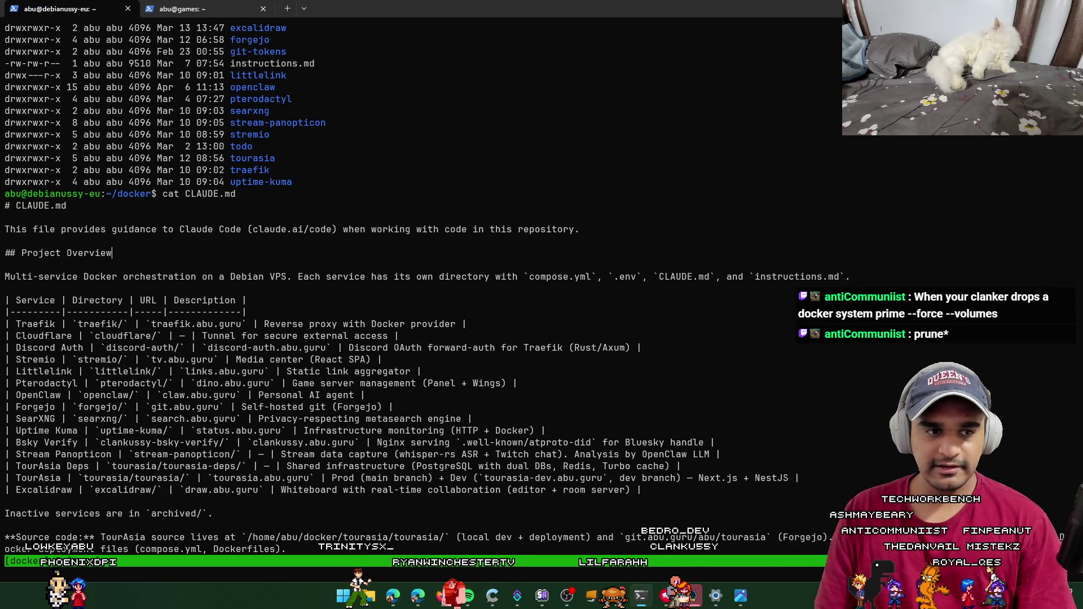
left_click(4, 264)
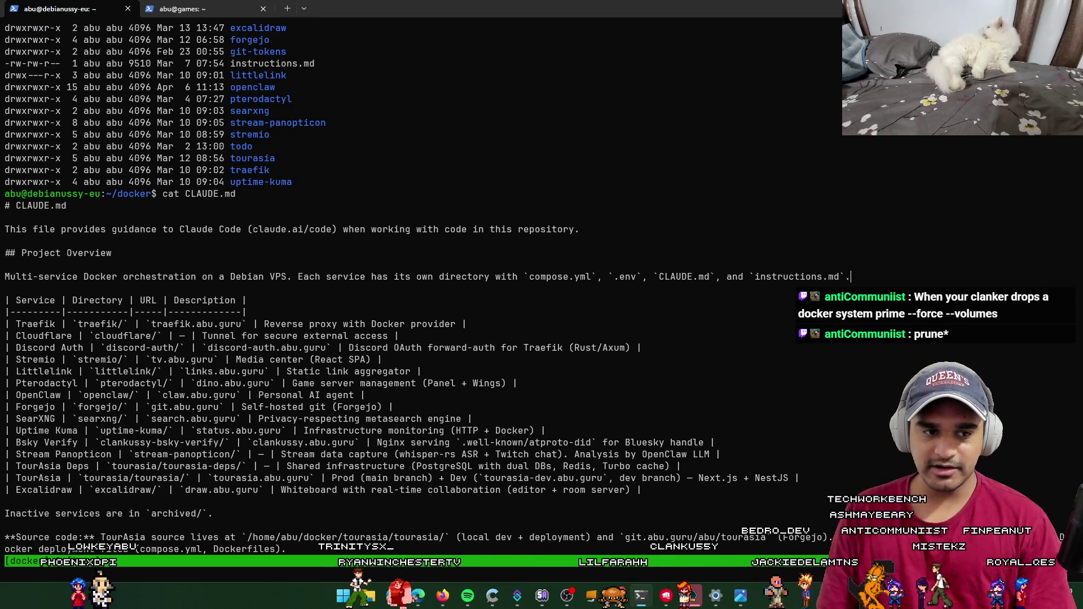
left_click_drag(293, 277, 587, 278)
left_click_drag(715, 277, 820, 283)
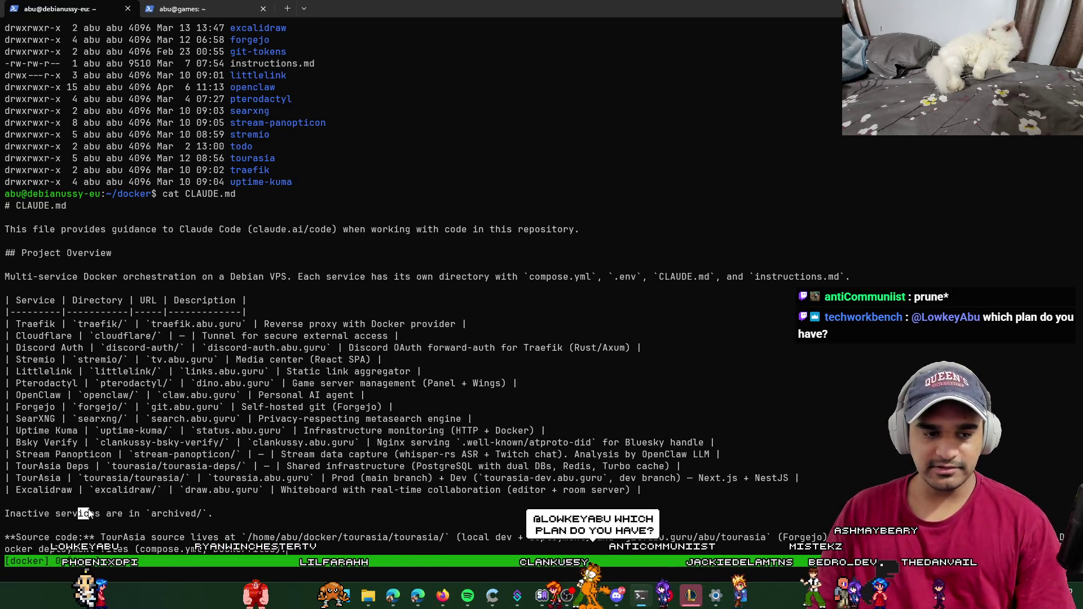
left_click_drag(78, 513, 271, 517)
scroll(271, 517, "down", 1)
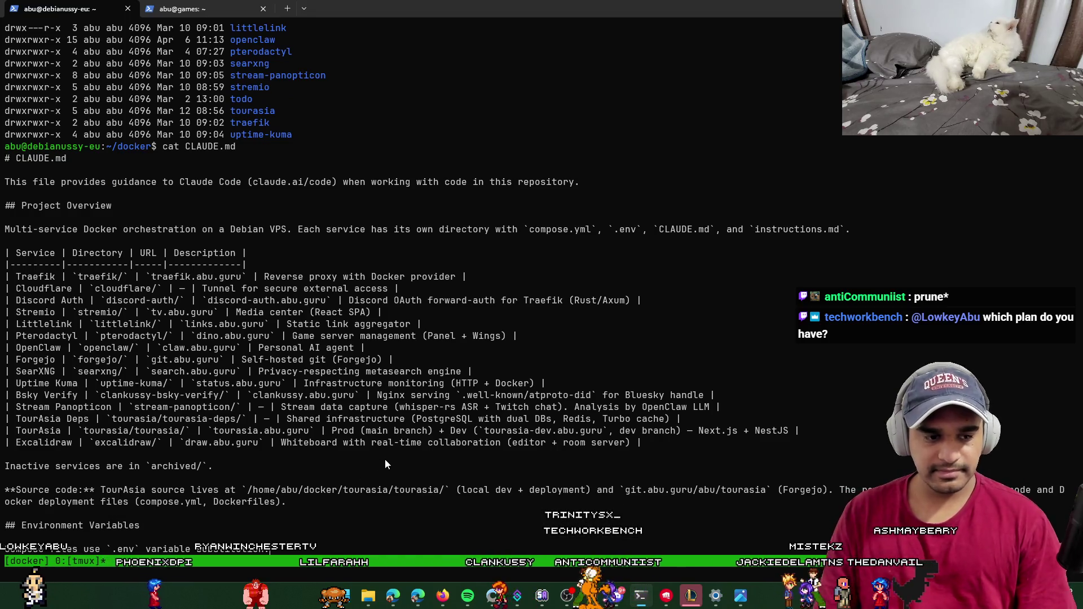
scroll(271, 514, "down", 1)
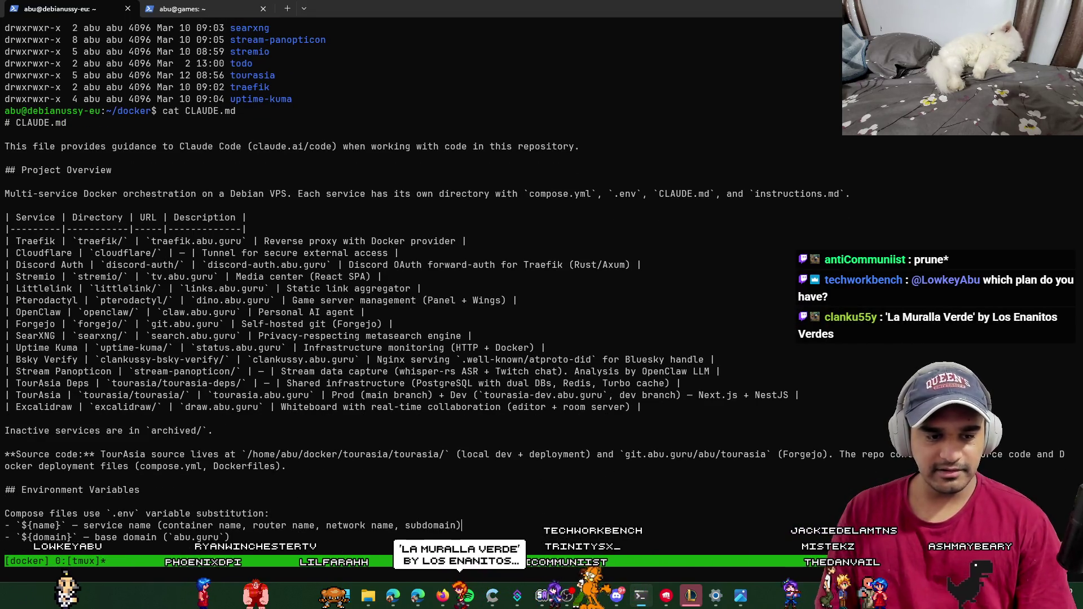
scroll(270, 514, "down", 2)
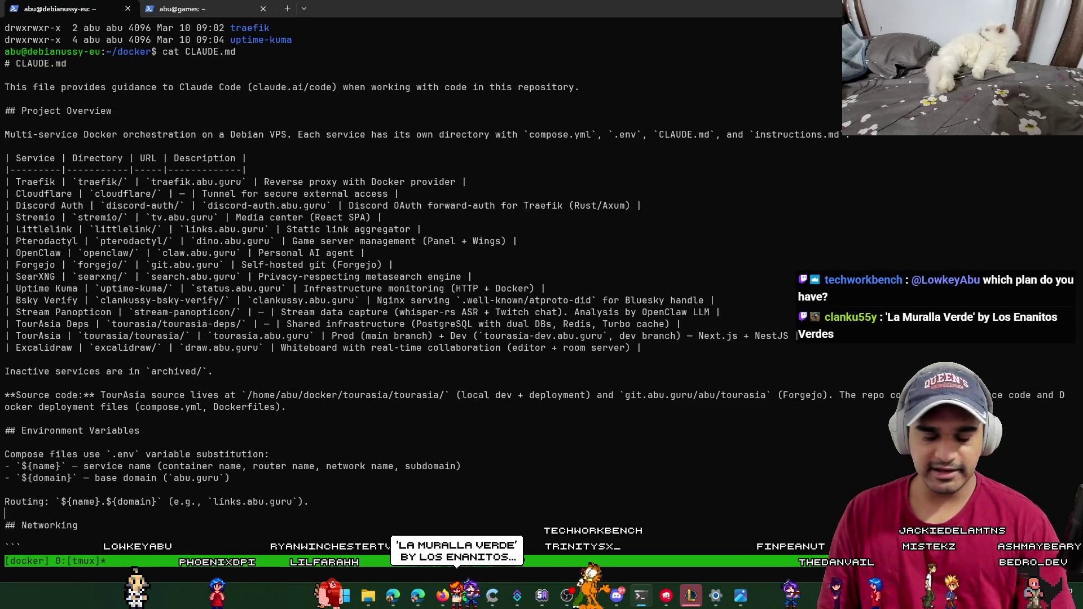
scroll(795, 336, "down", 3)
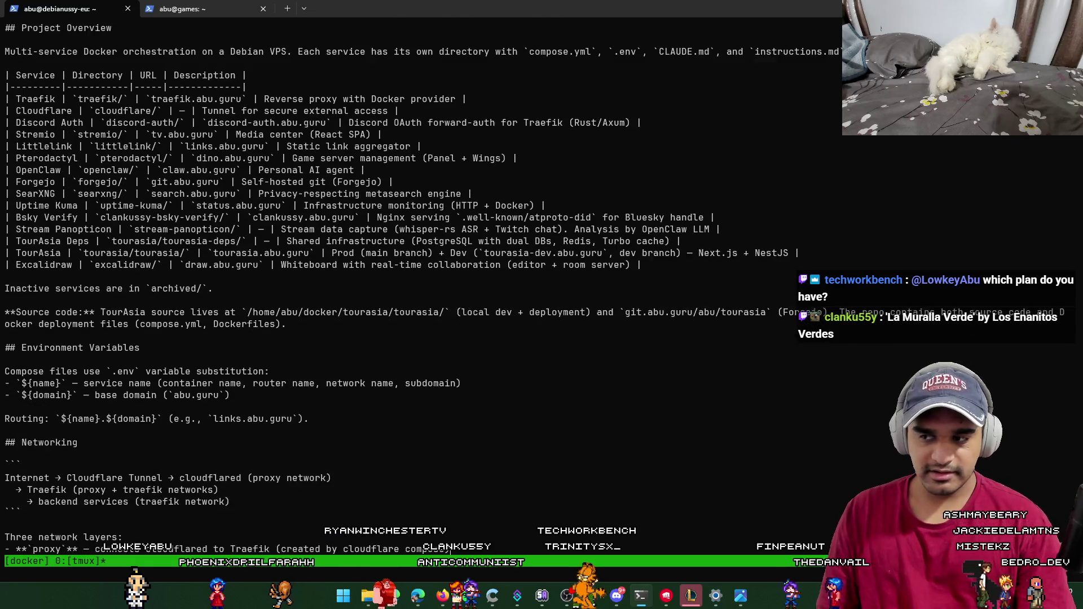
scroll(534, 316, "down", 2)
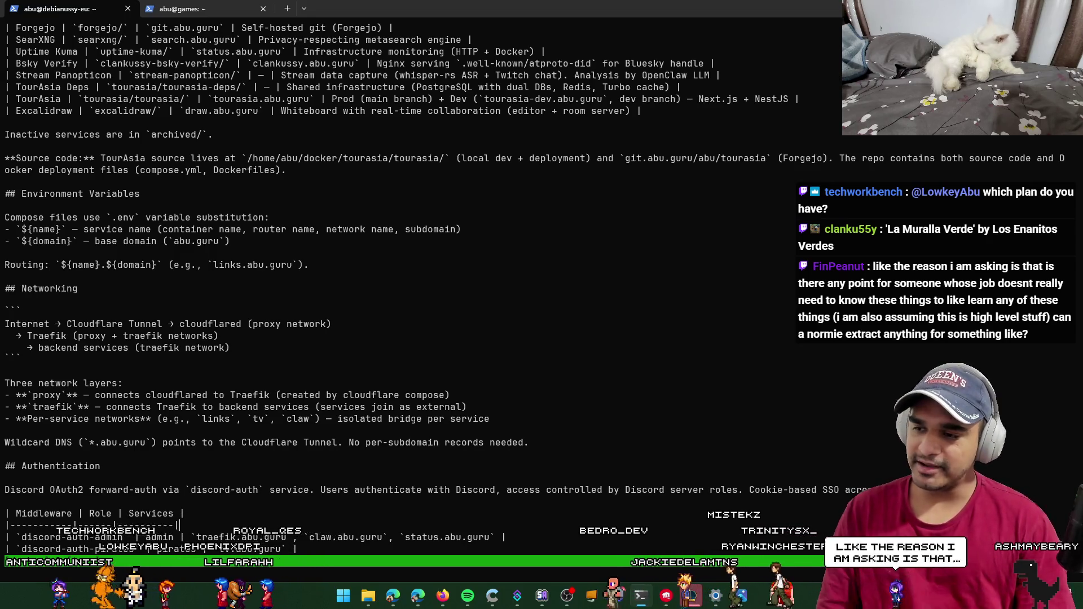
Step: Move the caret around the CLAUDE.md notes, then open a new local PowerShell tab
left_click(5, 478)
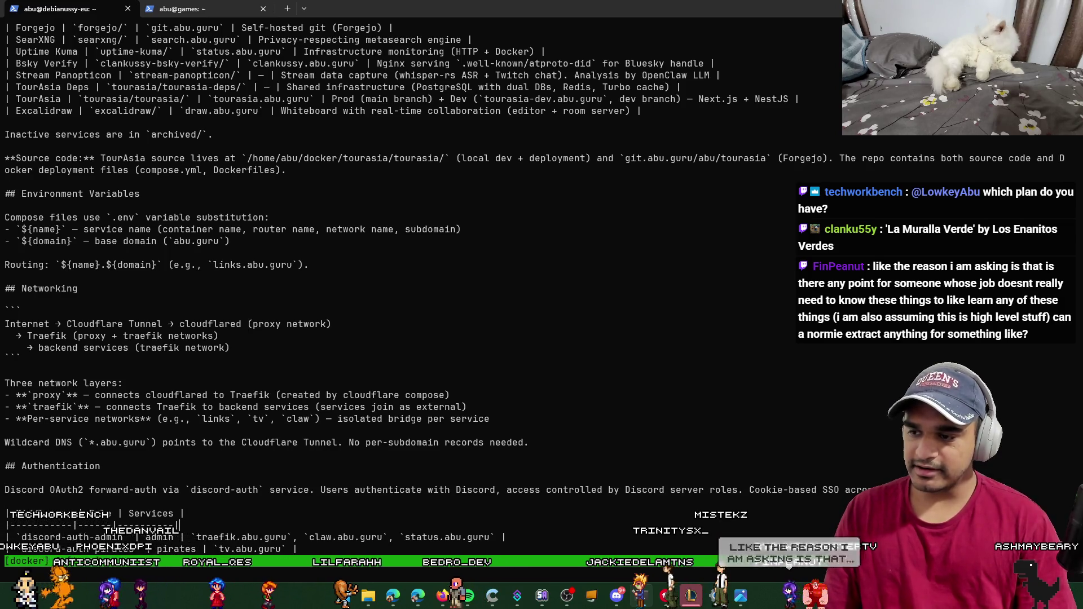
key("Down")
key("Down")
key("Down")
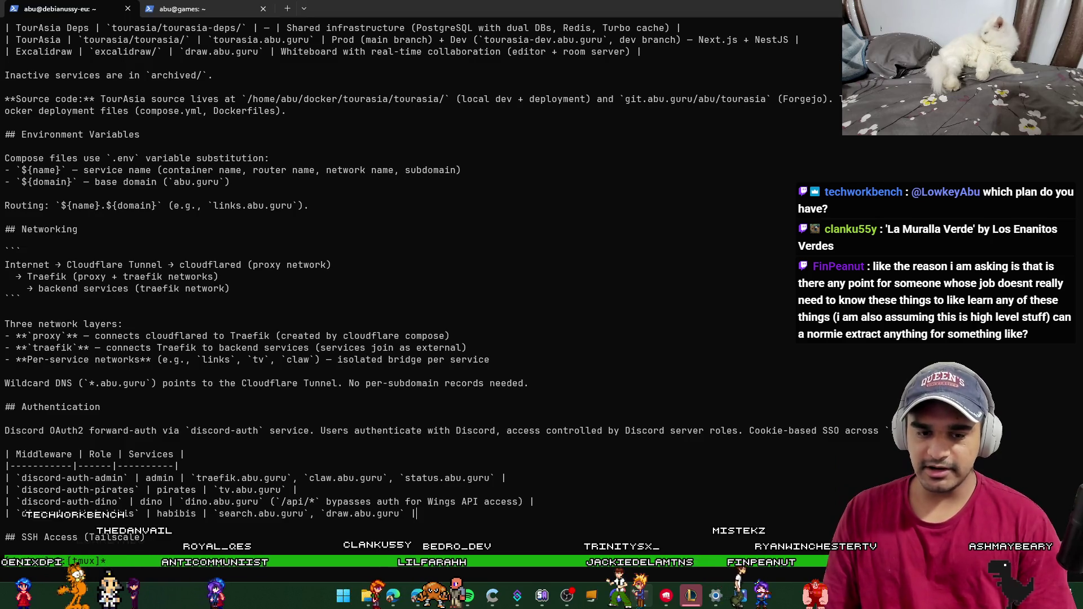
key("Up")
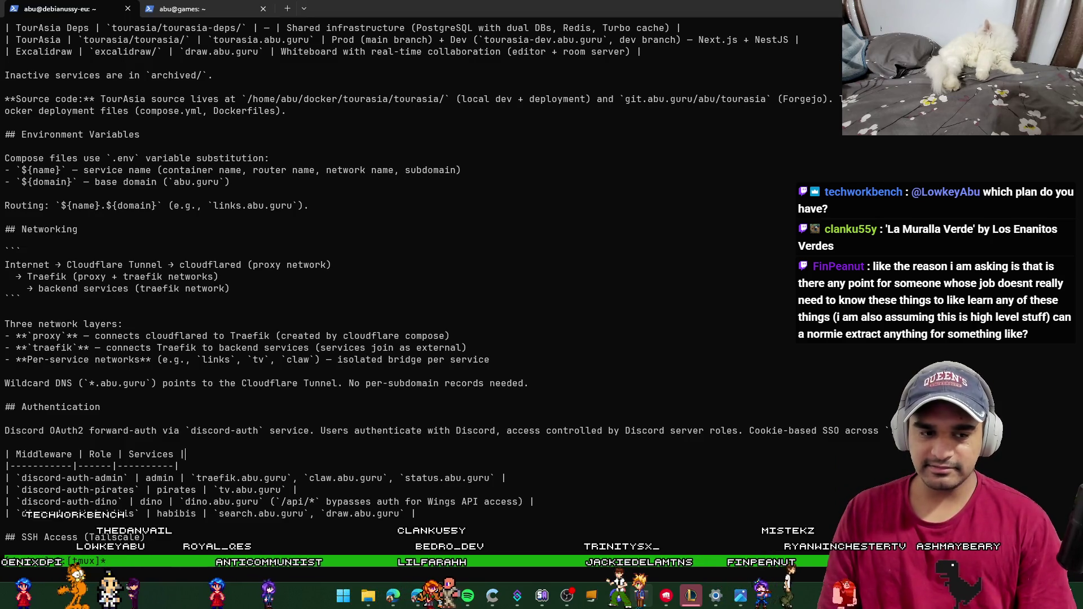
left_click(101, 406)
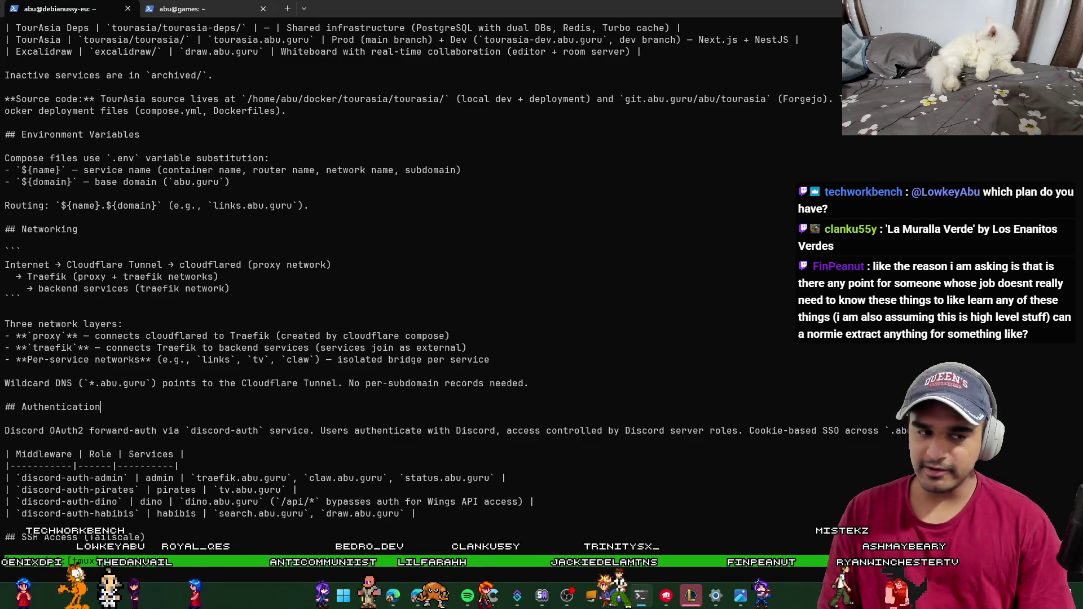
left_click(528, 383)
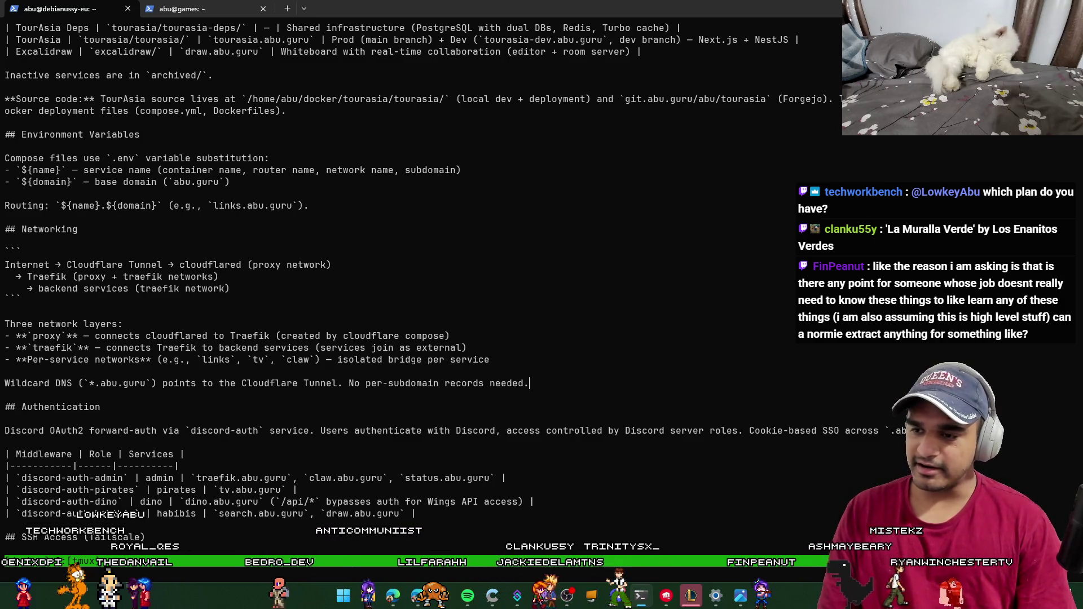
key("Up")
key("Up")
key("Up")
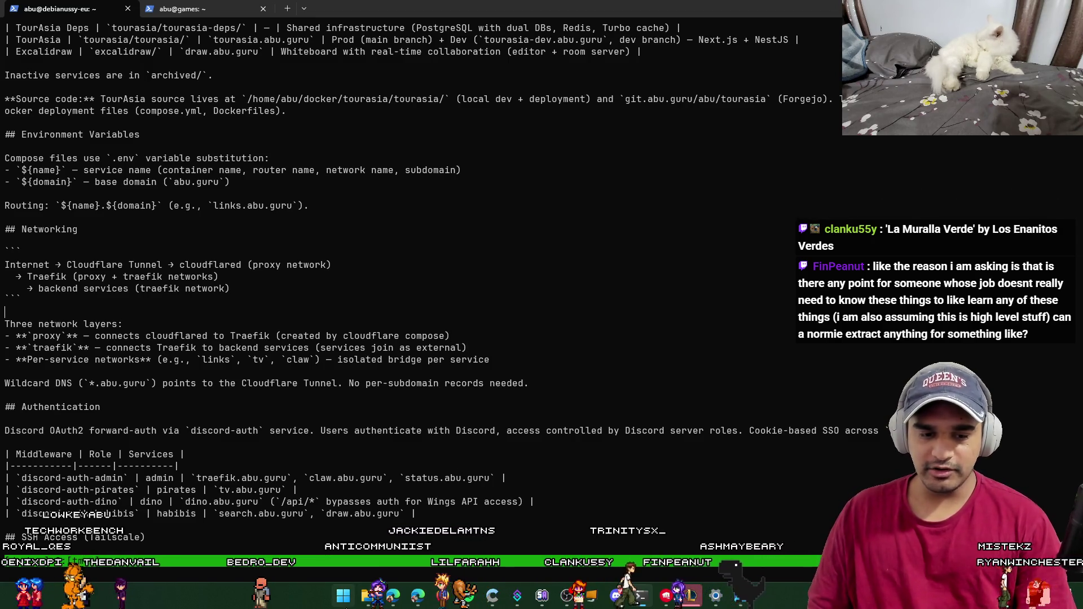
left_click(289, 8)
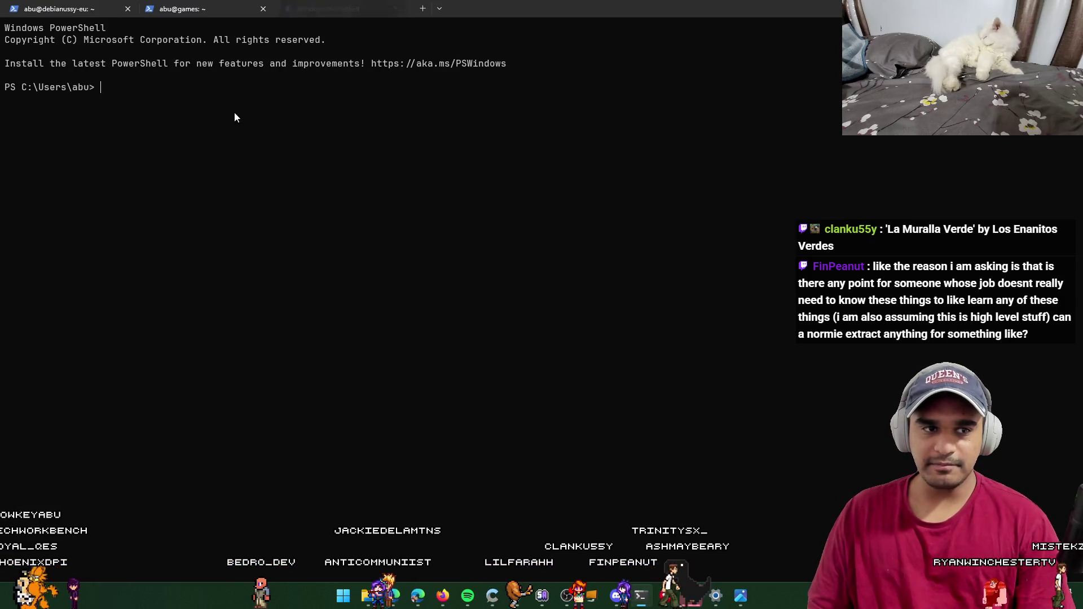
left_click_drag(416, 111, 103, 90)
left_click(261, 147)
mouse_move(314, 138)
left_mouse_down()
mouse_move(109, 97)
mouse_move(119, 89)
left_mouse_up()
left_click(338, 169)
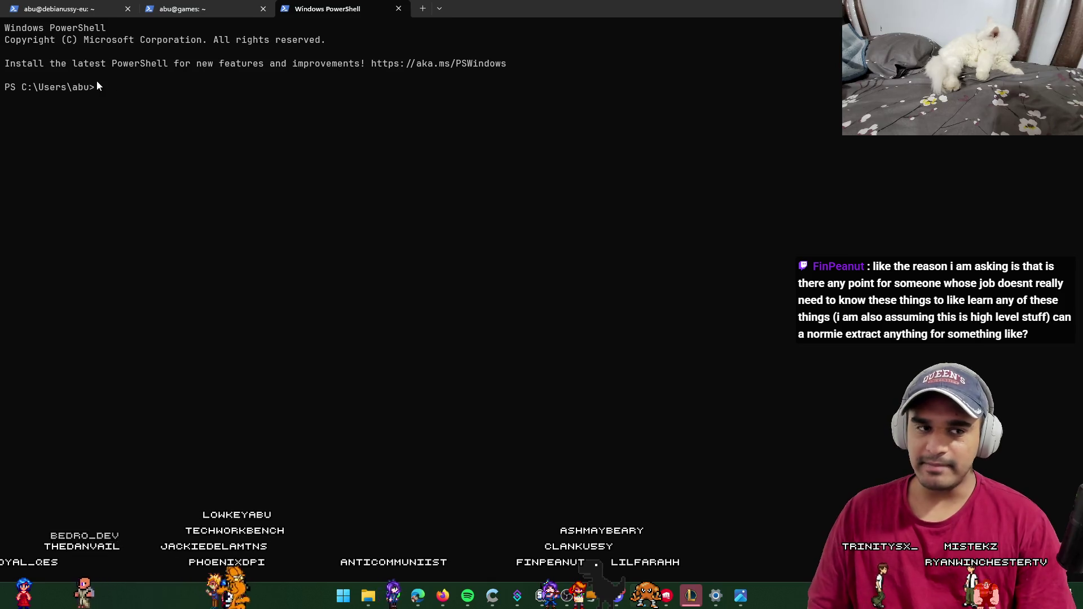
left_click_drag(101, 90, 540, 279)
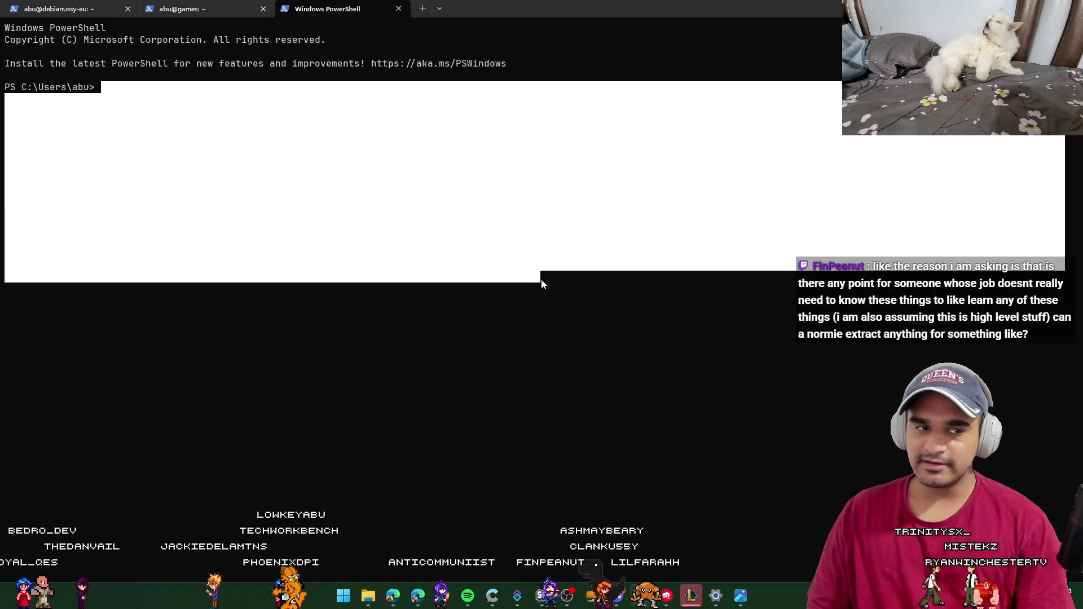
left_click(318, 162)
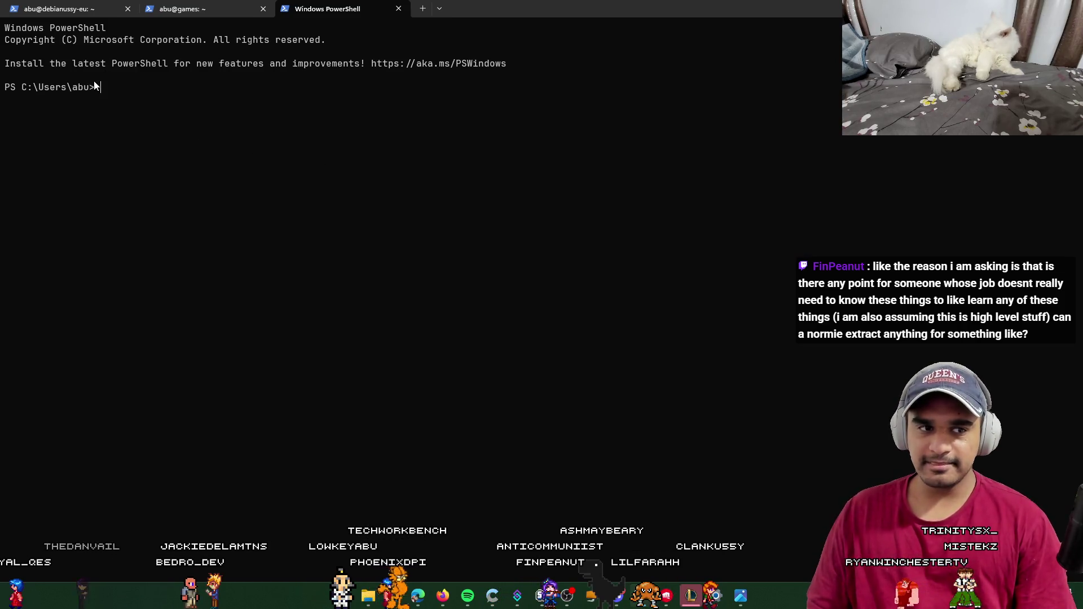
left_click_drag(93, 86, 6, 104)
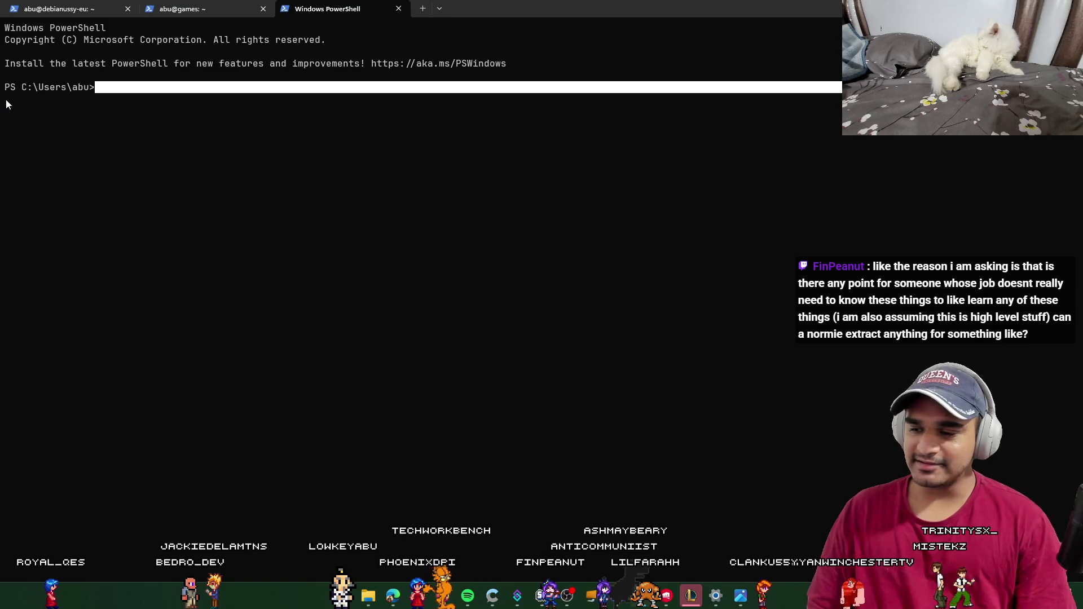
left_click(205, 160)
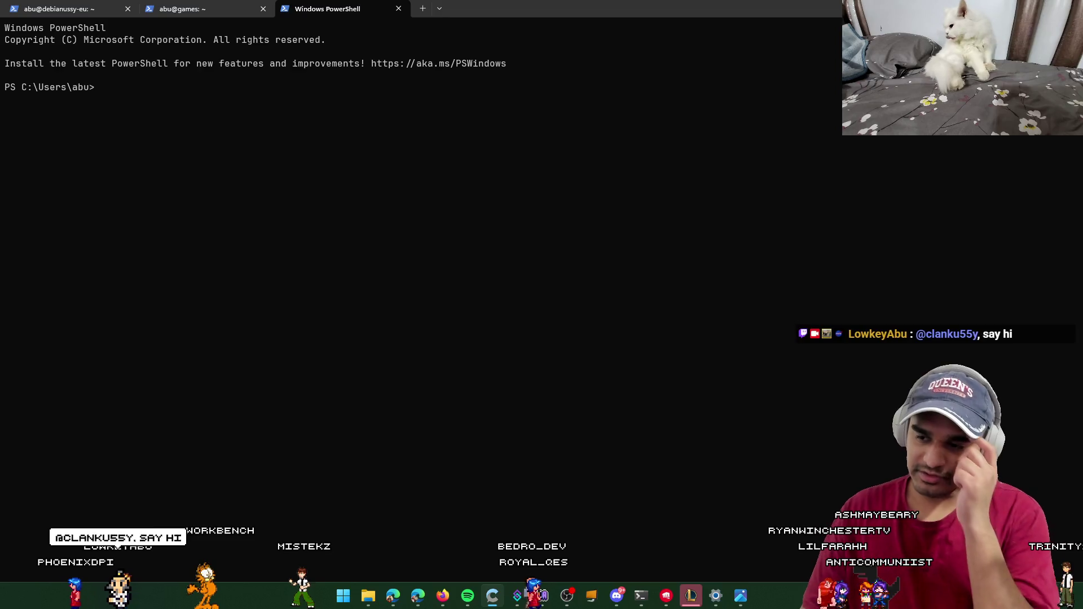
key("alt+Tab")
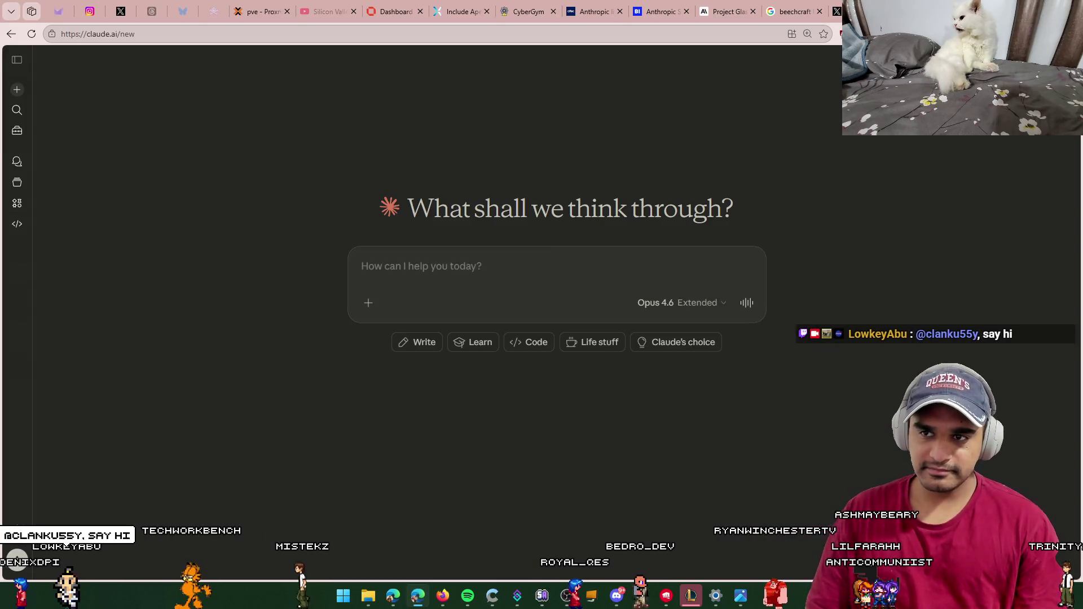
key("ctrl+t")
type("glm 56")
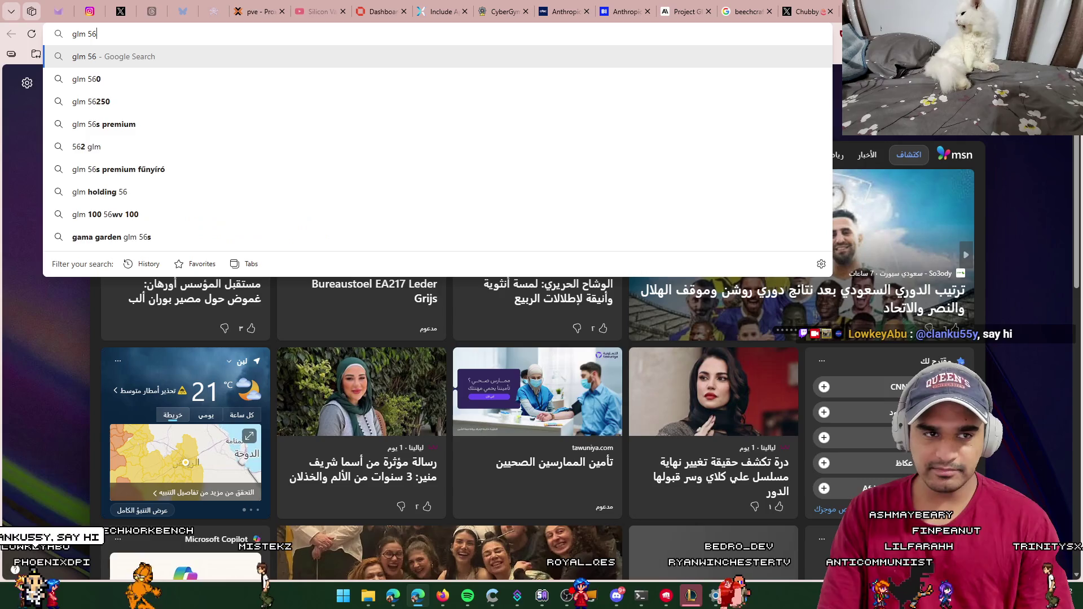
key("BackSpace")
type(".1")
key("Return")
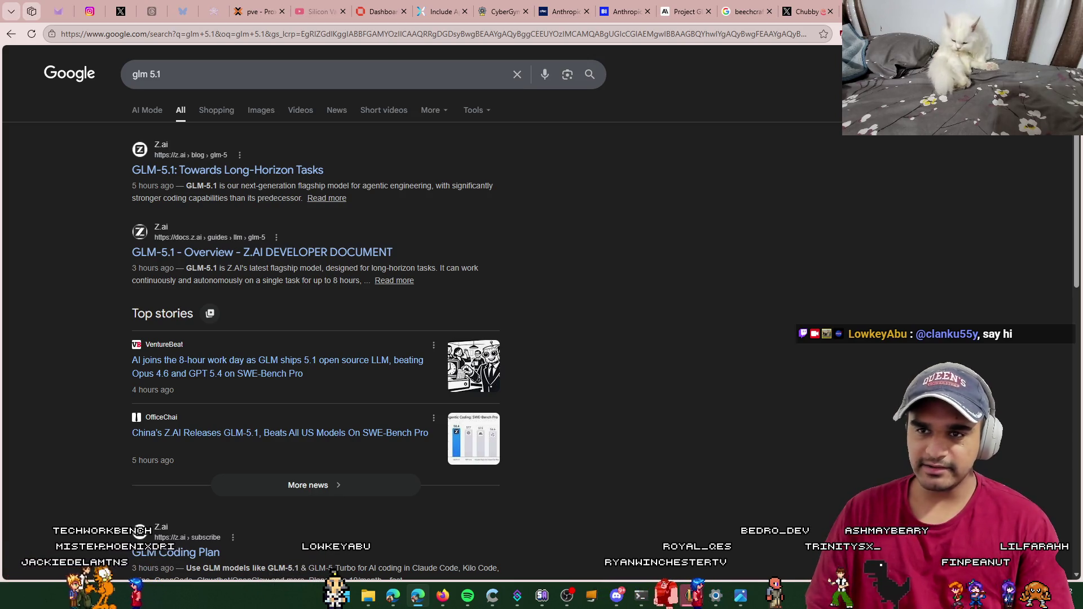
key("ctrl+w")
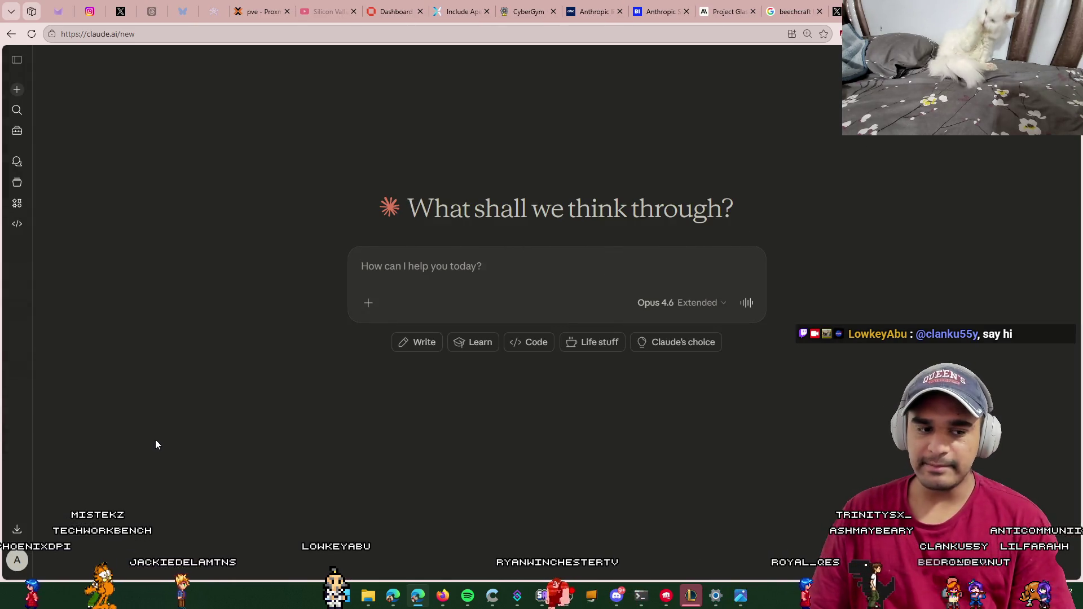
key("alt+Tab")
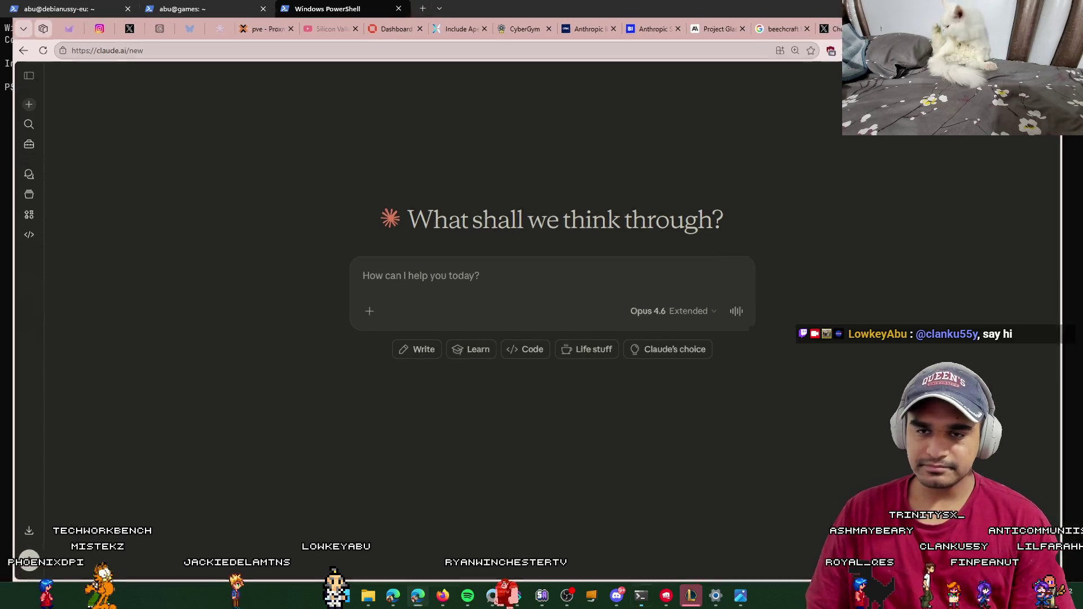
left_click(401, 12)
Step: Switch to the games server tab and run ls in its home directory
left_click(66, 7)
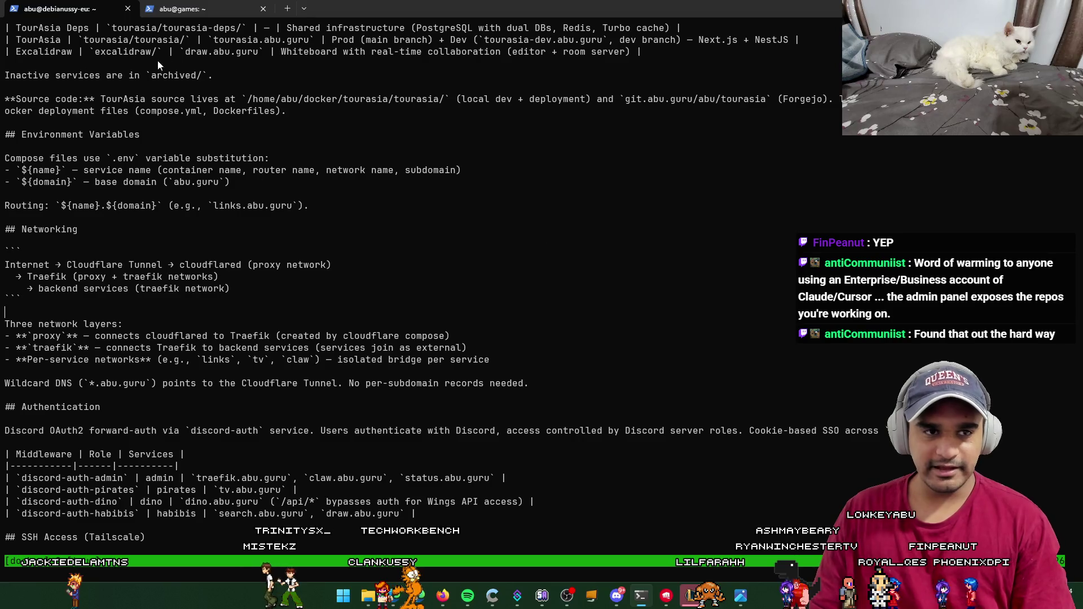
left_click(179, 8)
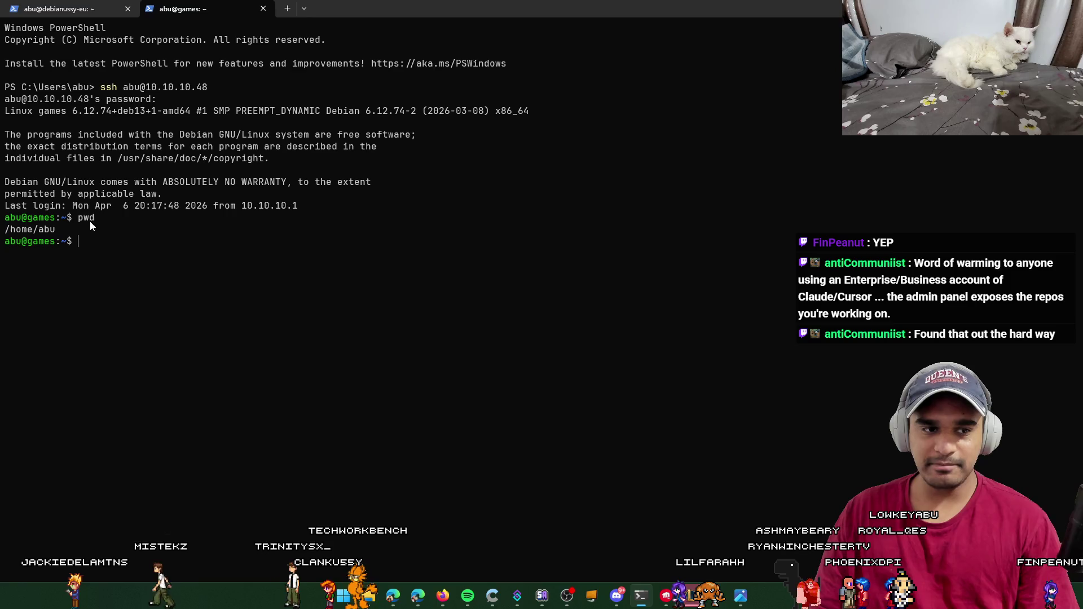
left_click_drag(77, 233, 5, 231)
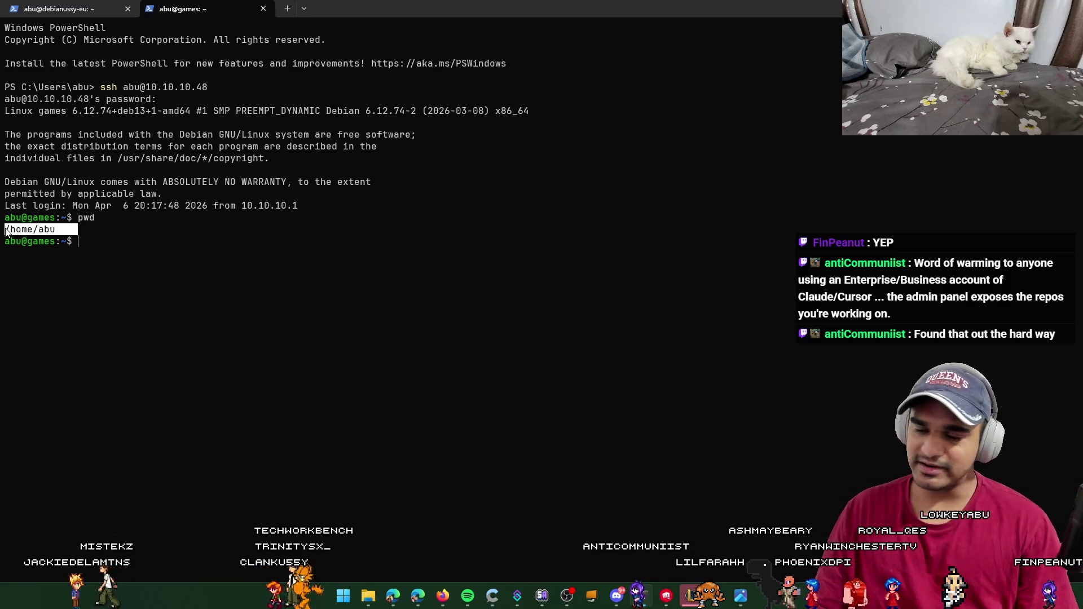
left_click(230, 250)
type("ls")
key("Return")
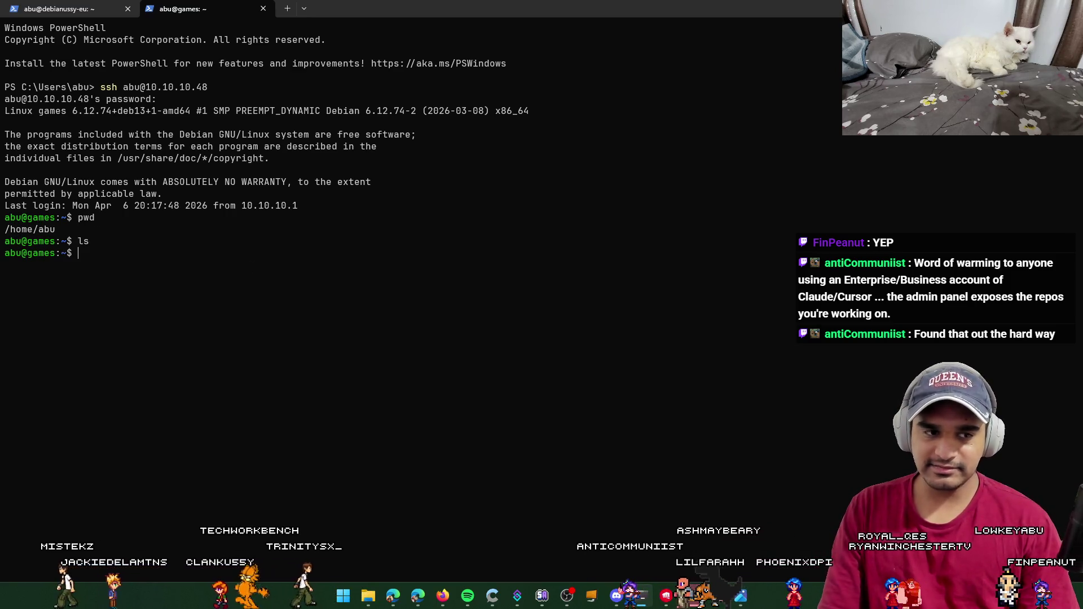
Step: Try cd into a 'do' folder, run ll, then open a new PowerShell tab recalling an ssh command
type("cd do")
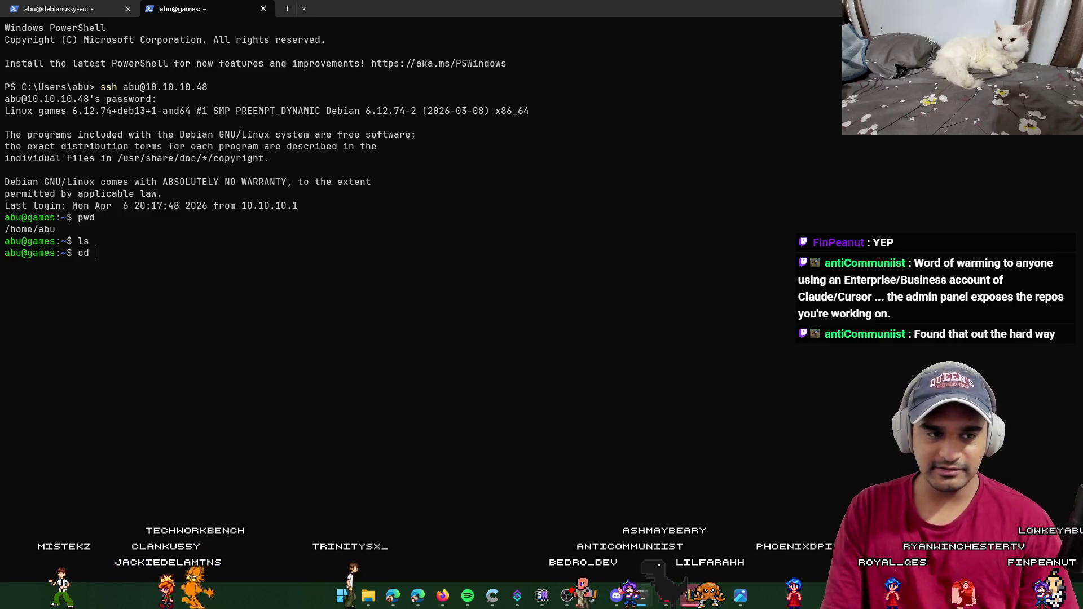
key("Return")
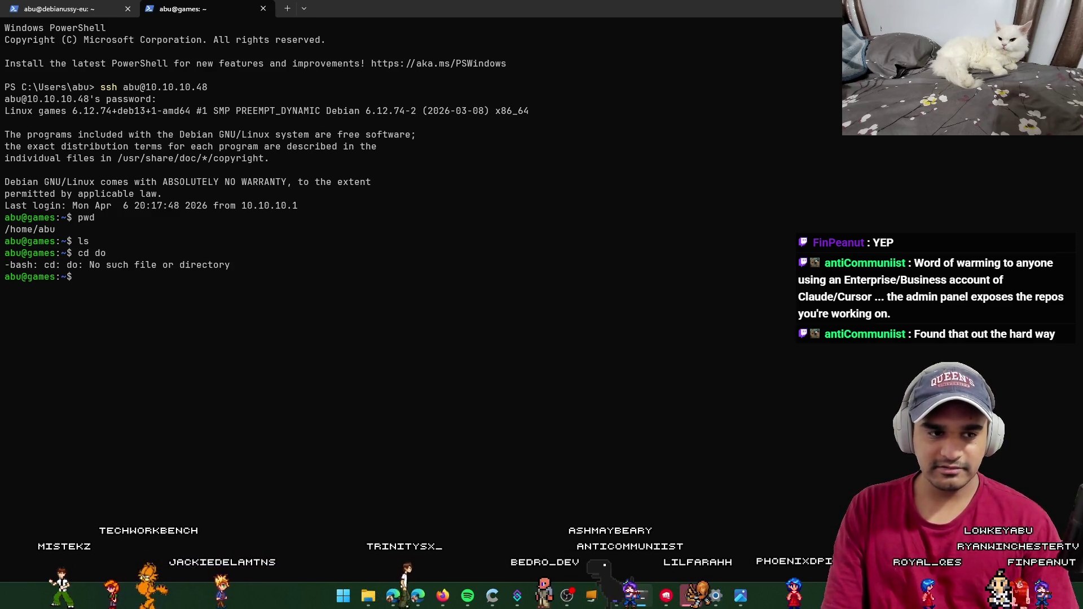
type("cd doc")
key("BackSpace")
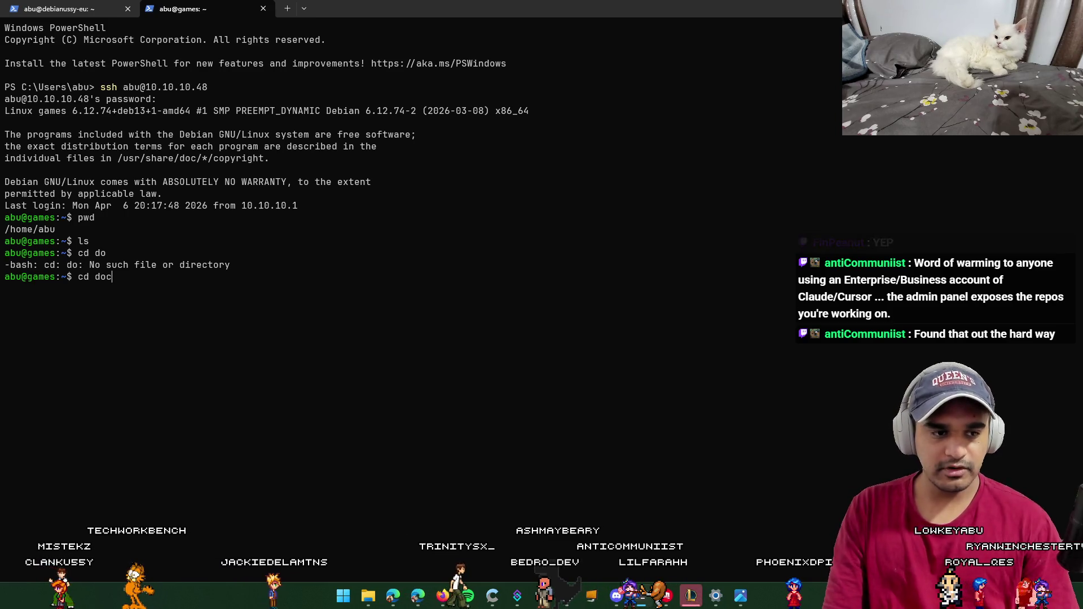
key("BackSpace")
key("BackSpace")
key("BackSpace")
type("ll")
key("Return")
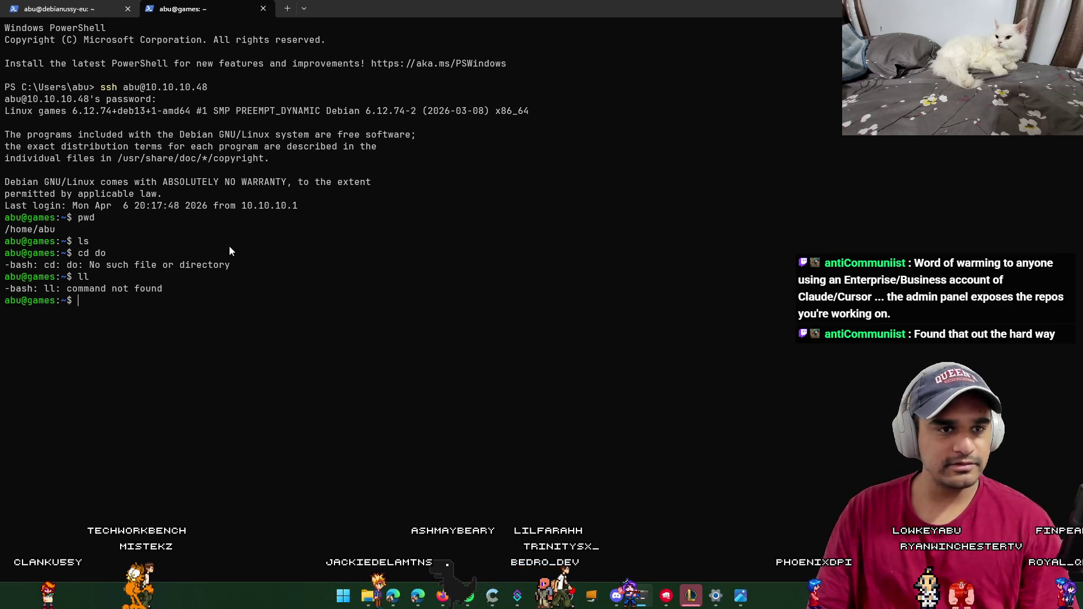
left_click(286, 11)
key("Up")
key("Up")
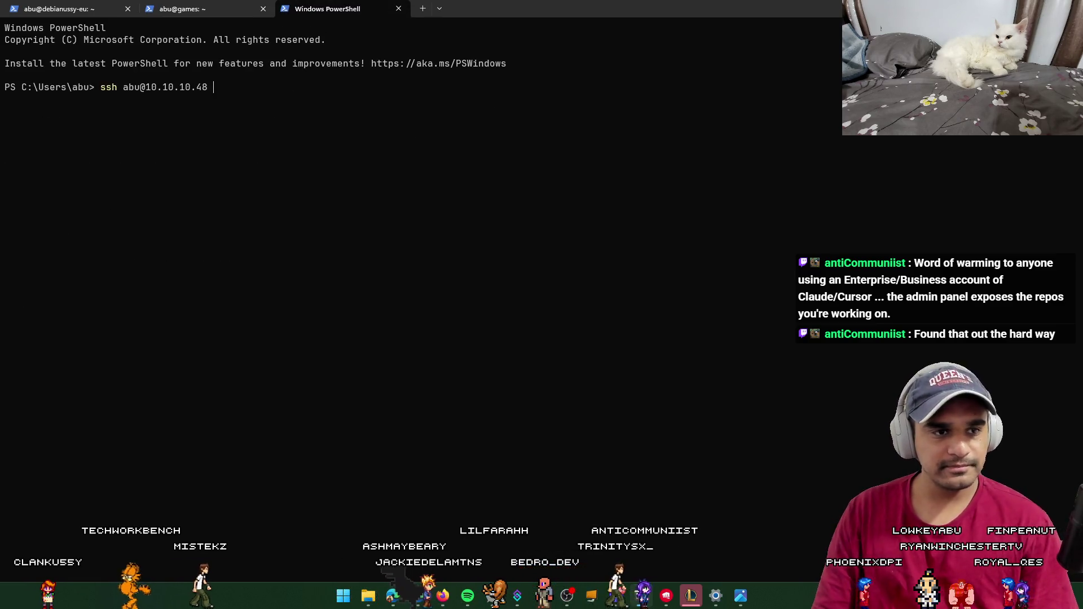
Step: SSH into debianussy-eu, copy its detailed home listing, and cd into rust-book/
key("Return")
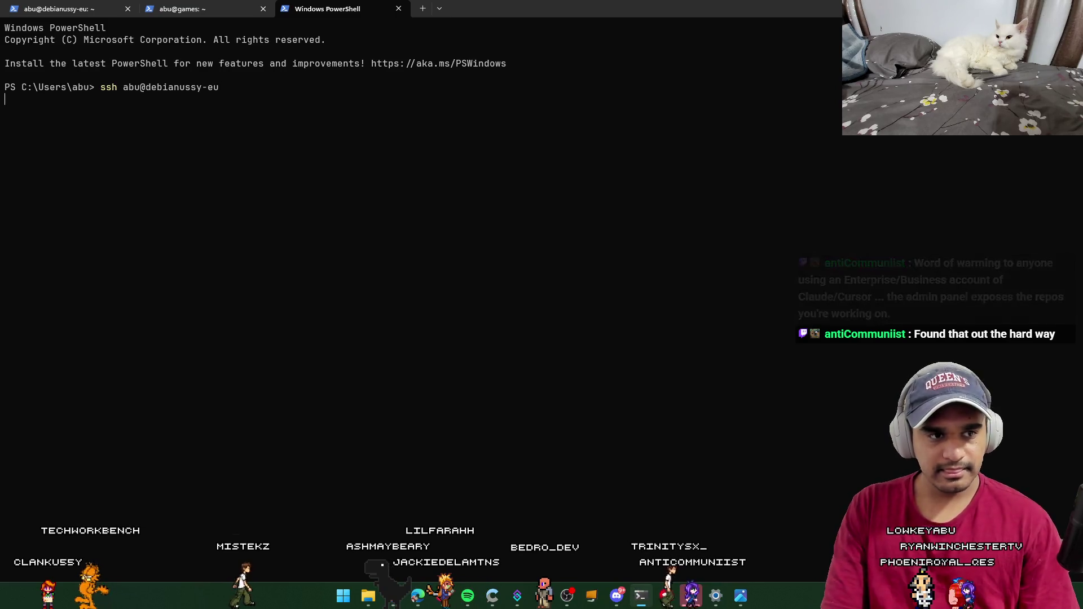
type("ll")
key("Return")
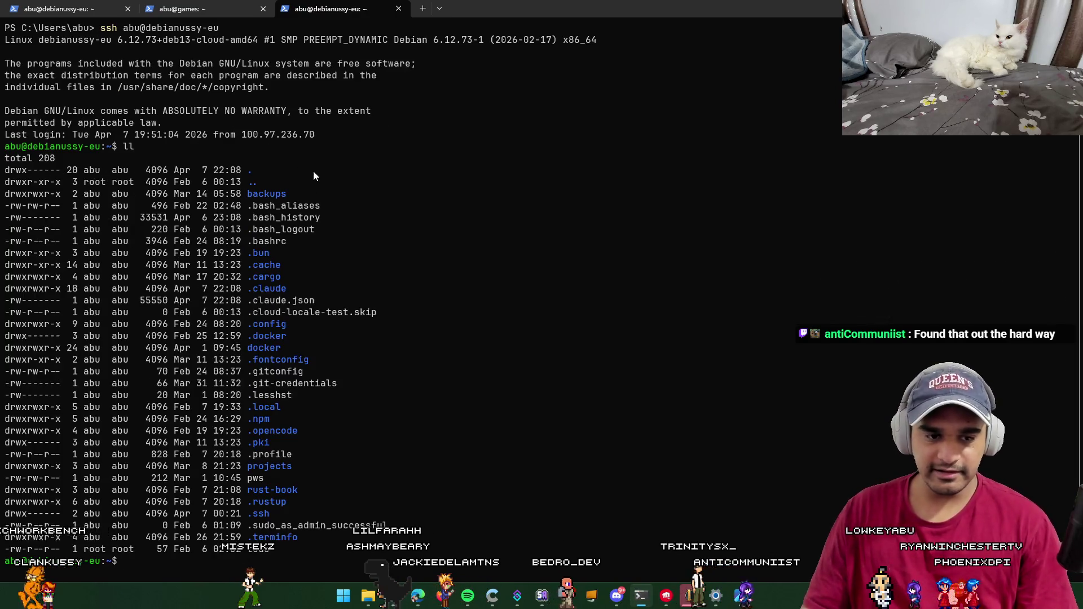
mouse_move(321, 561)
left_mouse_down()
mouse_move(197, 253)
mouse_move(198, 163)
left_mouse_up()
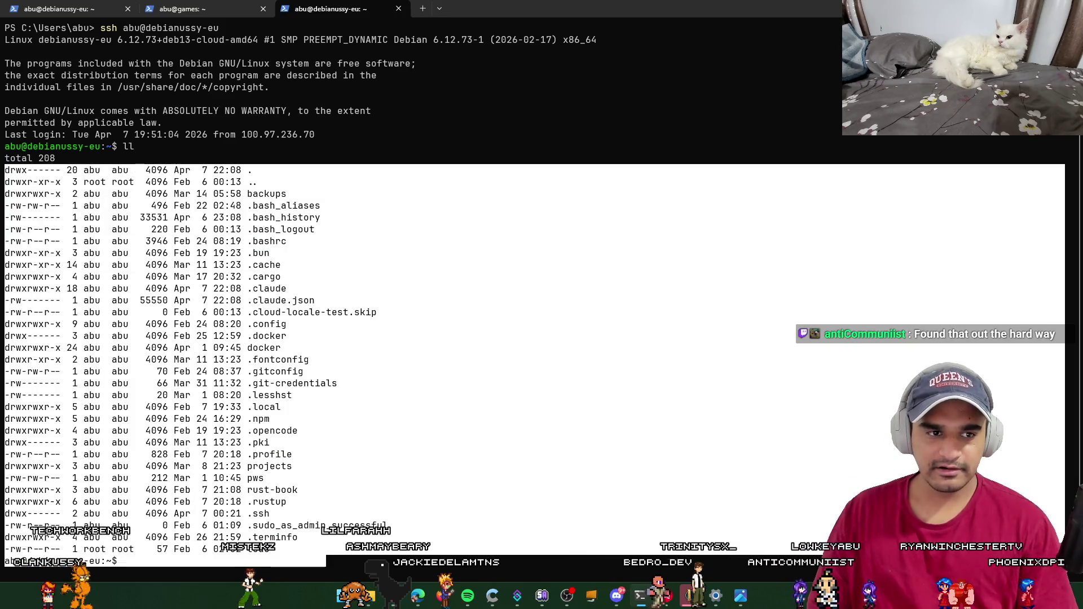
right_click(365, 308)
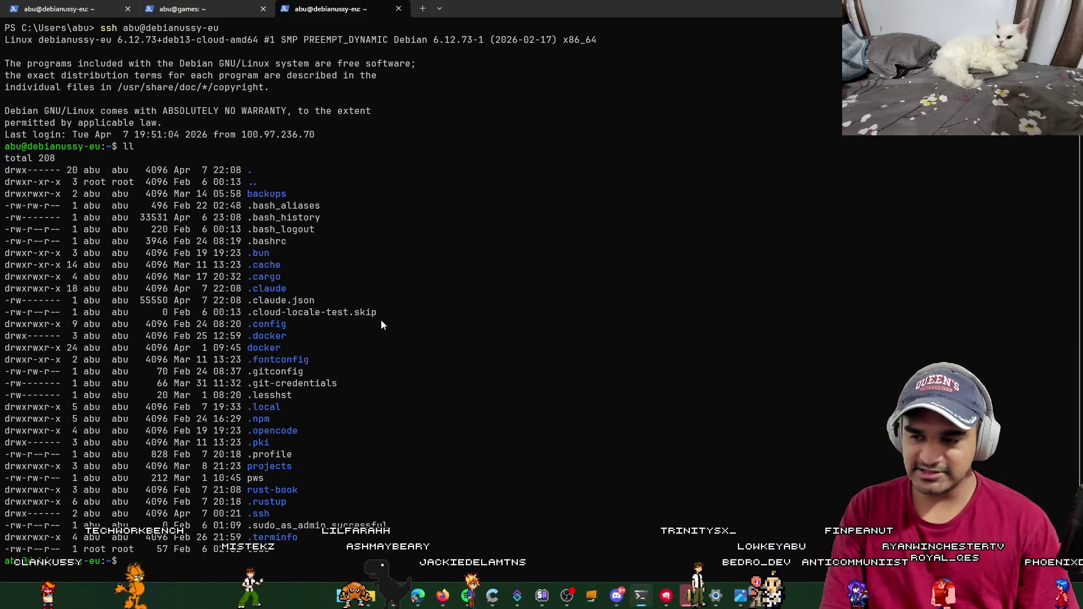
type("cd rust-book/")
key("Return")
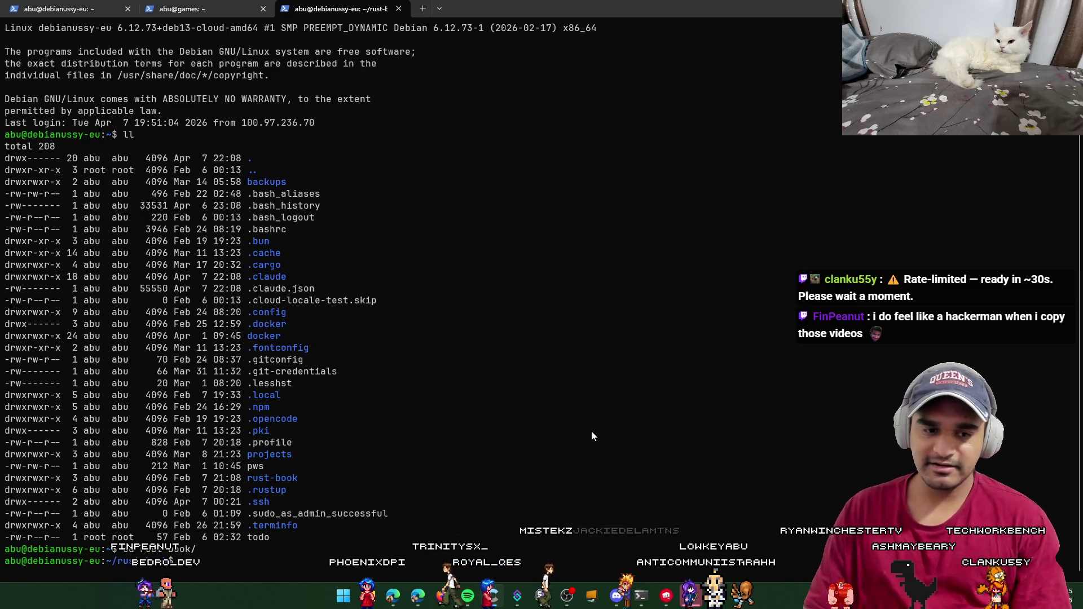
Step: Switch to the notes tab and place the caret near the discord-auth-admin row and SSH Access heading
key("ctrl+Tab")
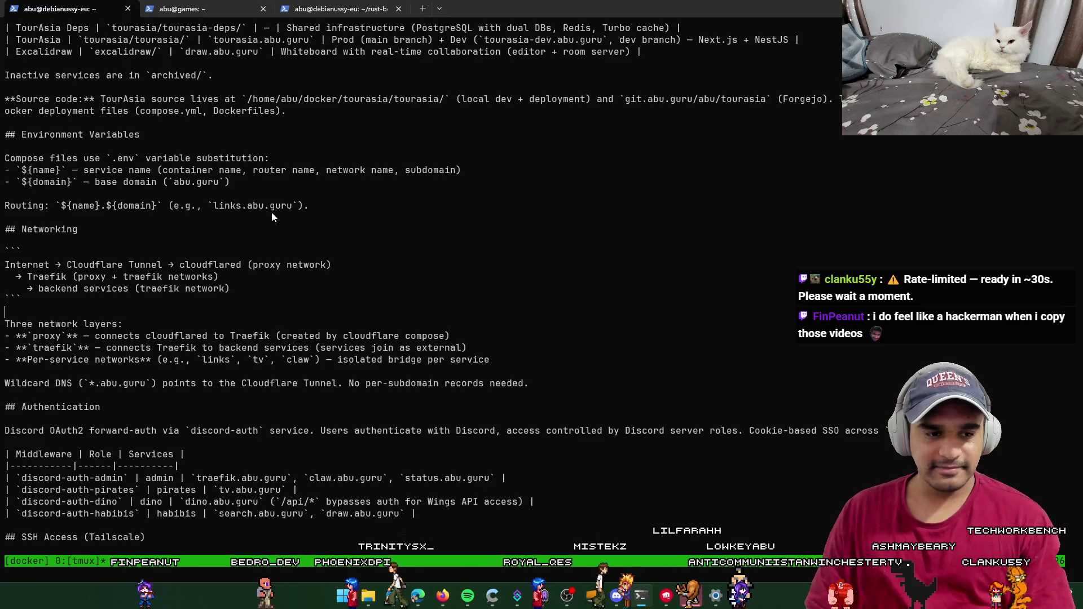
key("Left")
left_click(32, 478)
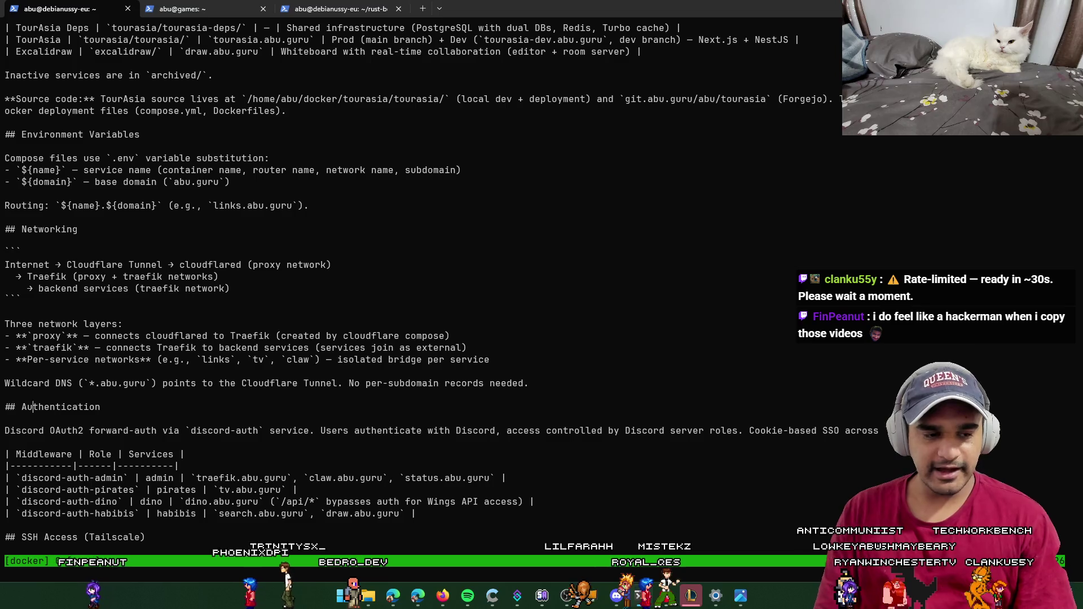
left_click(5, 525)
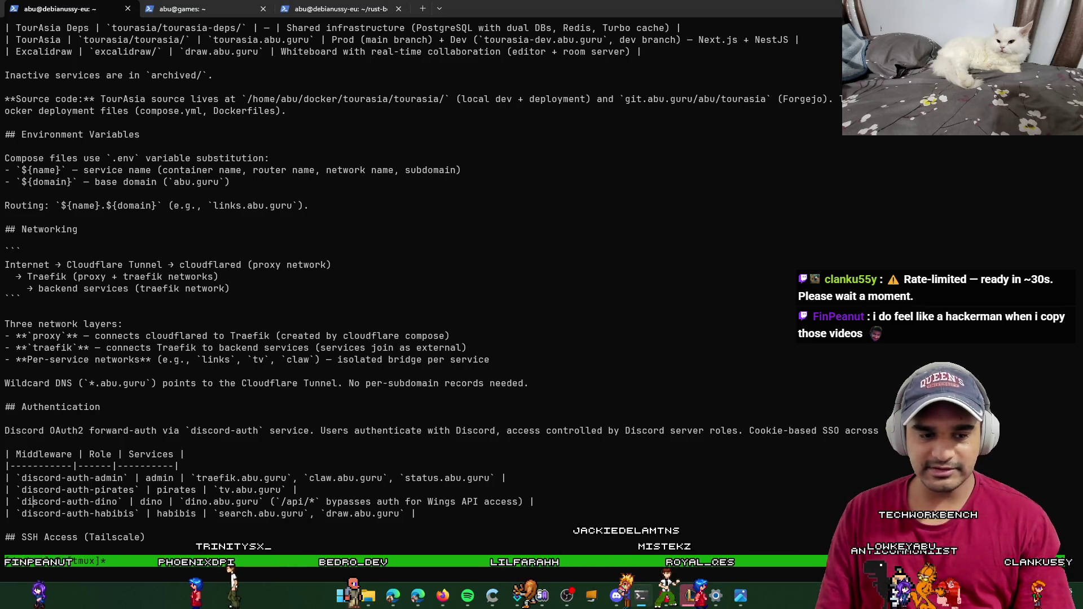
scroll(282, 282, "down", 2)
Step: Click through the discord-auth-admin, discord-auth-pirates and habibis draw.abu.guru rows
left_click(33, 454)
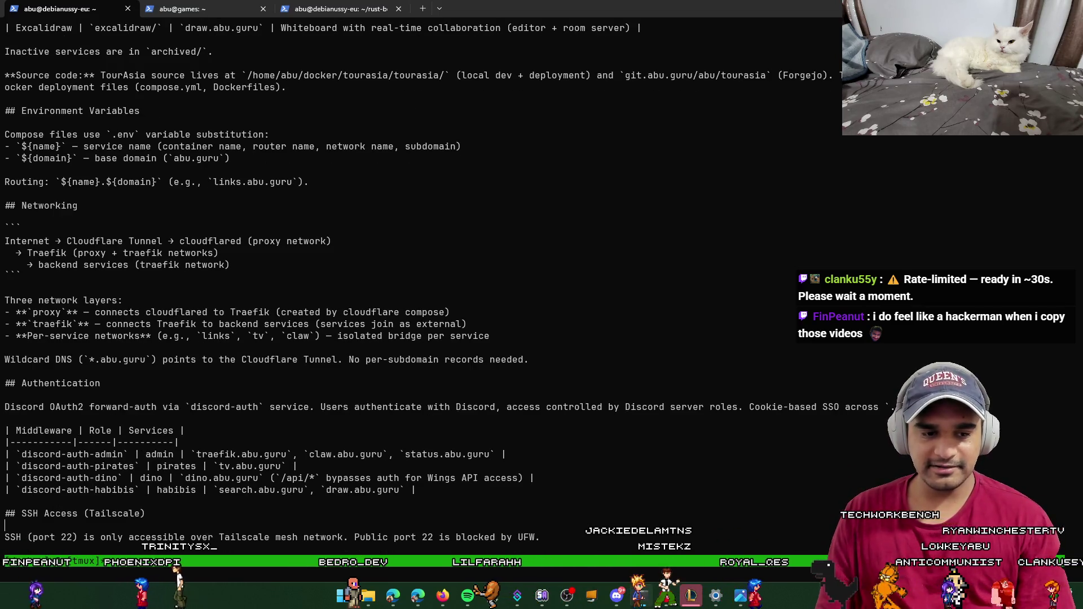
left_click(44, 466)
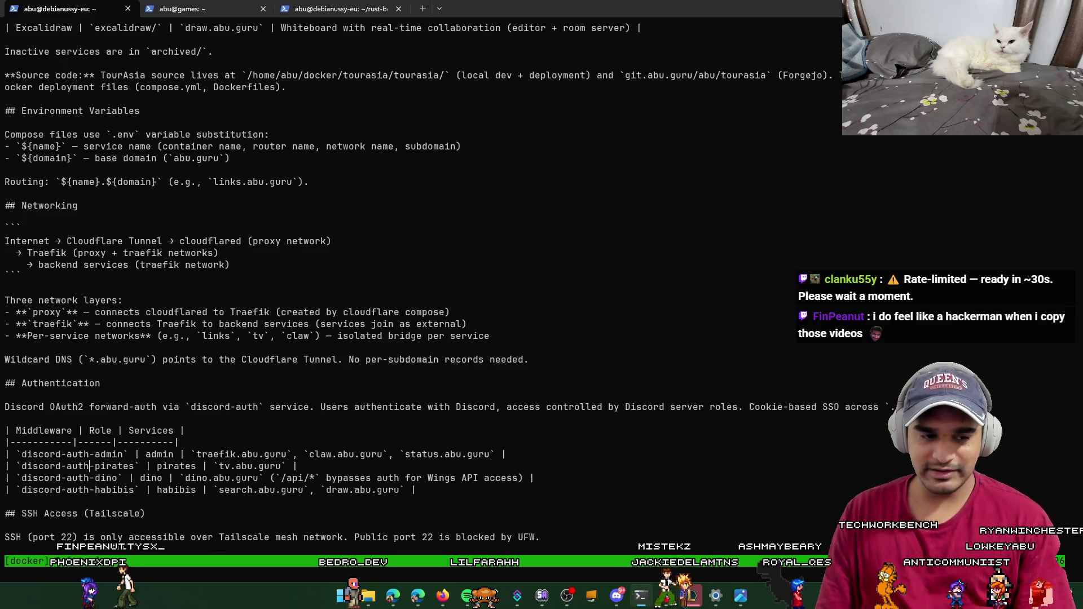
left_click(174, 465)
left_click(157, 465)
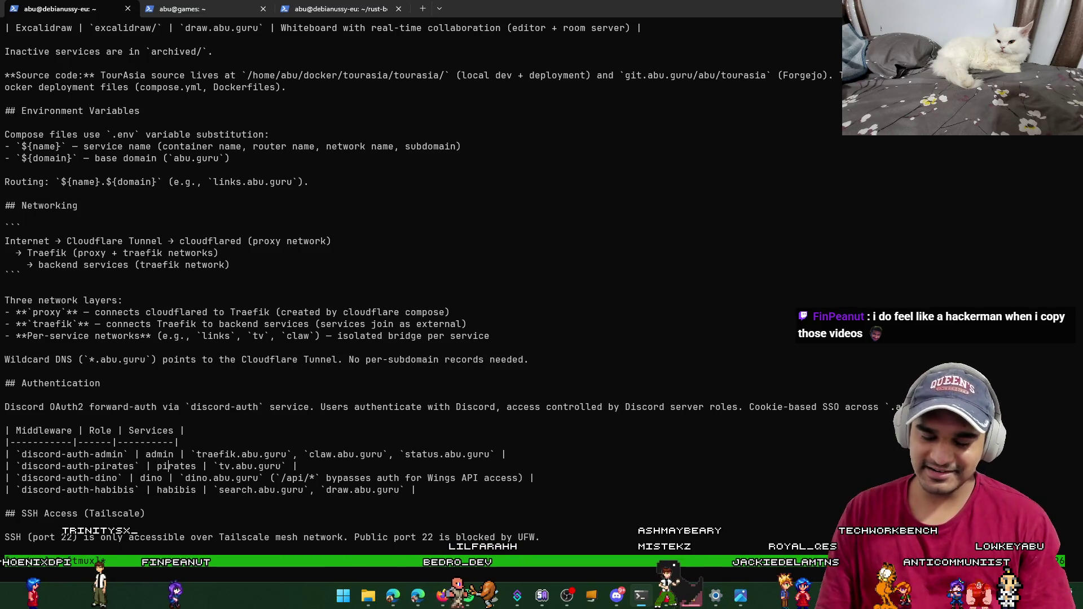
left_click(206, 466)
left_click(197, 465)
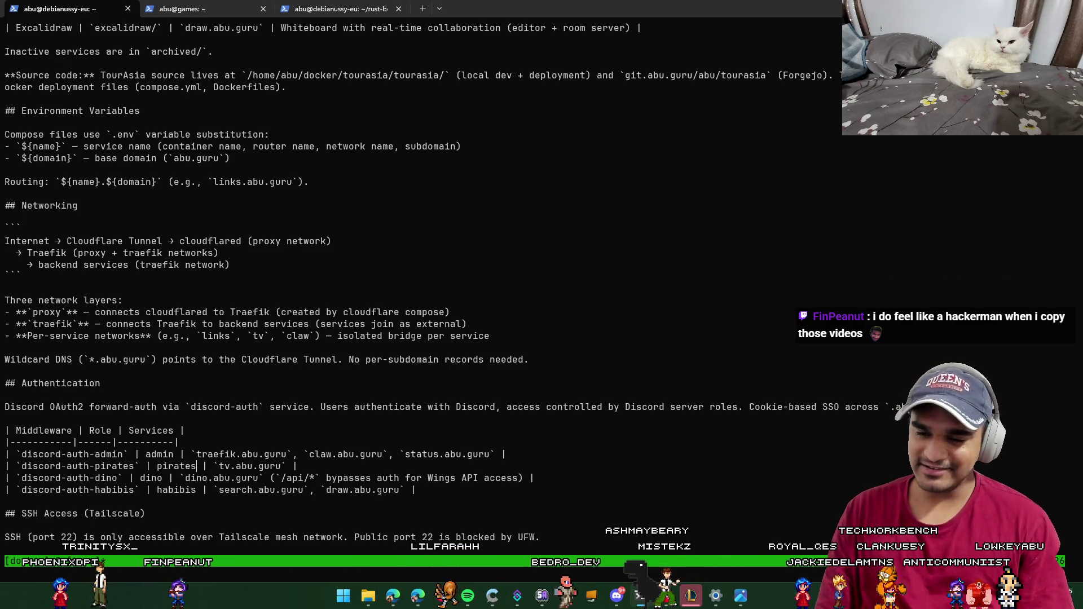
left_click(174, 466)
left_click(146, 466)
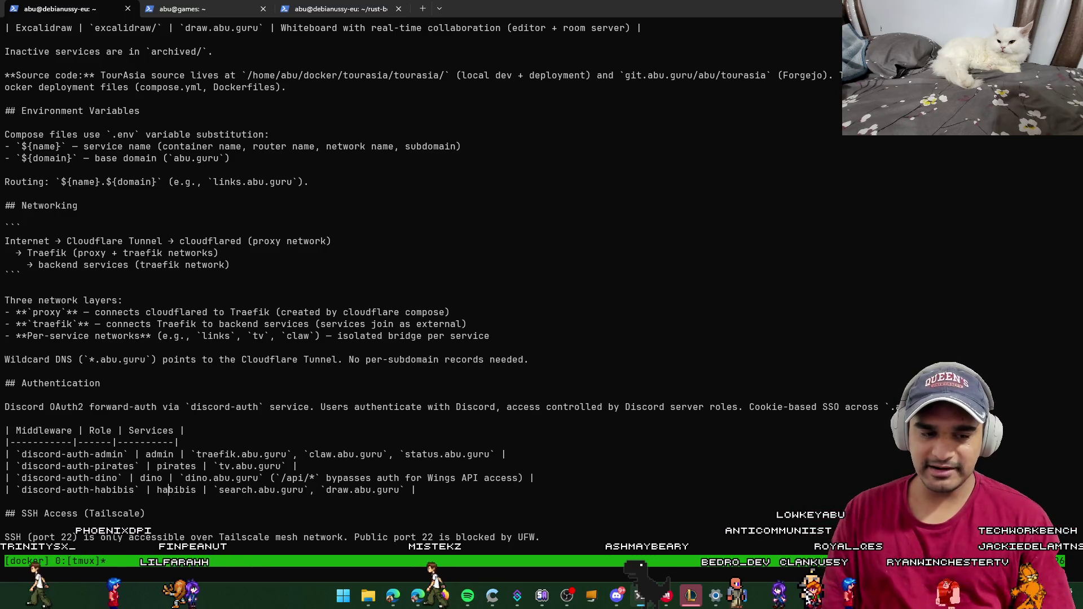
left_click(326, 490)
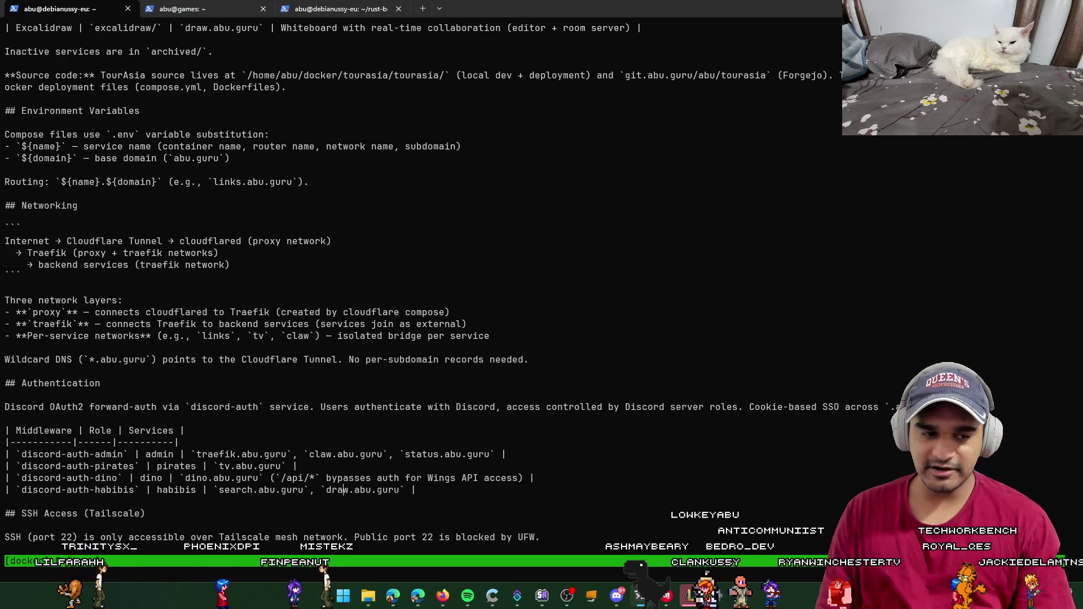
Step: Page through the VPS, capability patterns, commands and CI/CD sections, then run claude -c
key("Down")
key("Down")
key("Down")
key("Down")
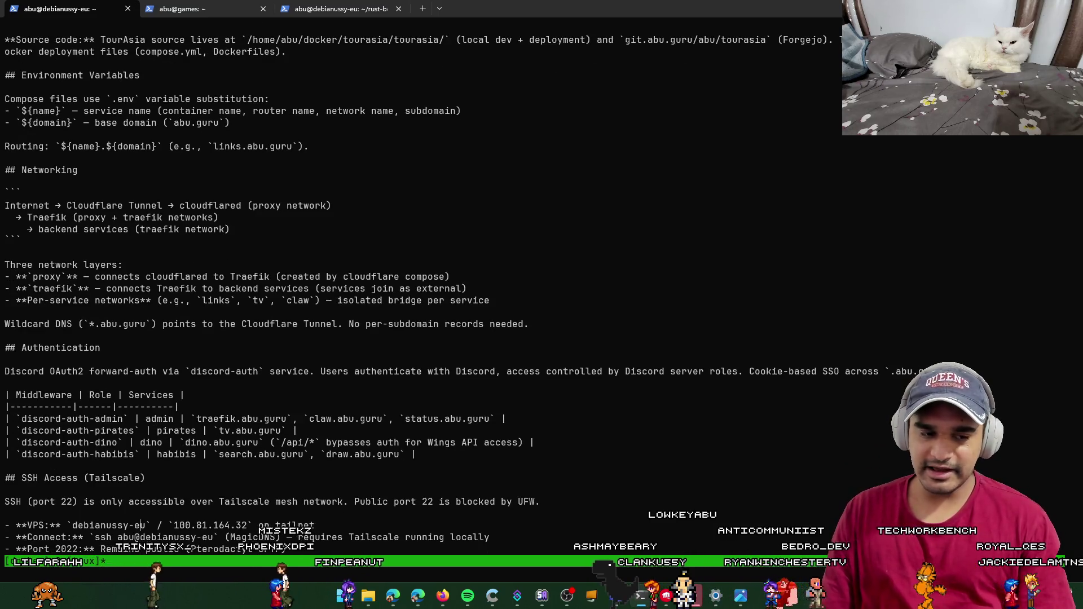
key("Up")
key("Up")
key("Down")
key("Down")
key("Down")
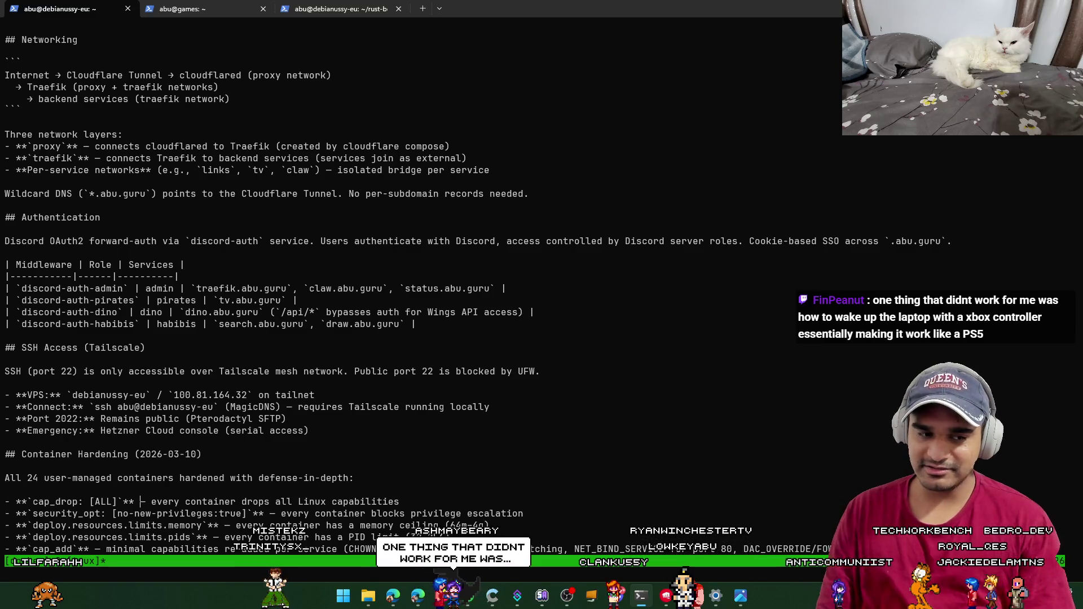
key("Down")
key("Down")
key("Down")
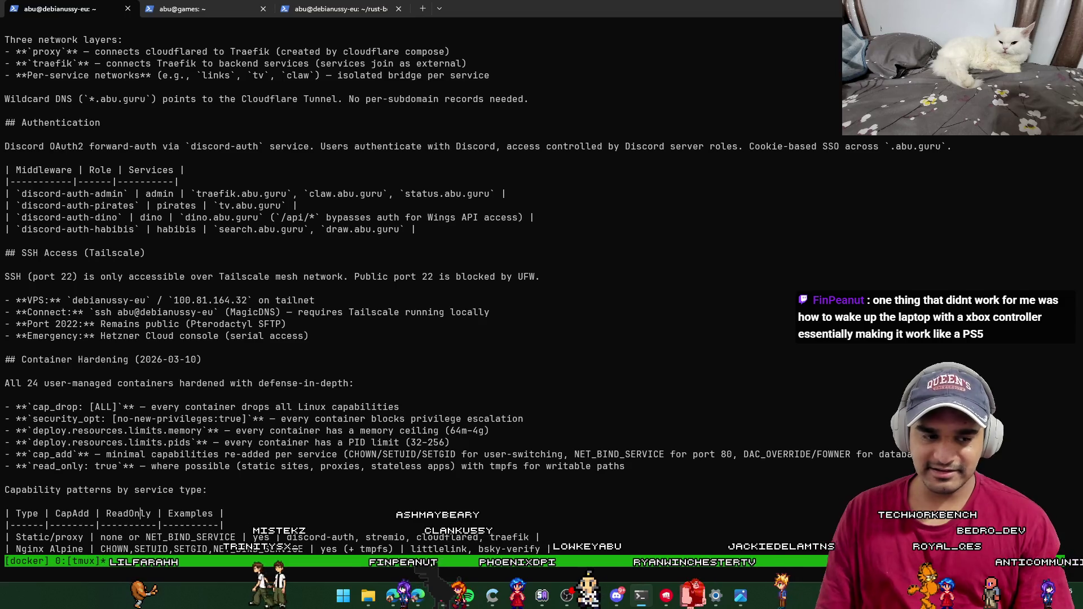
key("Down")
key("Down")
key("Down")
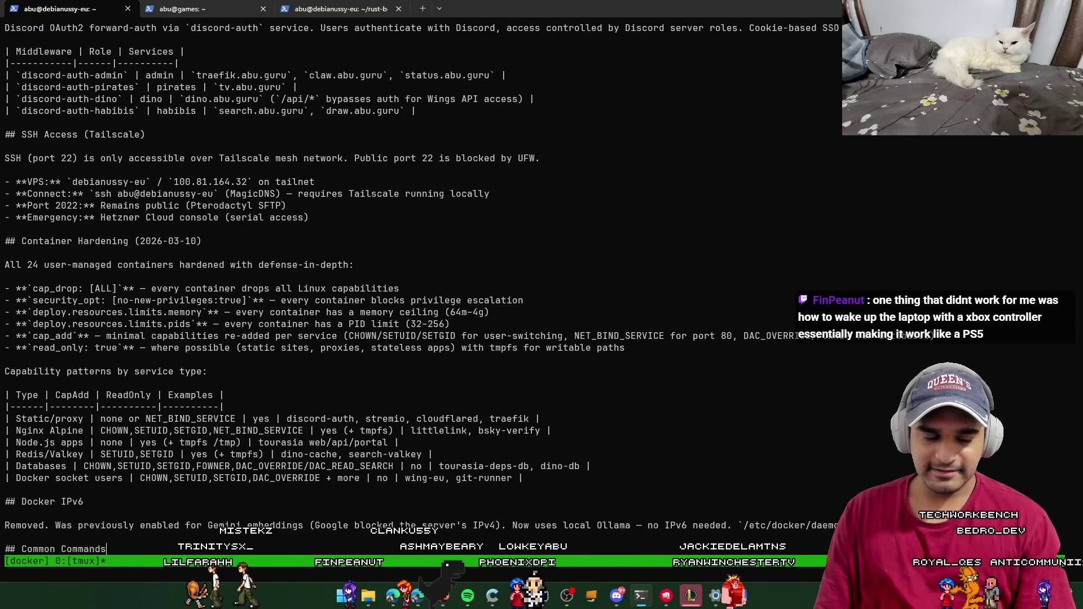
key("Down")
key("Down")
key("Down")
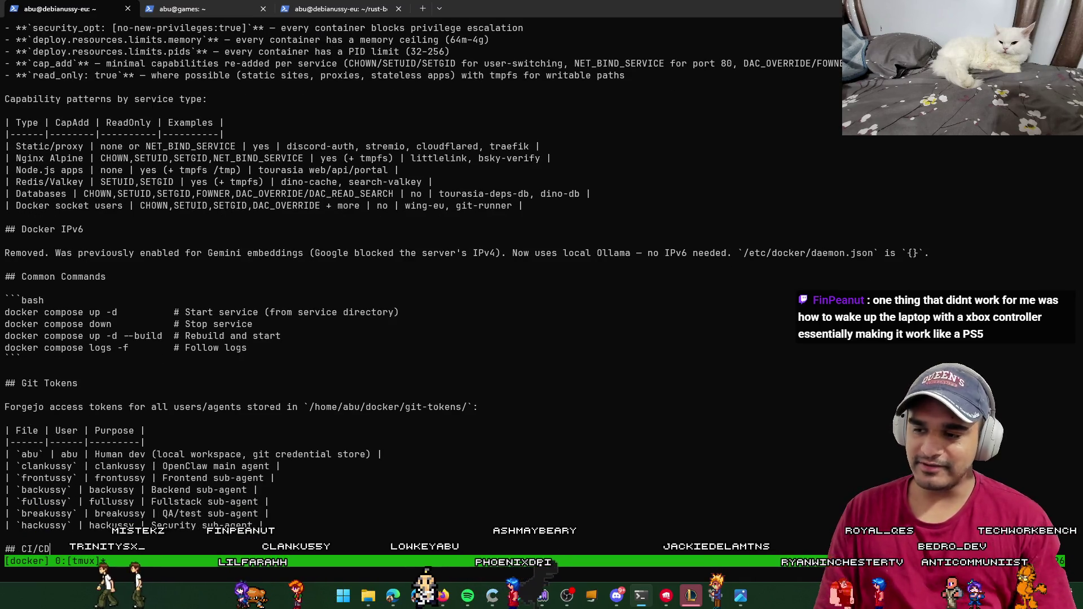
key("Down")
key("Down")
key("Down")
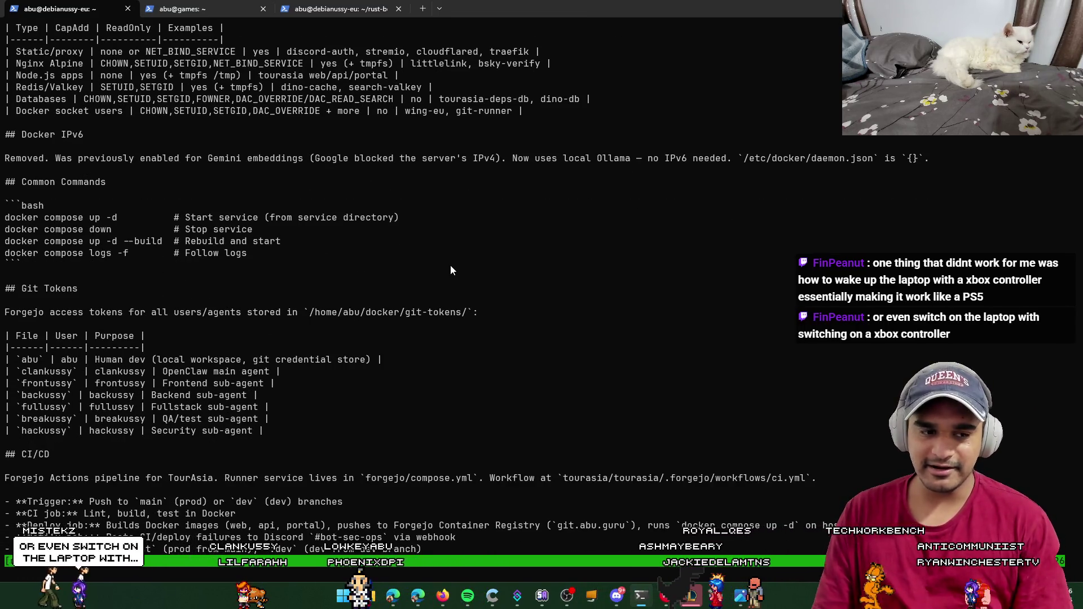
key("Down")
key("Down")
key("Down")
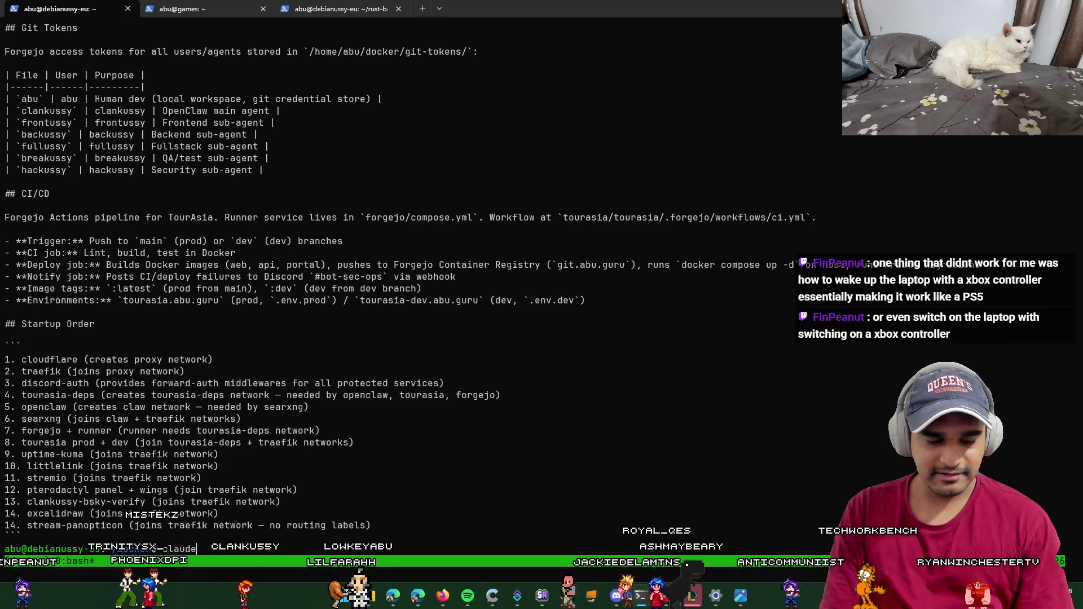
type("-c")
key("Return")
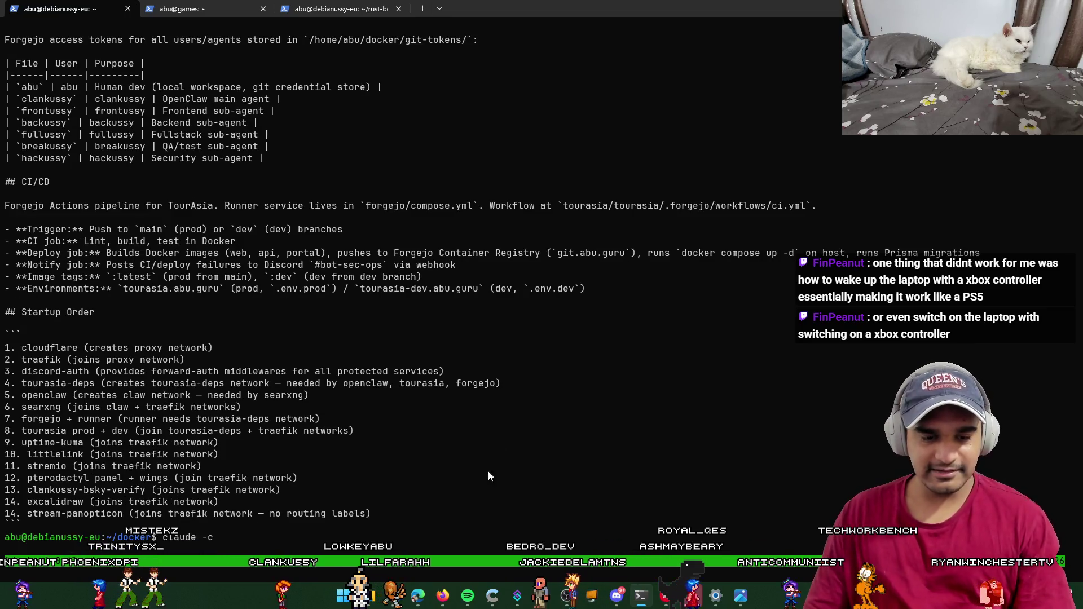
left_click(420, 595)
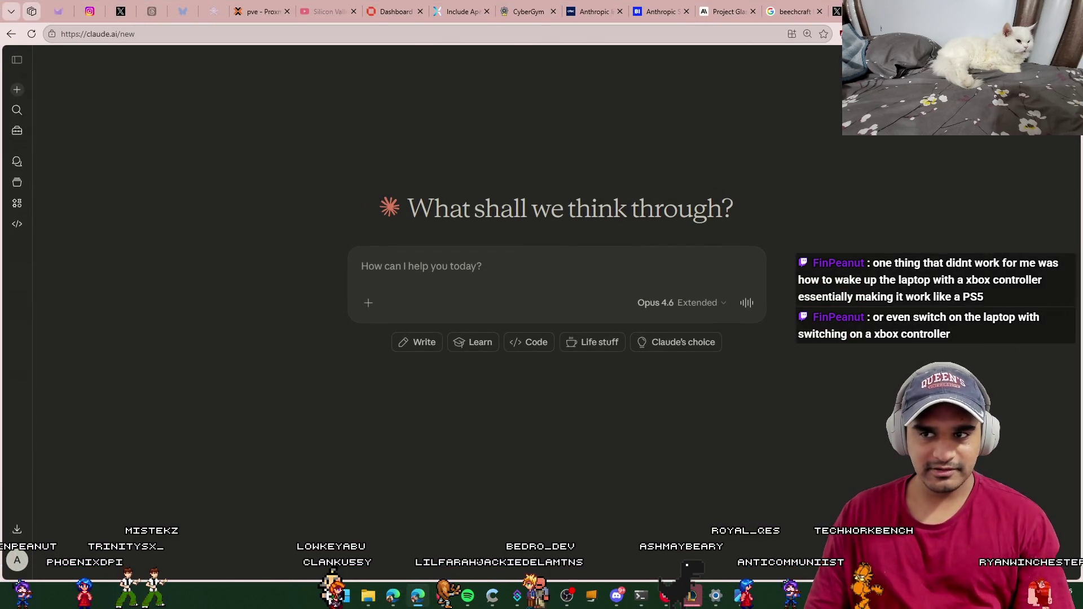
Step: In a new tab, replace the typed 'opensourc' with bitmappery and search Google
key("ctrl+t")
type("opensourc")
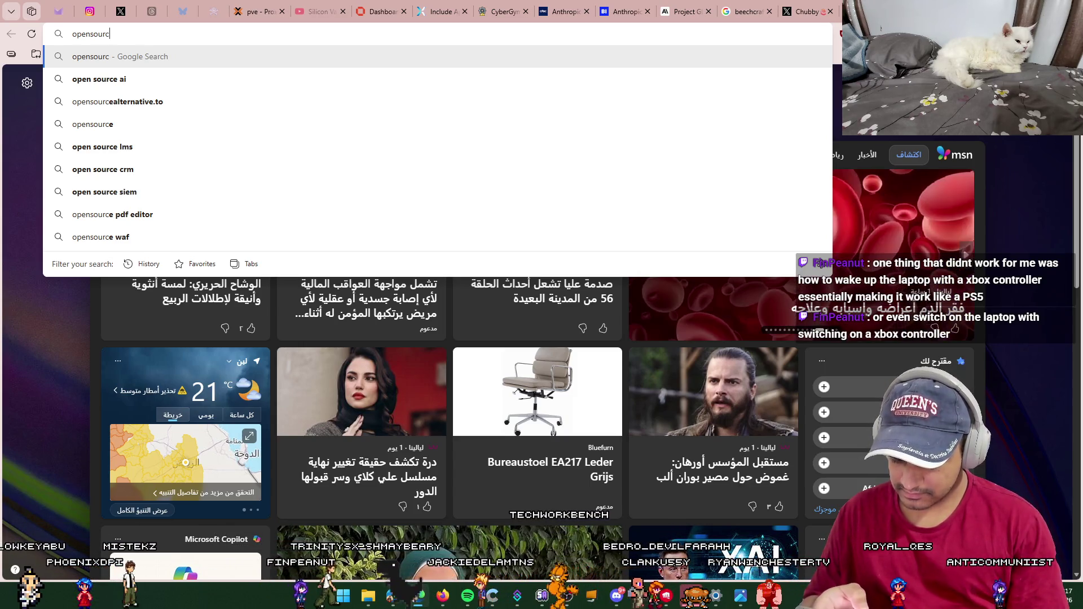
key("ctrl+a")
type("bitmappery")
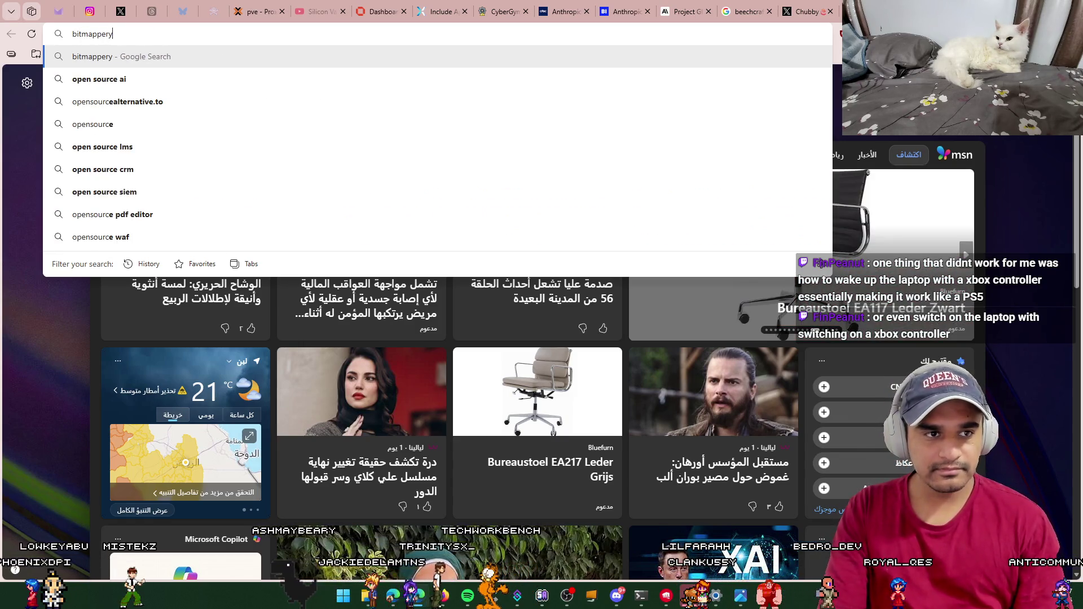
key("Return")
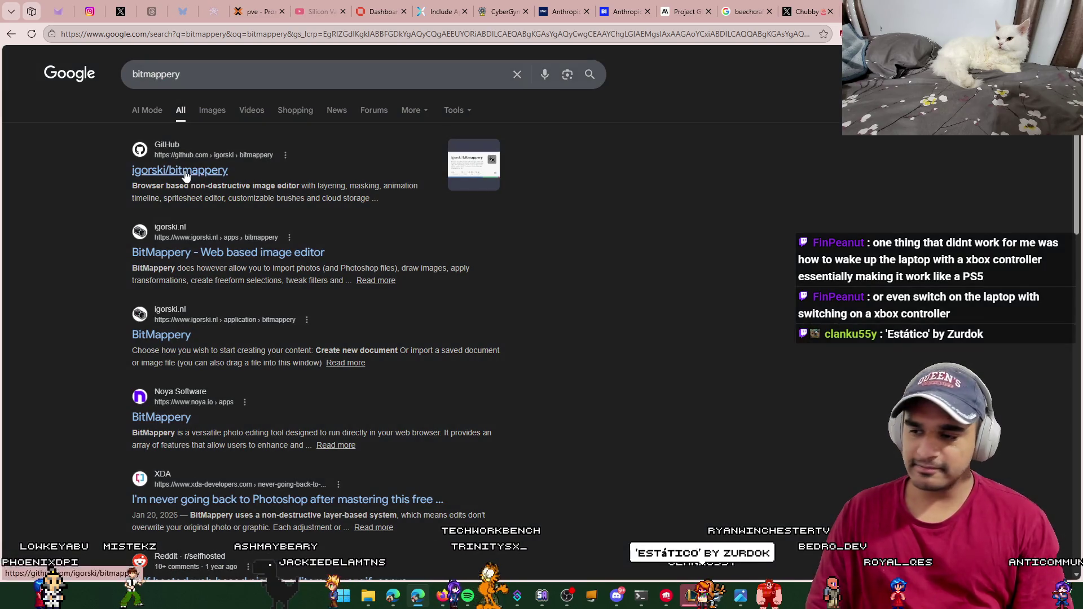
Step: Open the bitmappery GitHub repository, visit its live web app, and come back to the repo
left_click(185, 177)
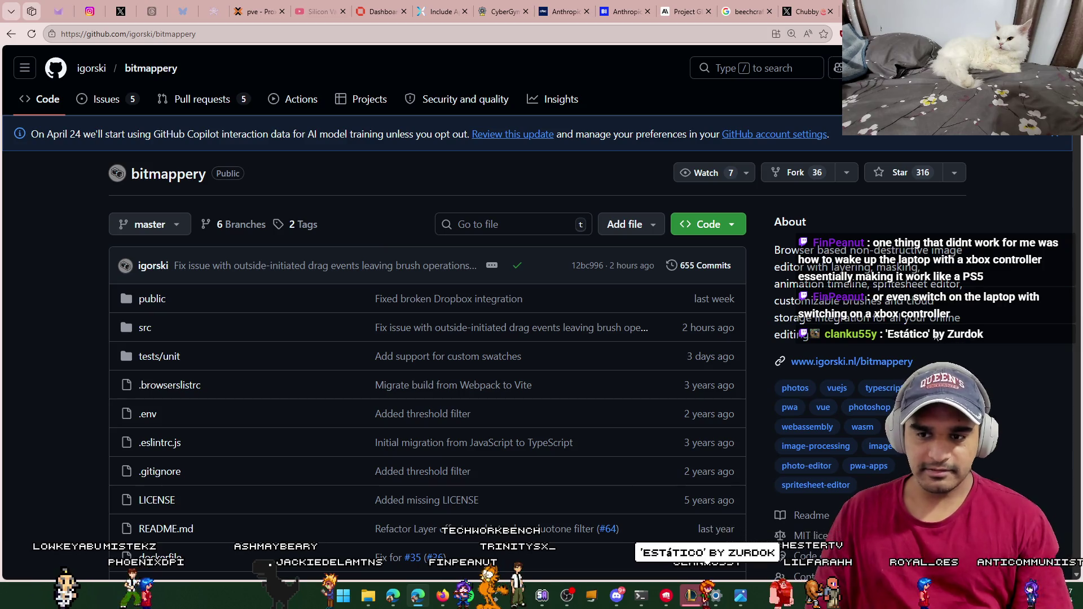
scroll(917, 326, "down", 2)
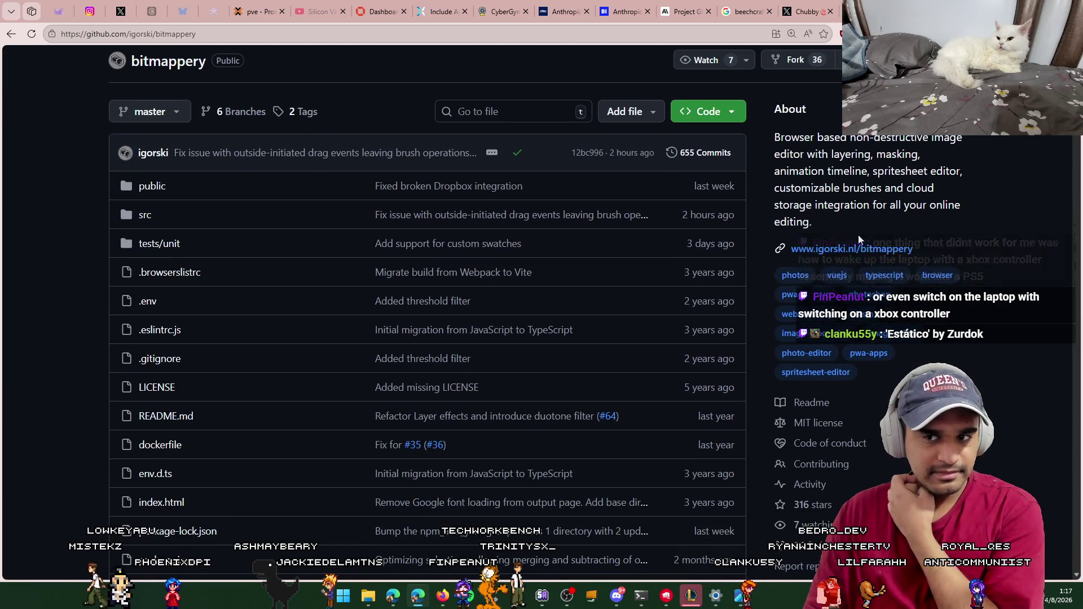
left_click(852, 249)
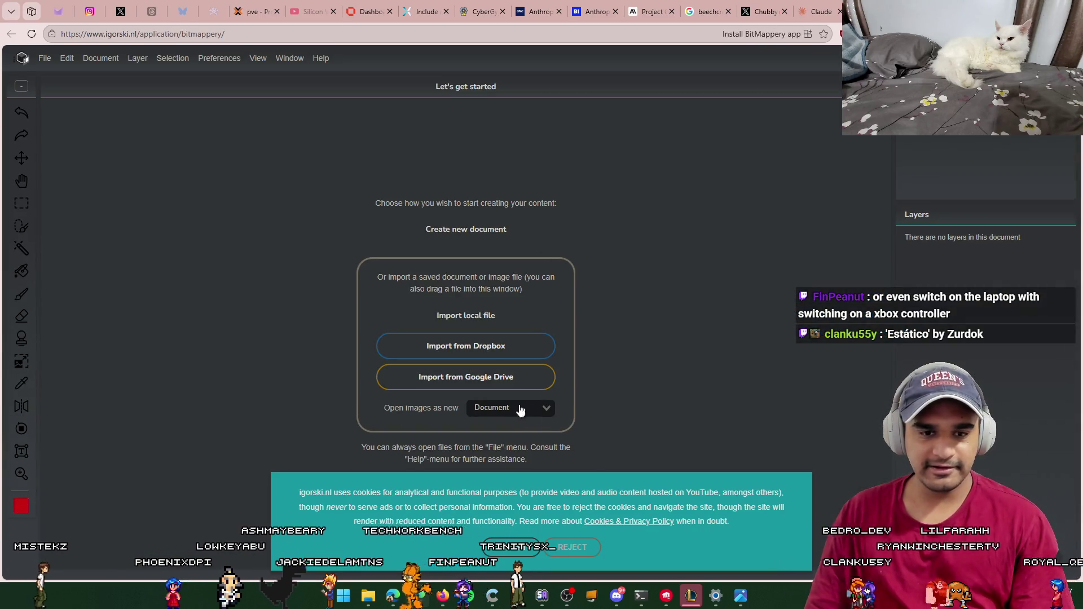
key("alt+Left")
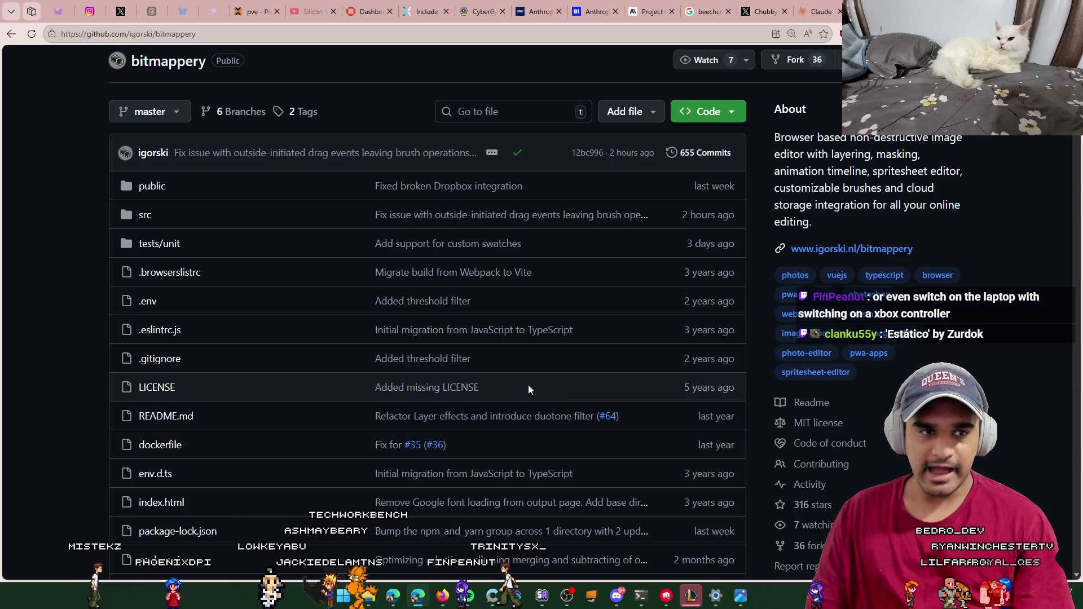
scroll(306, 51, "down", 3)
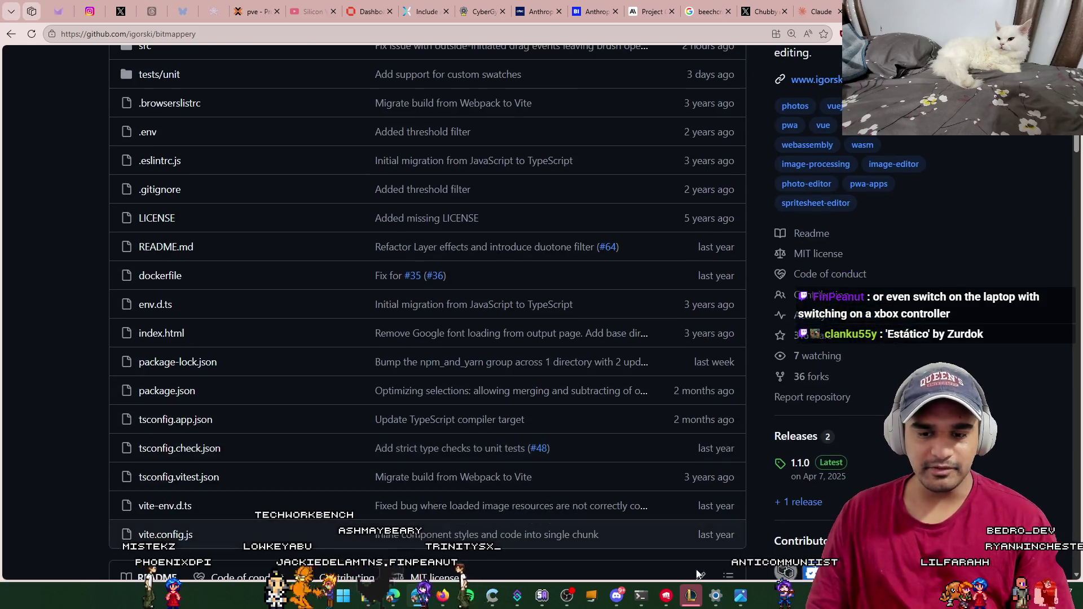
key("alt+Tab")
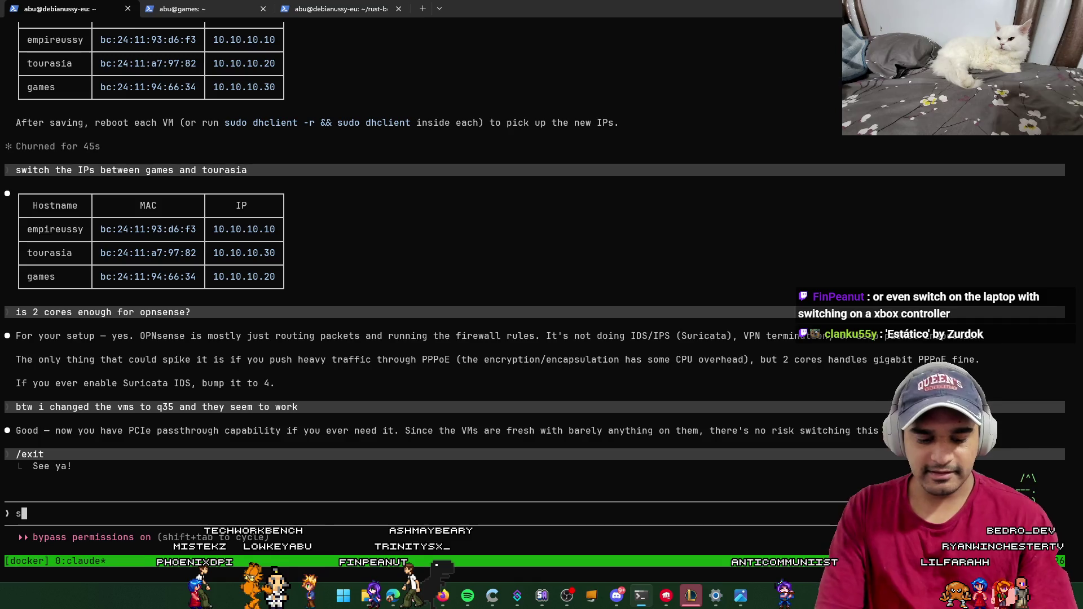
Step: Begin typing the 'setup a new bitmappery' request into the Claude Code prompt
type("etup a new buiserv")
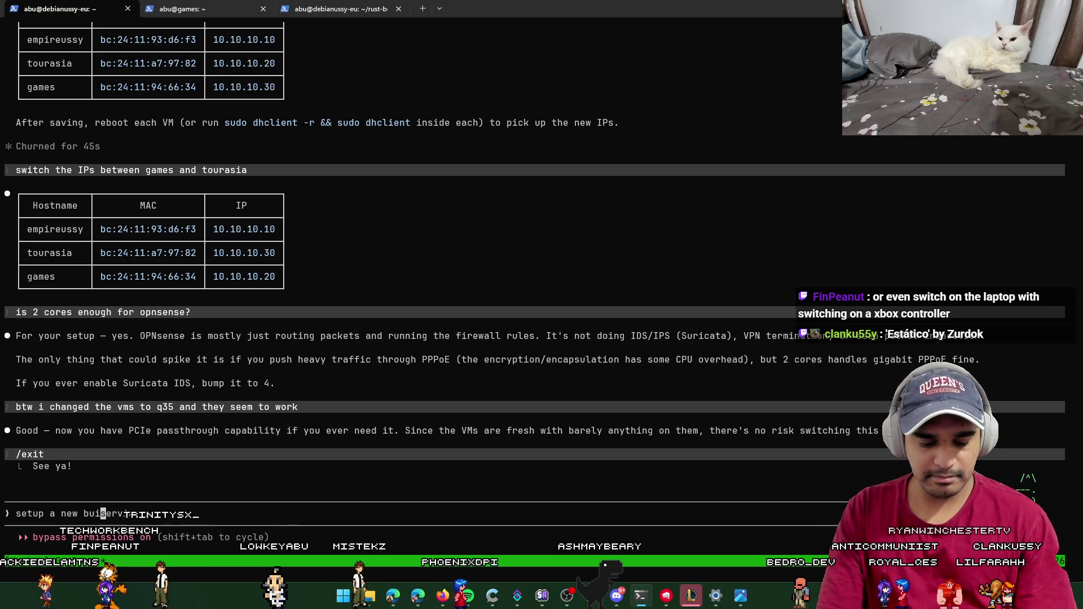
key("BackSpace")
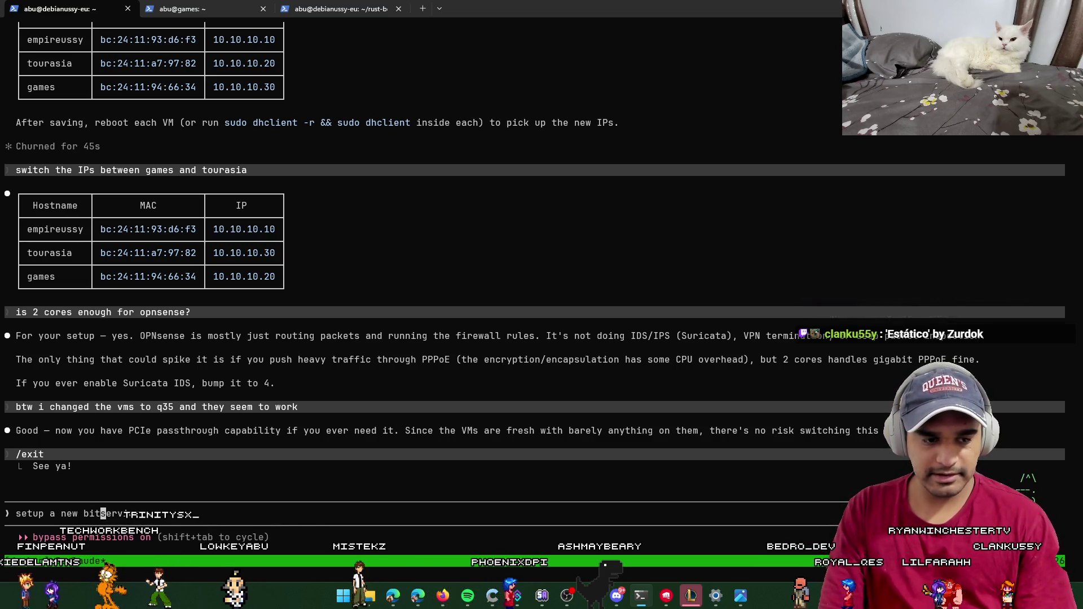
type("mapp")
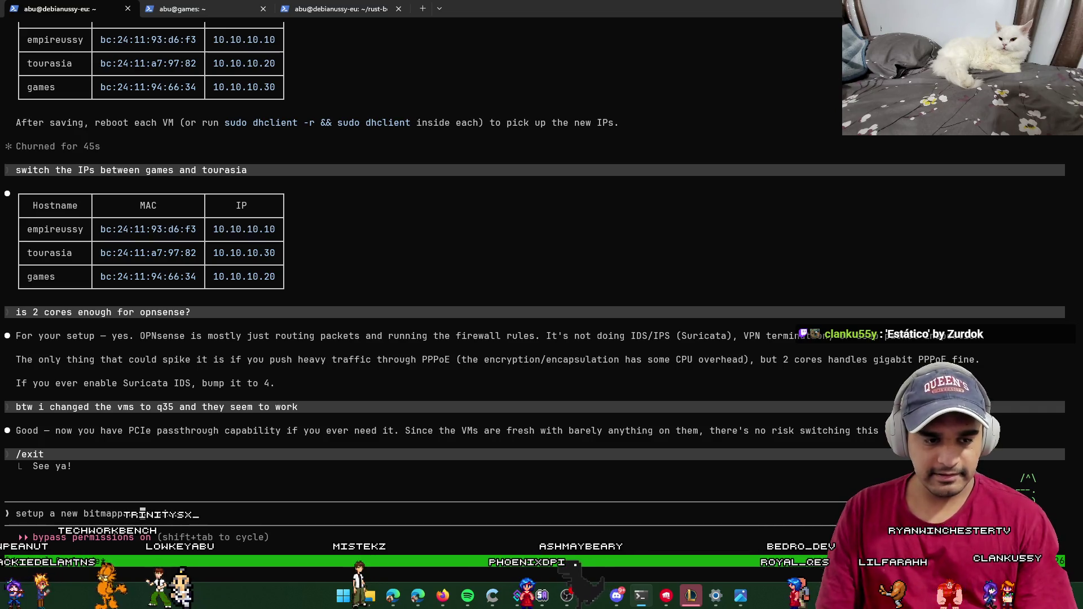
type("on th")
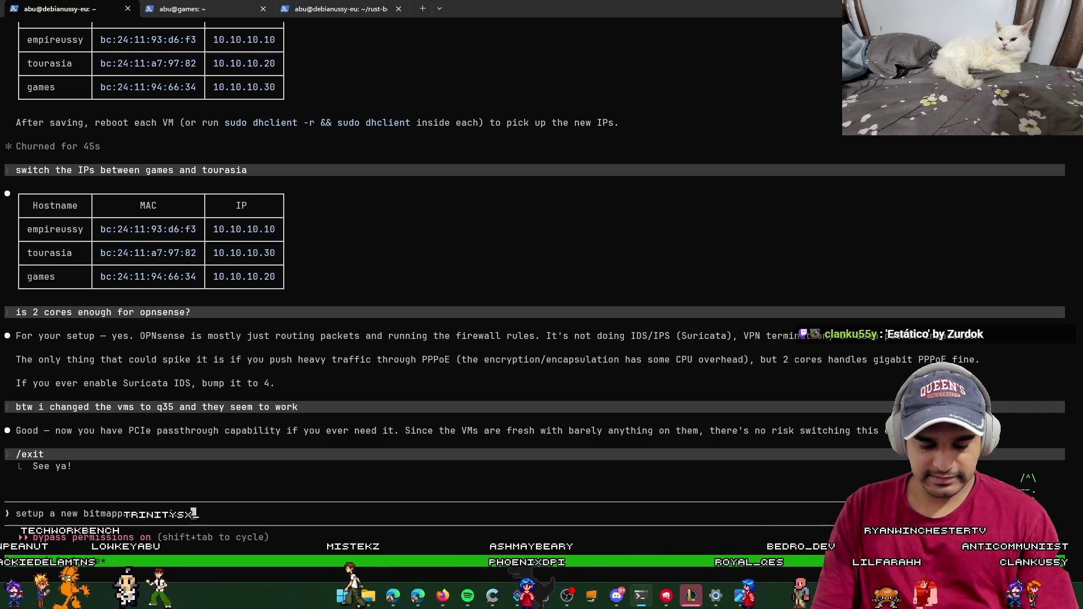
type("e")
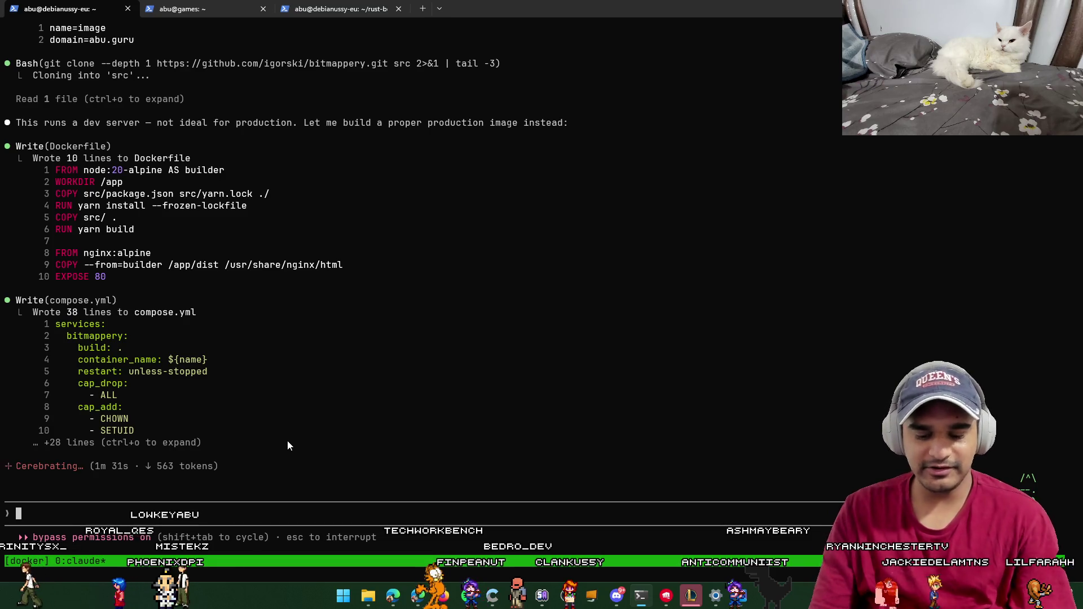
Step: Inspect compose.yml's capability settings, memory and pids limits, and discord-auth-habibis middleware in the full transcript
key("ctrl+o")
mouse_move(80, 127)
left_mouse_down()
mouse_move(215, 211)
mouse_move(229, 269)
mouse_move(145, 255)
mouse_move(116, 253)
mouse_move(112, 265)
left_mouse_up()
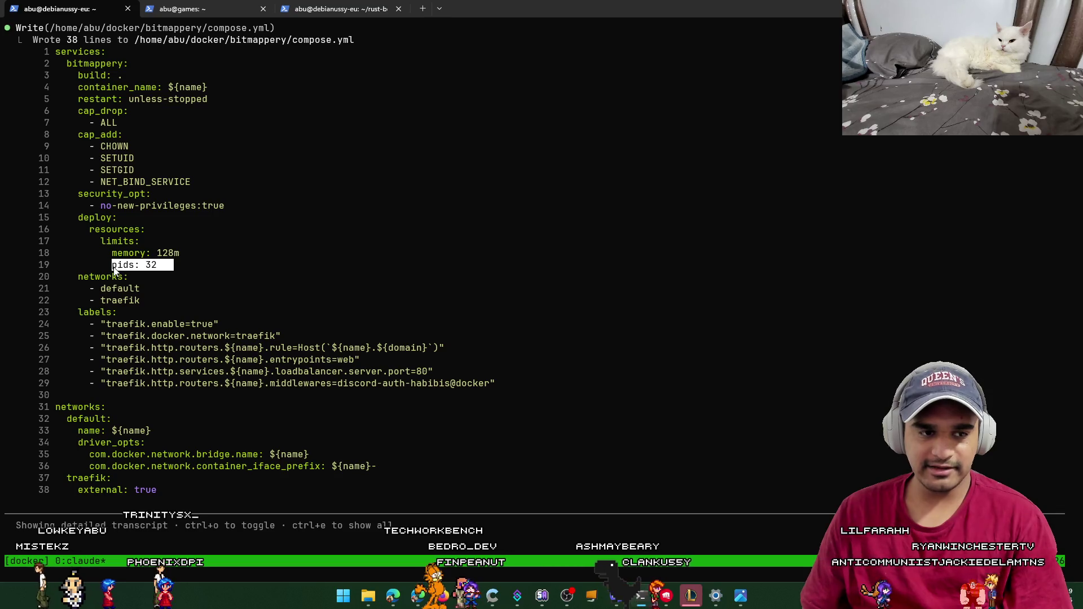
left_click(223, 272)
left_click_drag(150, 303, 67, 264)
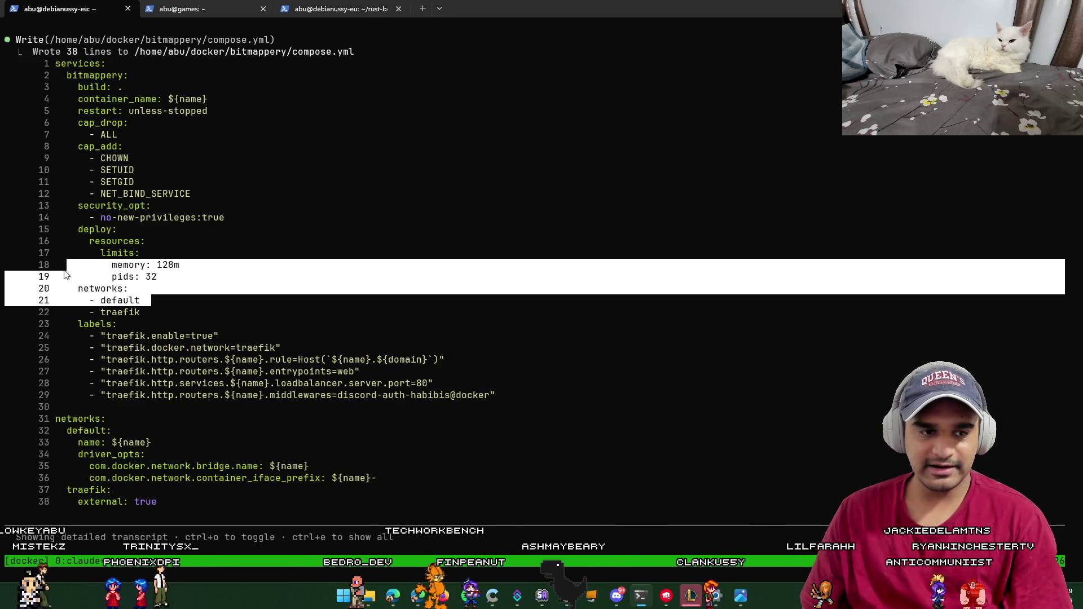
left_click(253, 337)
left_click_drag(493, 395, 338, 397)
left_click(339, 399)
key("ctrl+o")
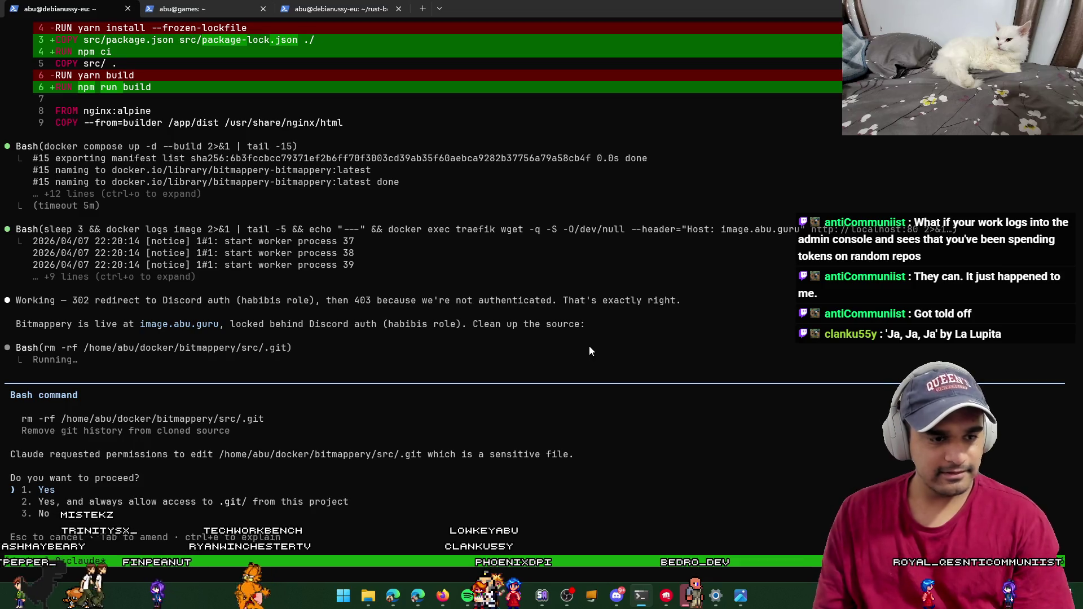
Step: Approve rm -rf src/.git, highlight the line saying Bitmappery is live, and bring up Edge
key("Return")
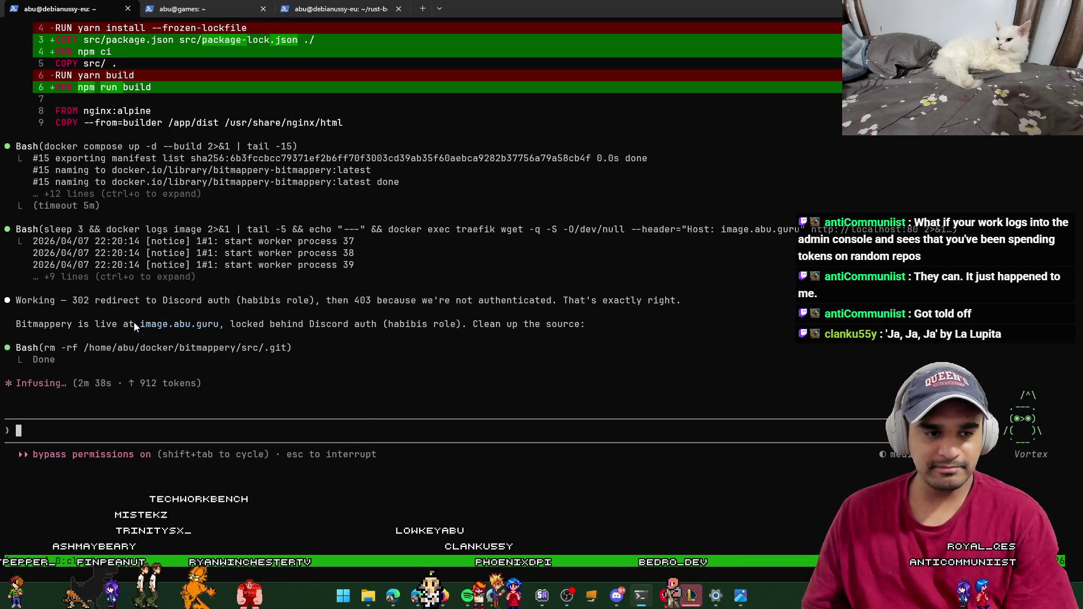
left_click_drag(92, 324, 234, 323)
left_click(417, 595)
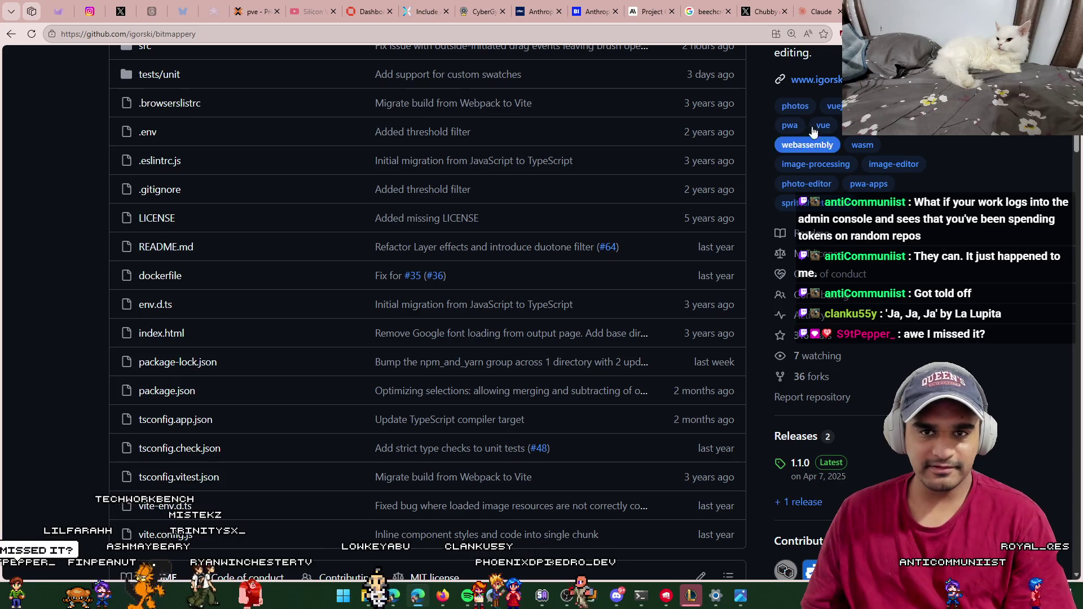
Step: Load image.abu.guru in a new tab and authorize the Discord login to reach Bitmappery
key("ctrl+t")
type("im")
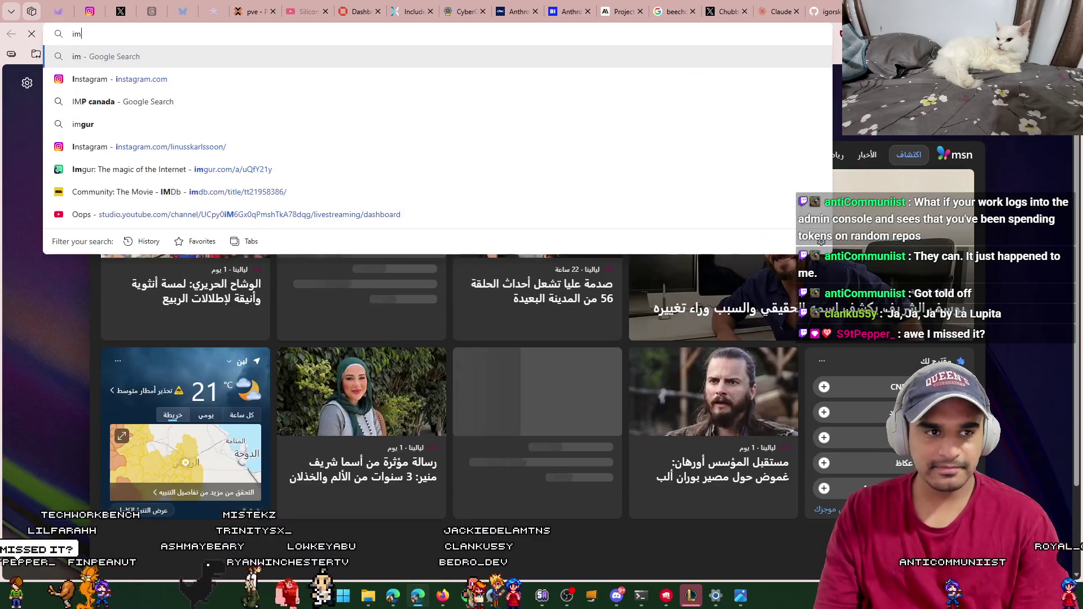
type("age.abu.guru")
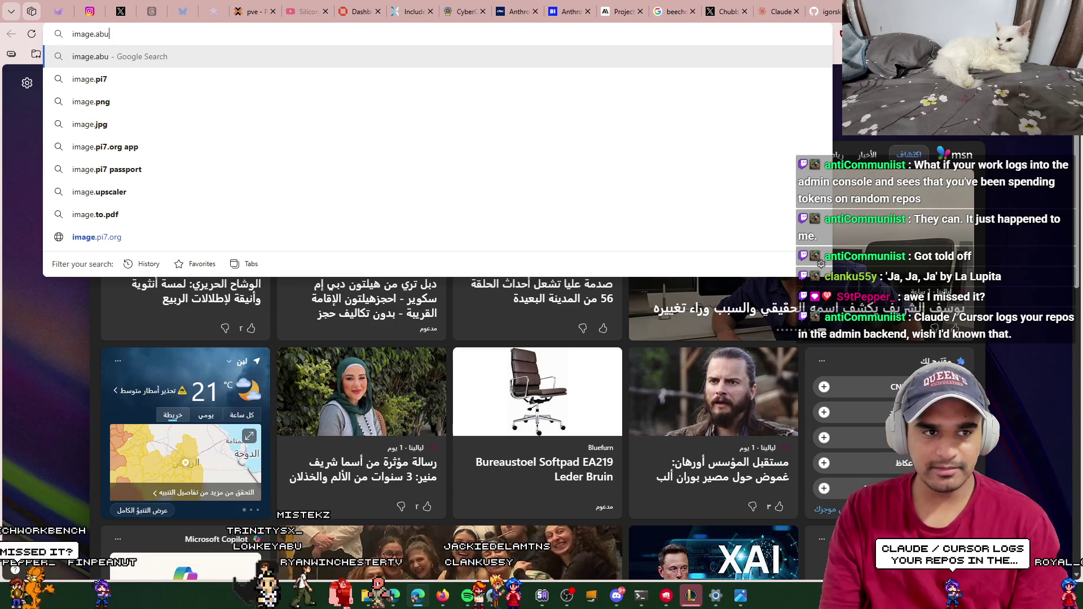
key("Return")
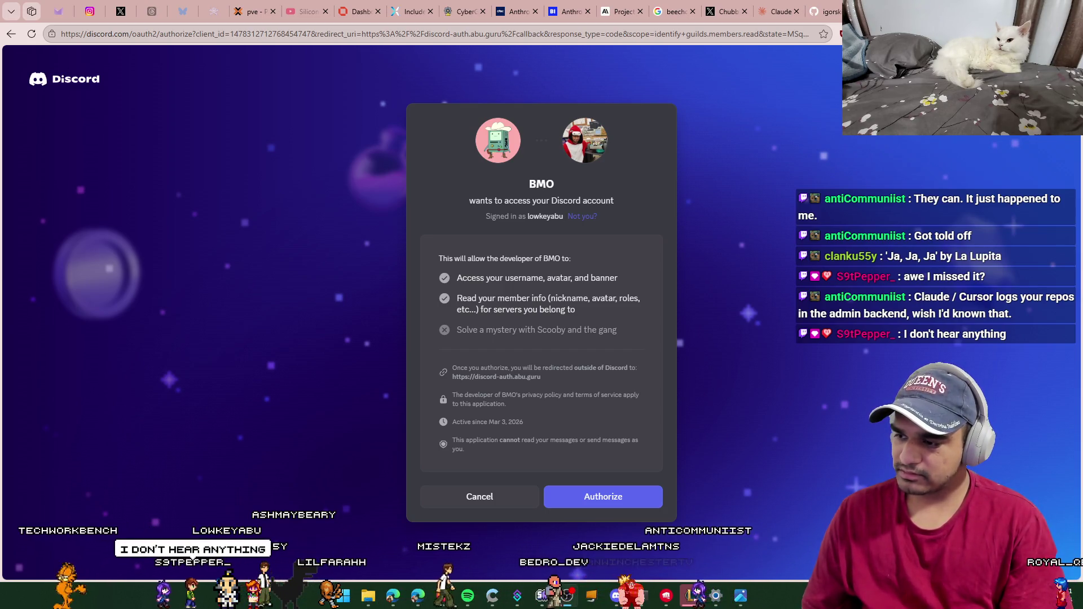
left_click(613, 496)
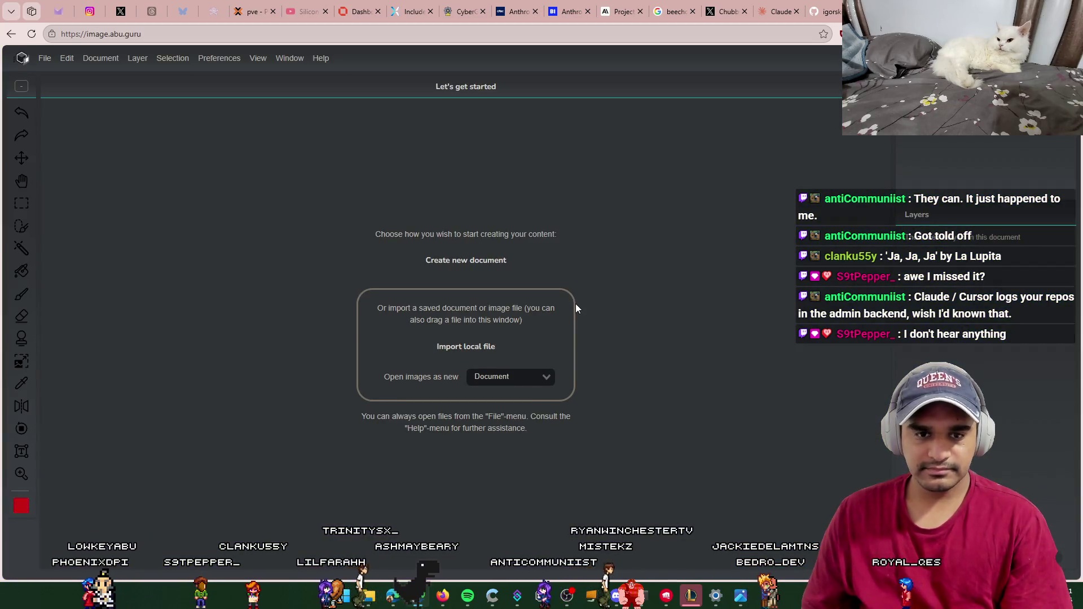
Step: Compare the image.abu.guru address with the terminal's 'Brewed for 2m 44s' line, then return to the editor
left_click_drag(142, 34, 59, 35)
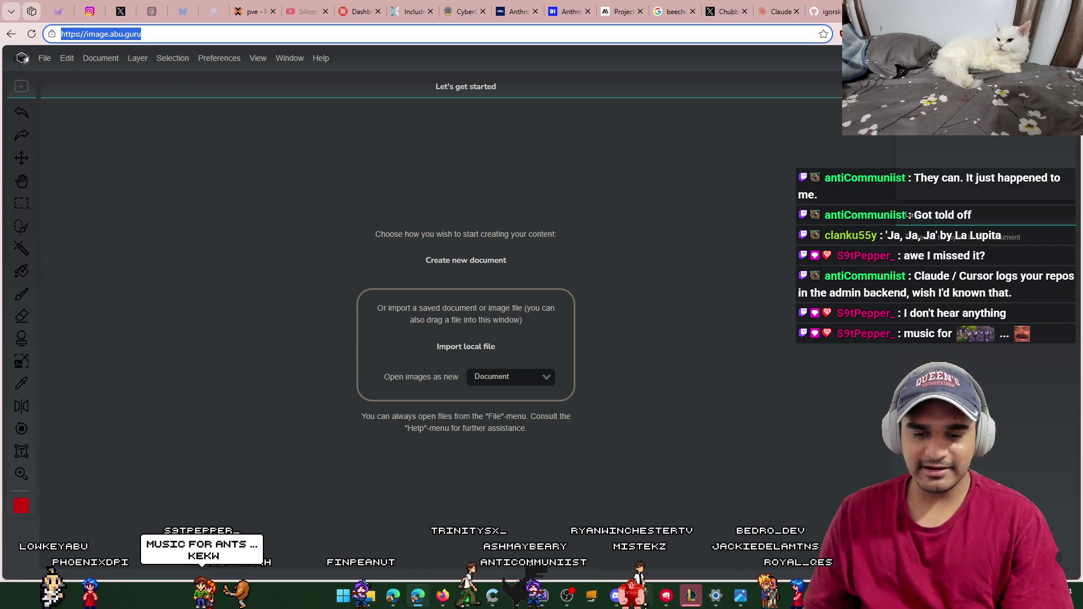
key("alt+Tab")
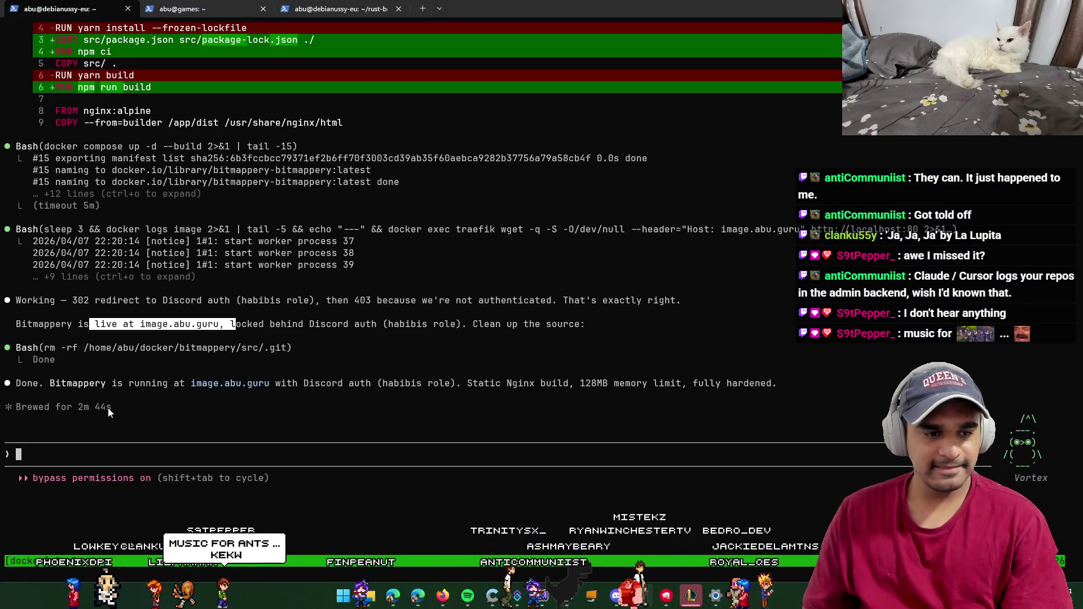
left_click(225, 436)
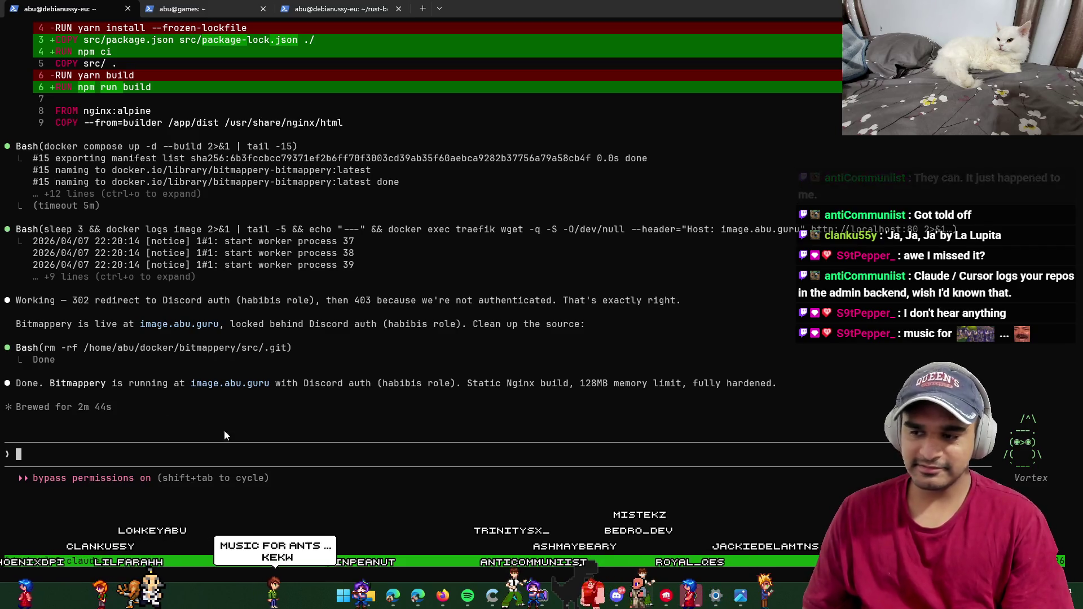
left_click_drag(103, 408, 83, 408)
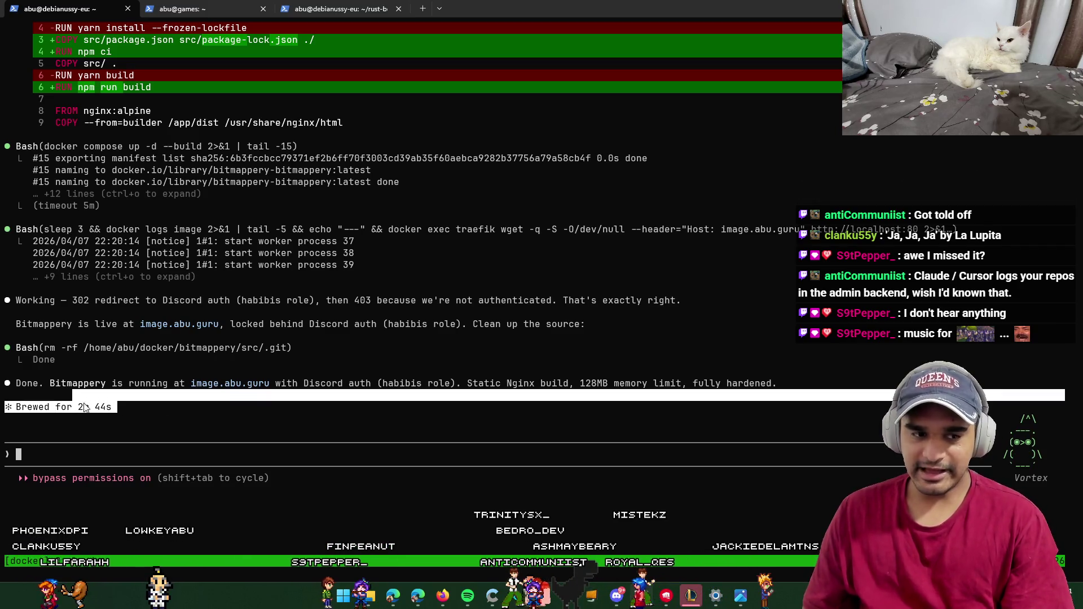
key("alt+Tab")
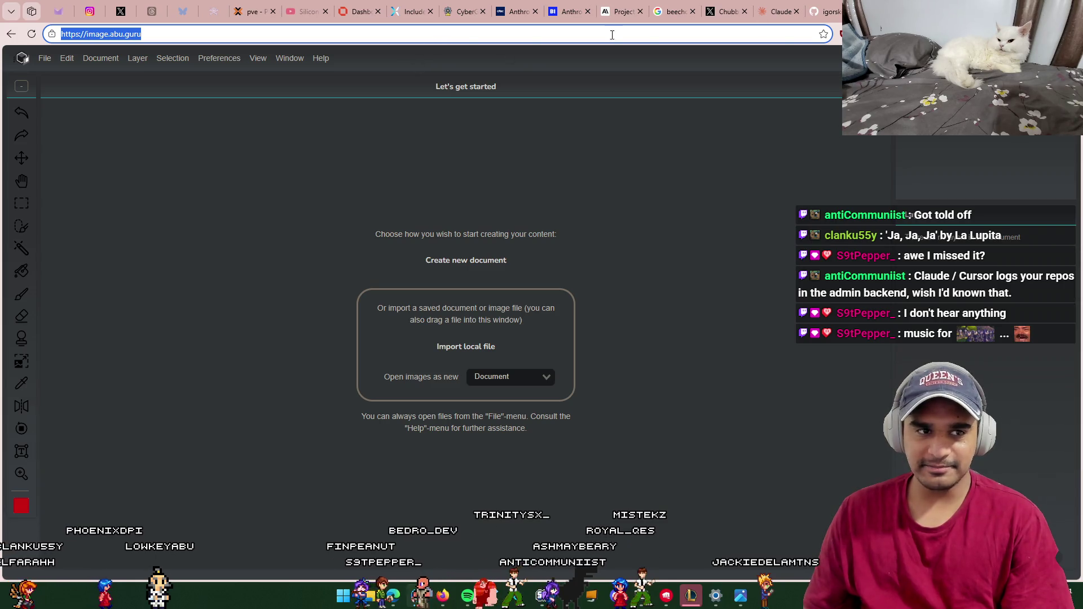
key("alt+Tab")
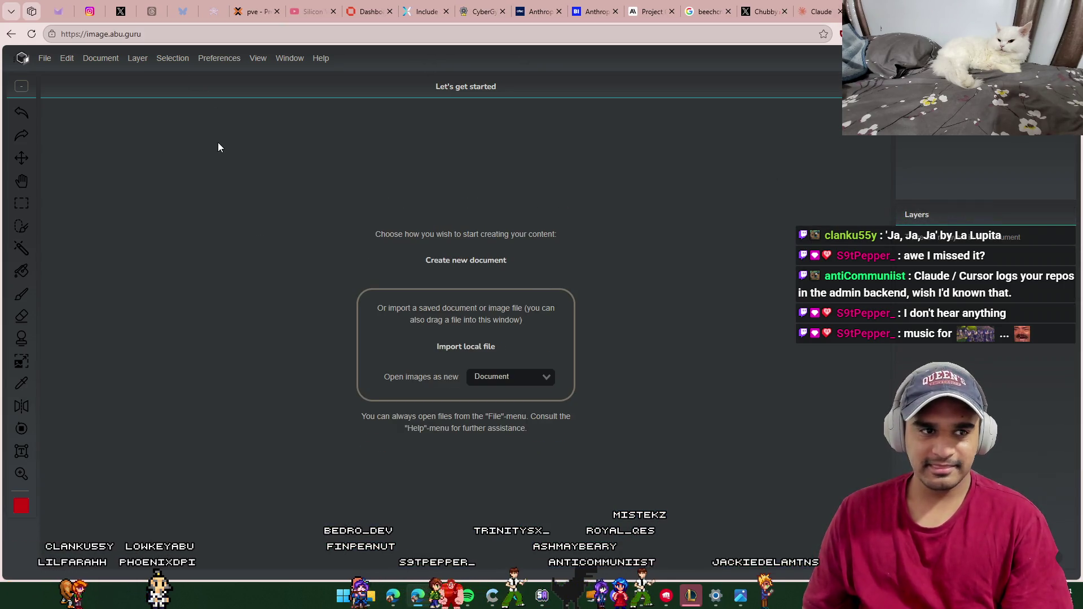
Step: Create a blank 1000x1000 document, paste a chat screenshot into it, and pick rectangular selection
left_click(65, 90)
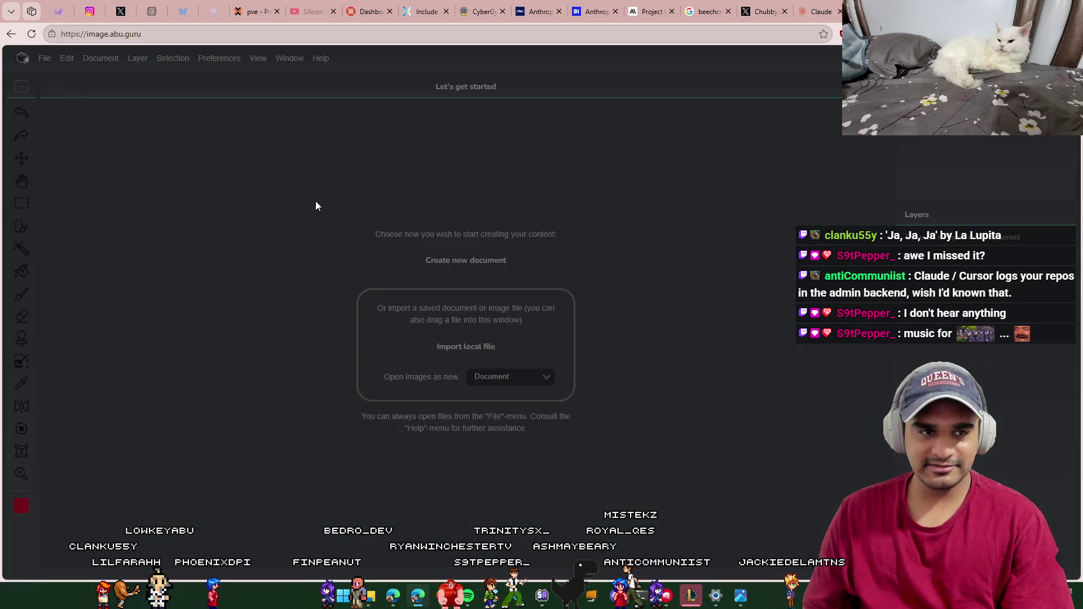
left_click(496, 449)
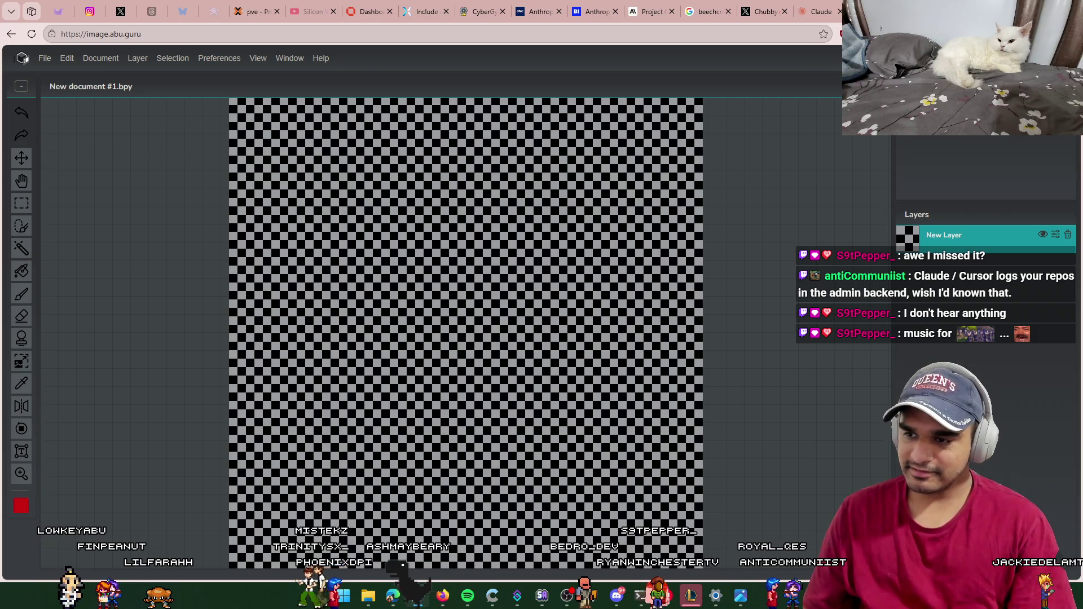
key("super+shift+s")
key("Escape")
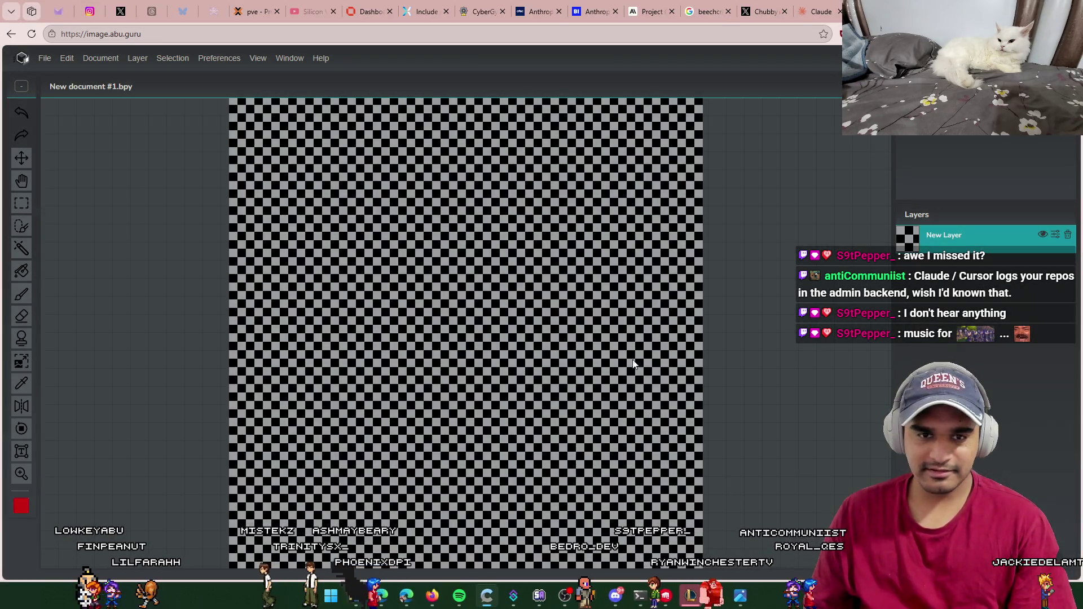
key("ctrl+v")
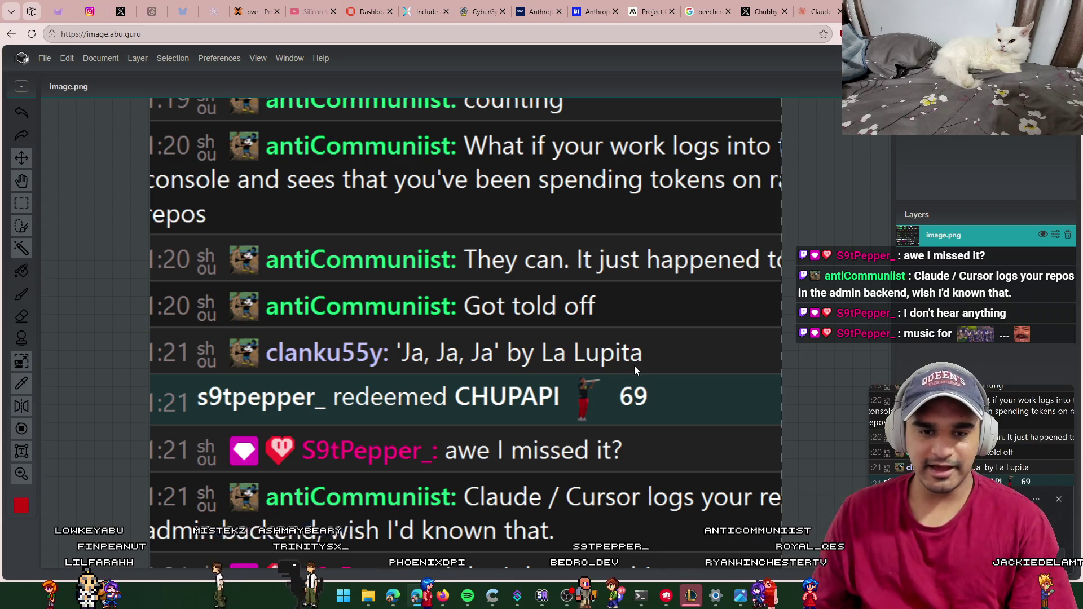
left_click(20, 205)
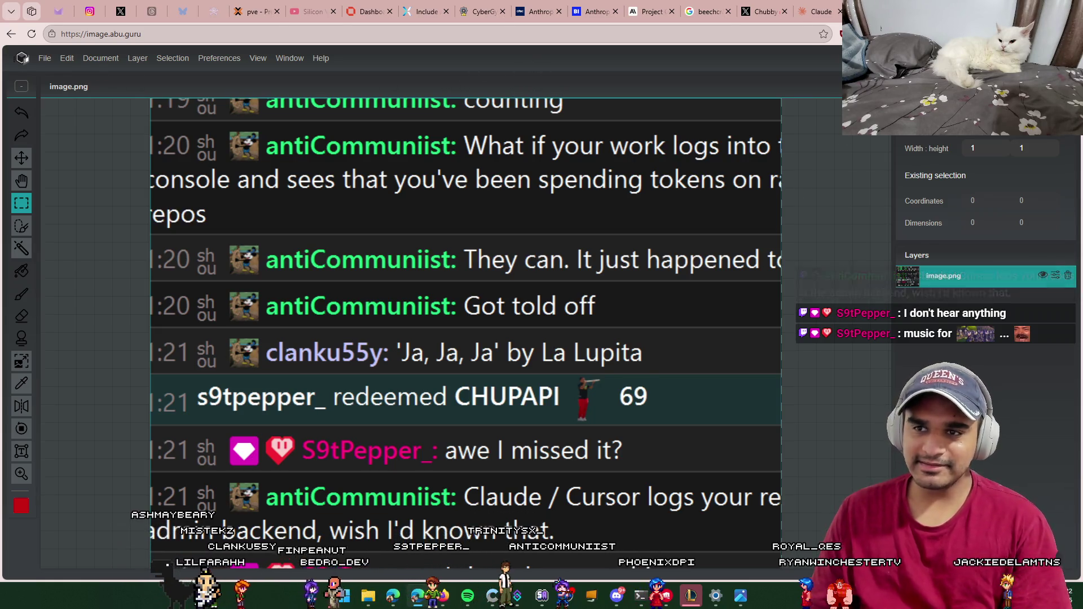
Step: Leave the Bitmappery editor page and return to the terminal
key("ctrl+r")
left_click(597, 121)
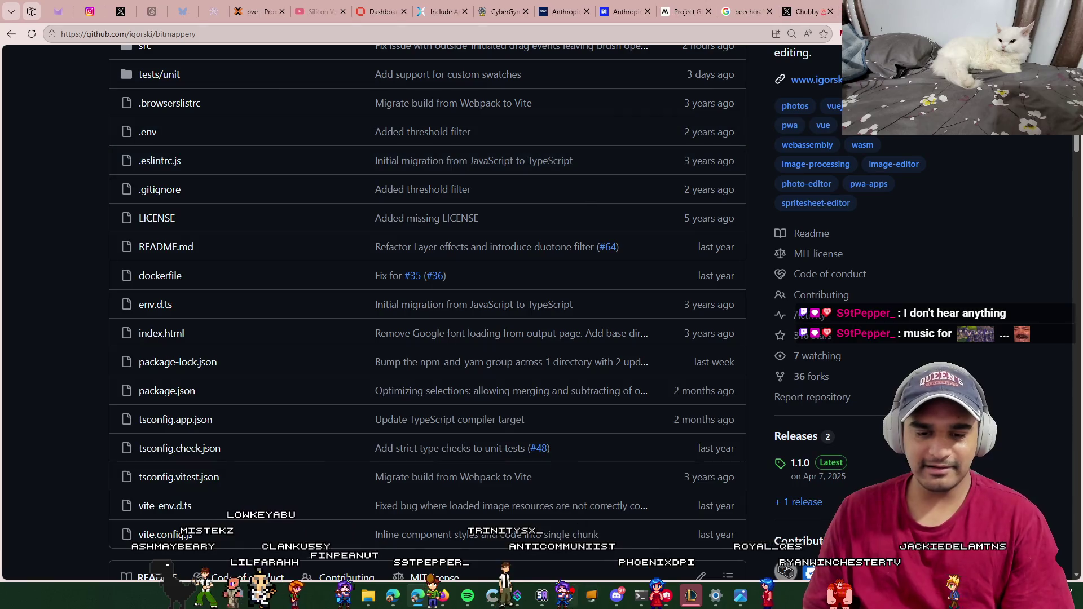
left_click(647, 599)
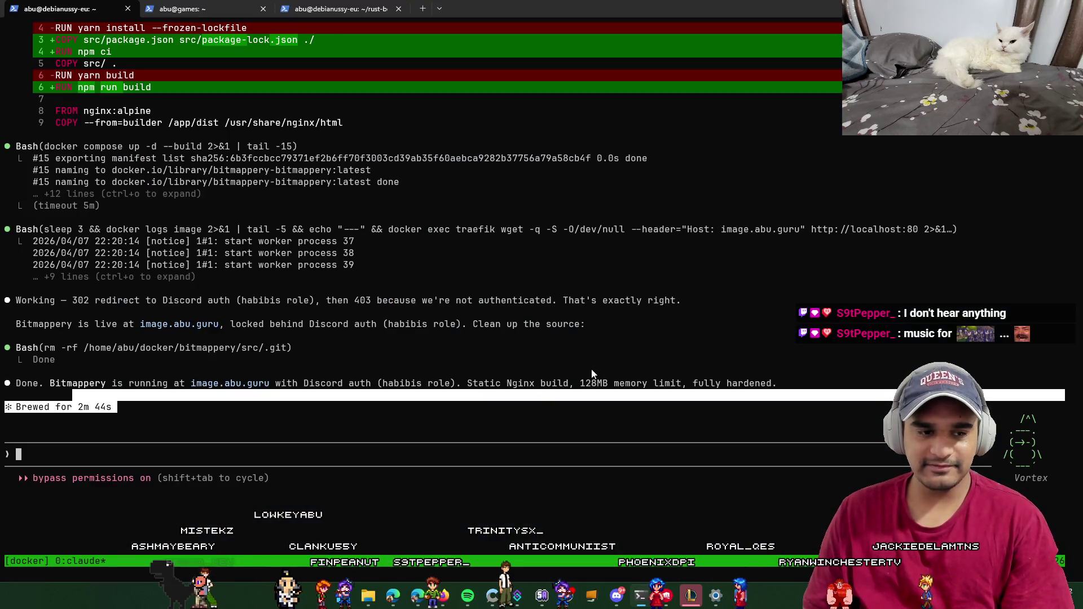
Step: In the rust-book shell, move into the docker/bitmappery folder and list its files, including .env
left_click(201, 7)
left_click(338, 8)
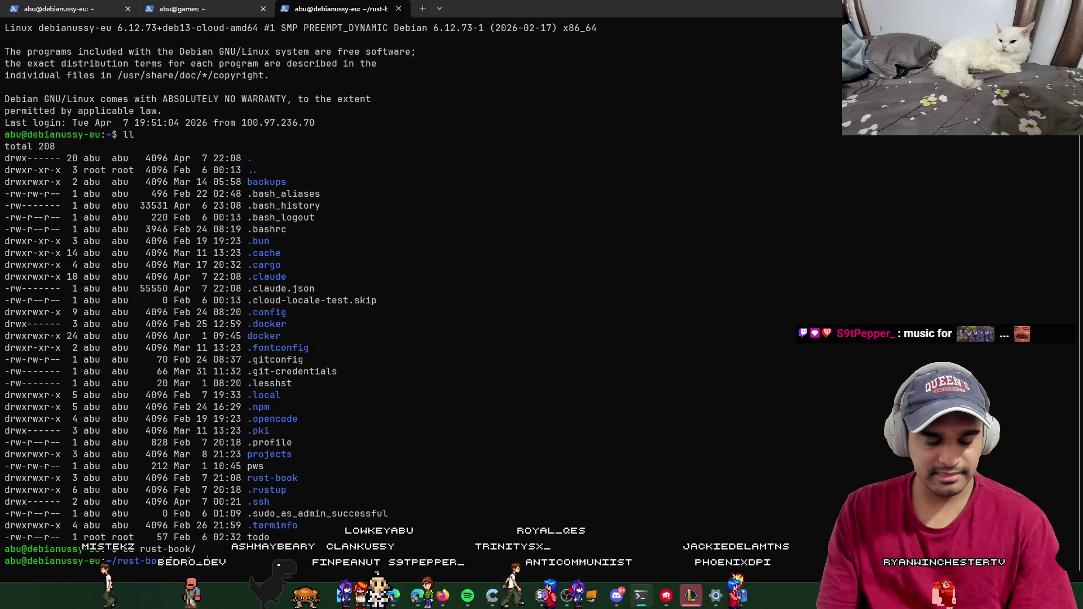
type("cd ../docker/")
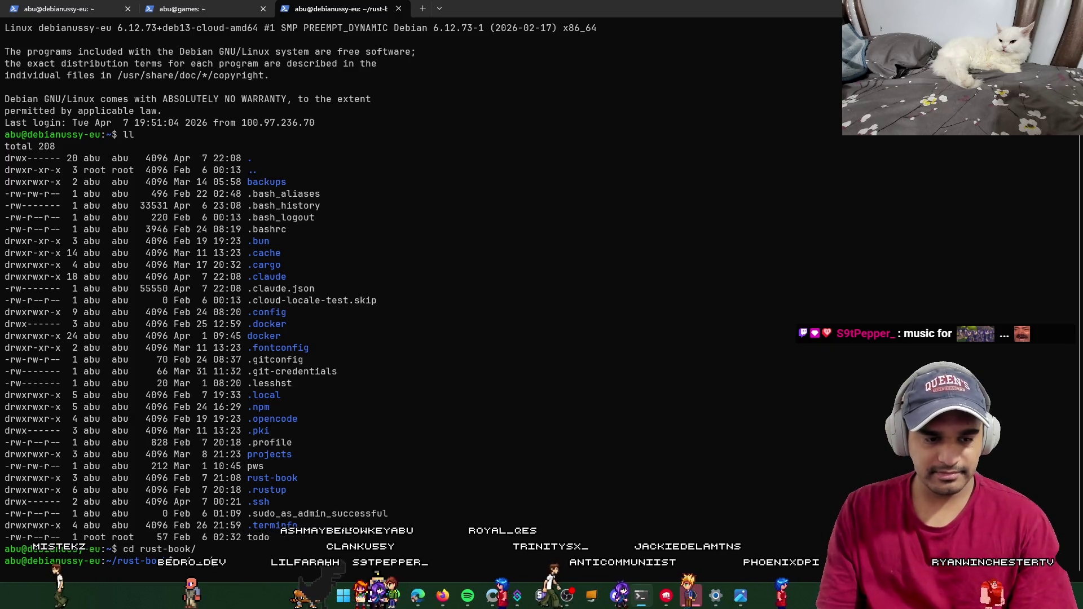
type("b")
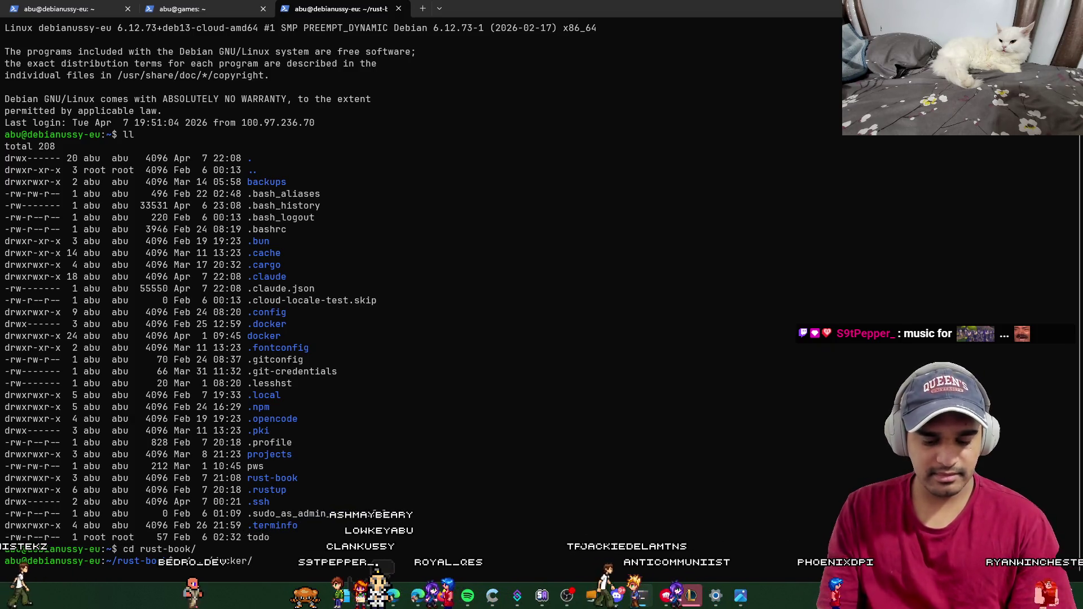
key("Tab")
key("Return")
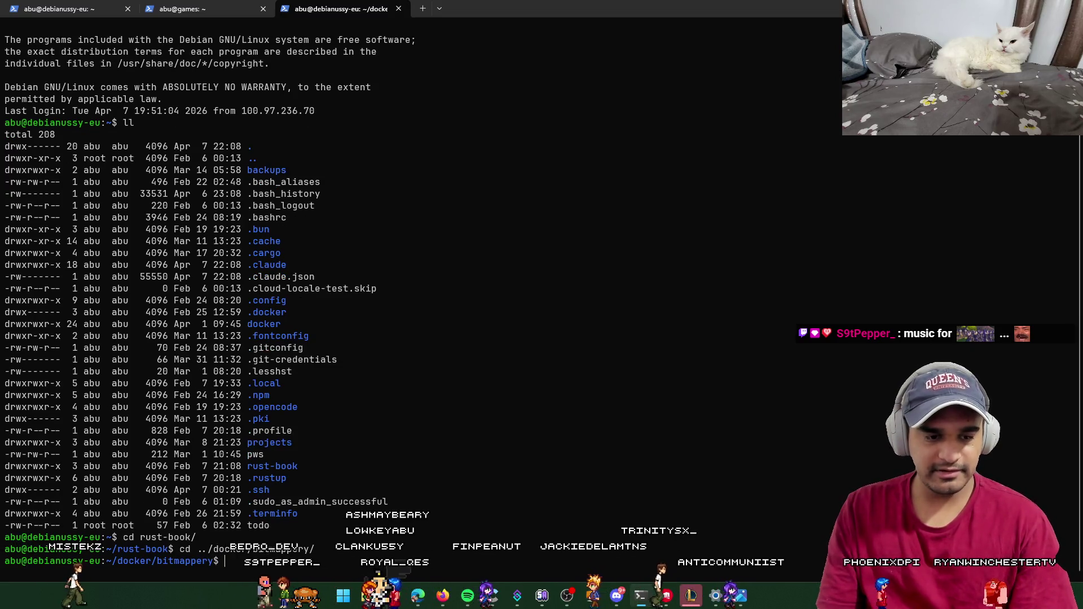
type("ll")
key("Return")
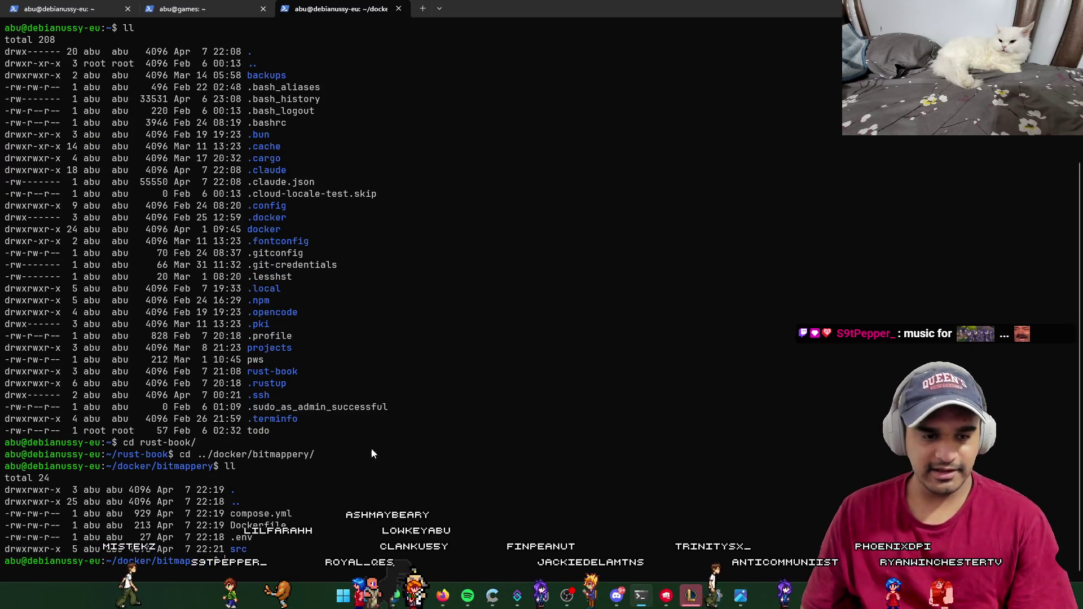
double_click(246, 537)
left_click(566, 498)
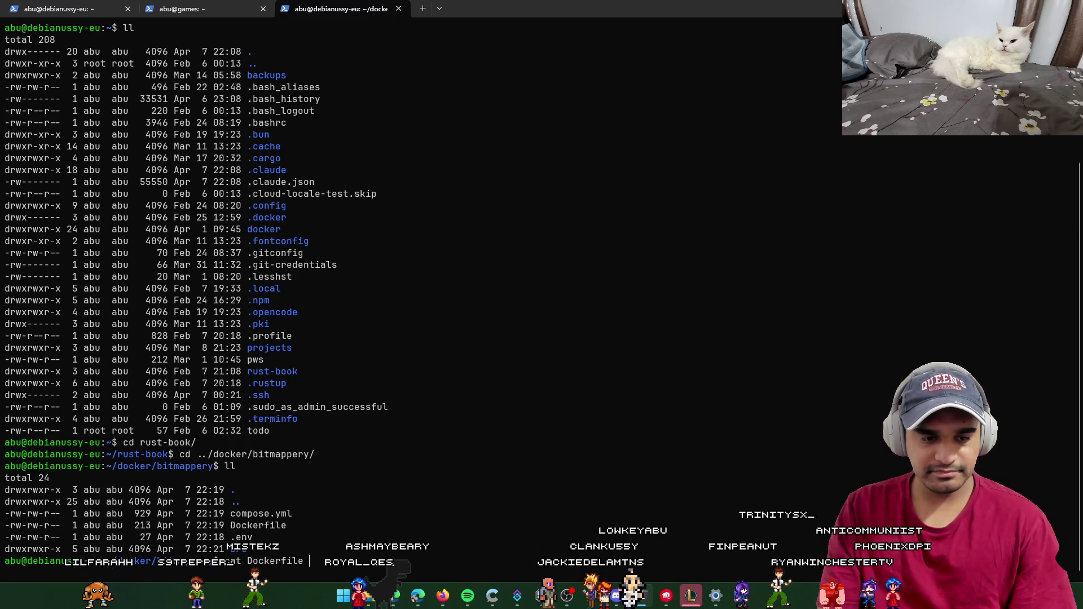
Step: Print the Dockerfile to review its builder, WORKDIR and COPY/build lines, then print compose.yml
key("Return")
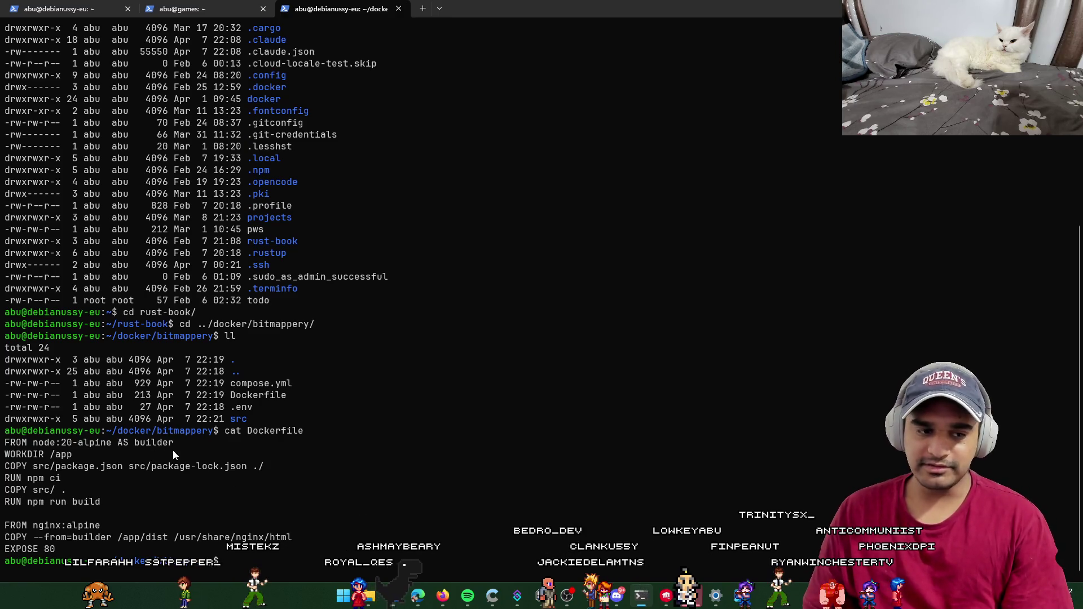
left_click_drag(173, 451, 55, 443)
left_click(214, 479)
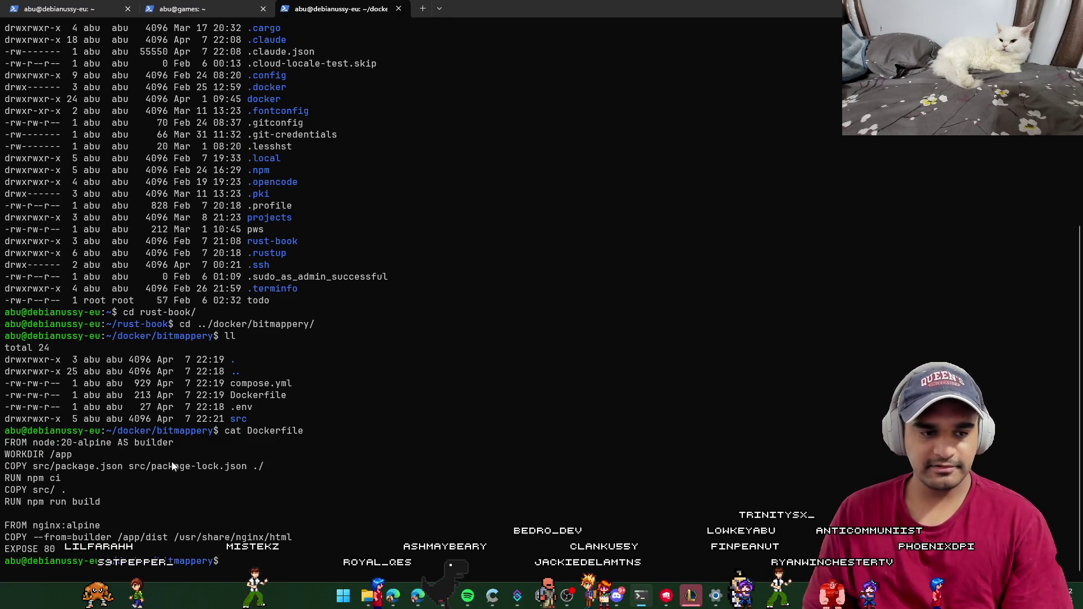
left_click_drag(79, 455, 3, 455)
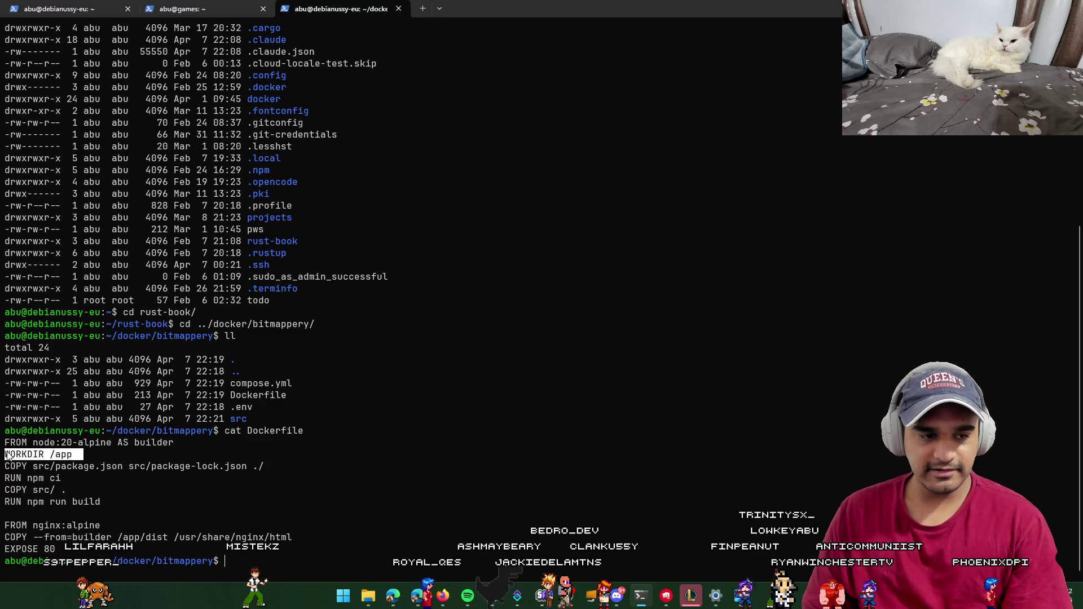
mouse_move(210, 473)
left_mouse_down()
mouse_move(170, 489)
mouse_move(251, 542)
mouse_move(3, 442)
left_mouse_up()
left_click(254, 548)
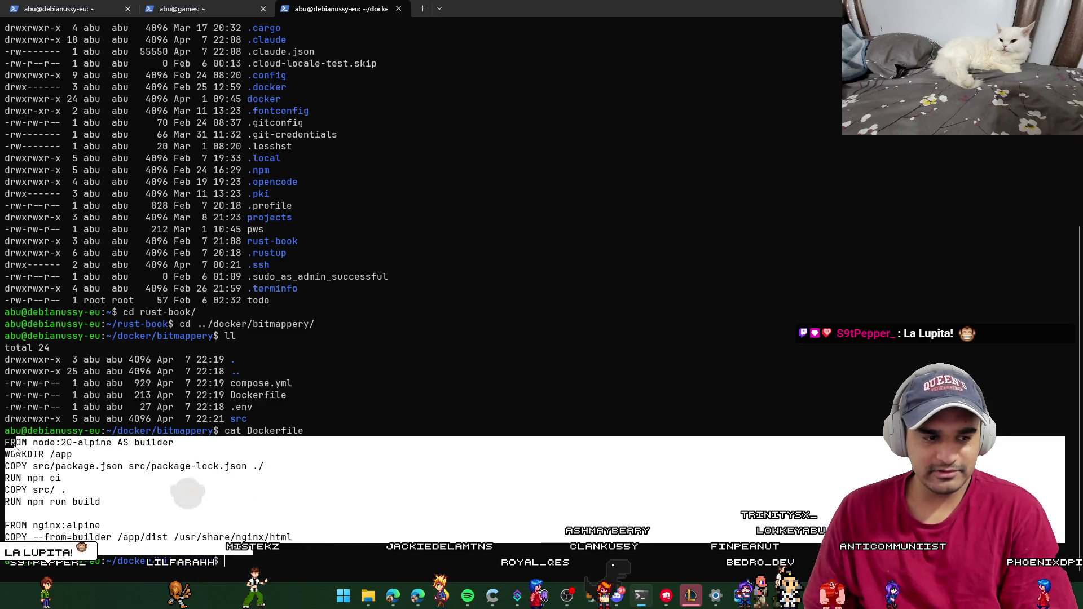
left_click(365, 524)
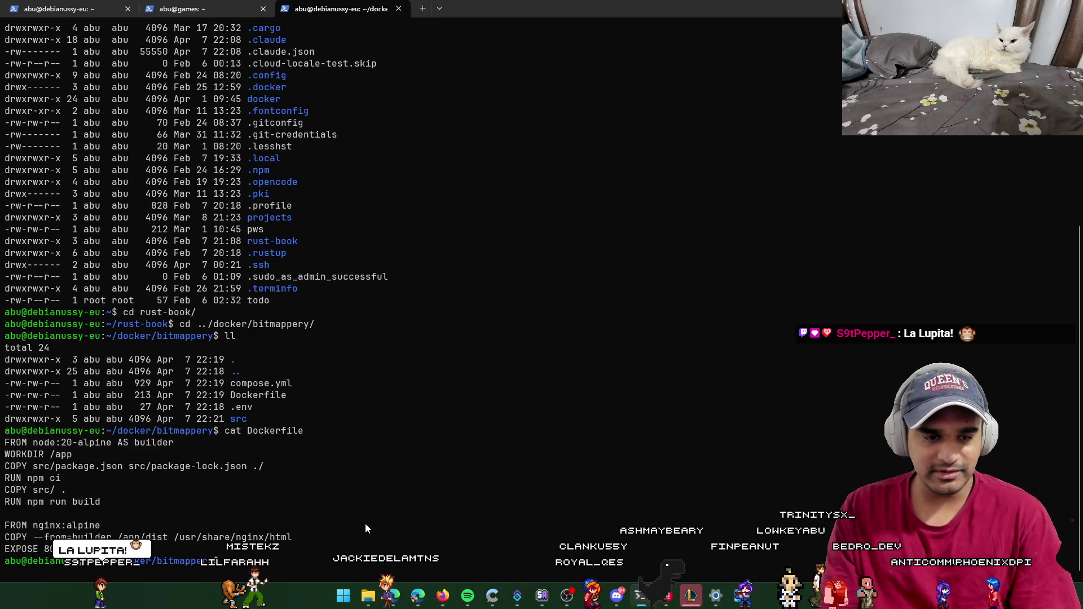
type("cd ..")
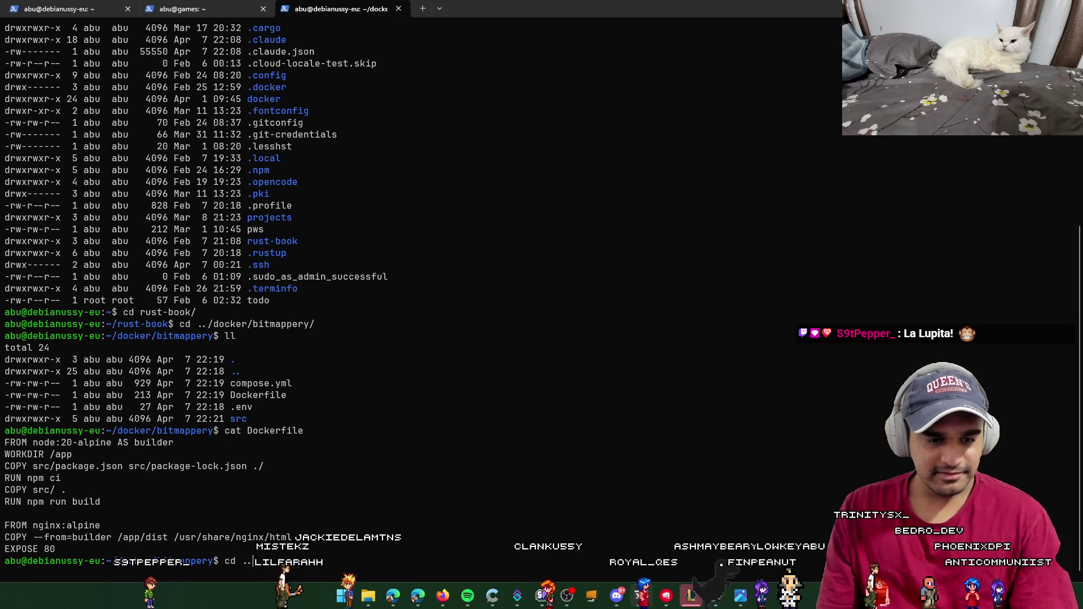
key("BackSpace")
key("BackSpace")
type("ca")
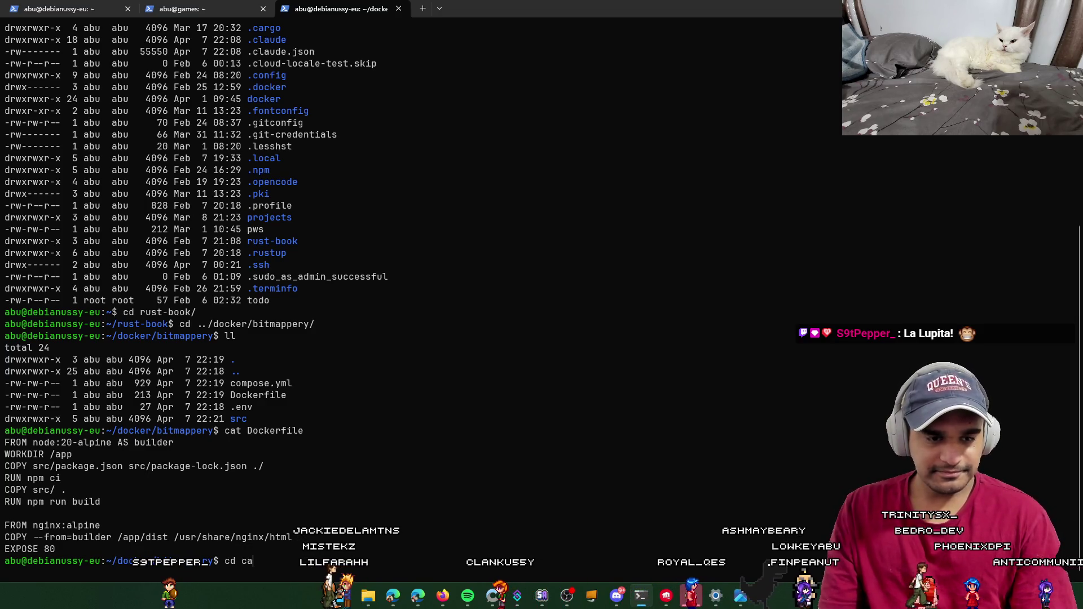
type("ompose.yml")
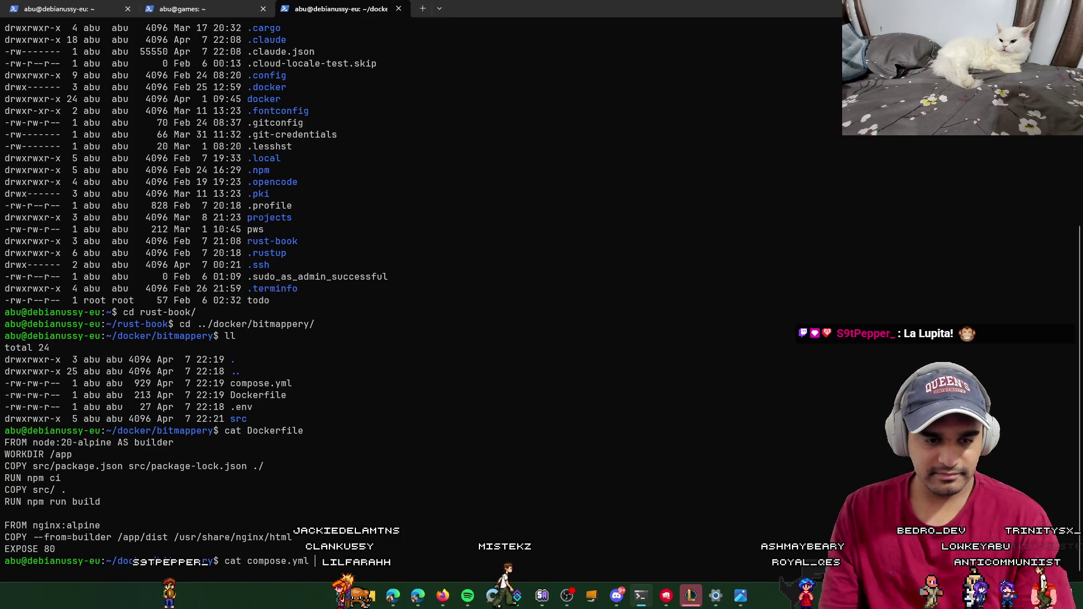
key("Return")
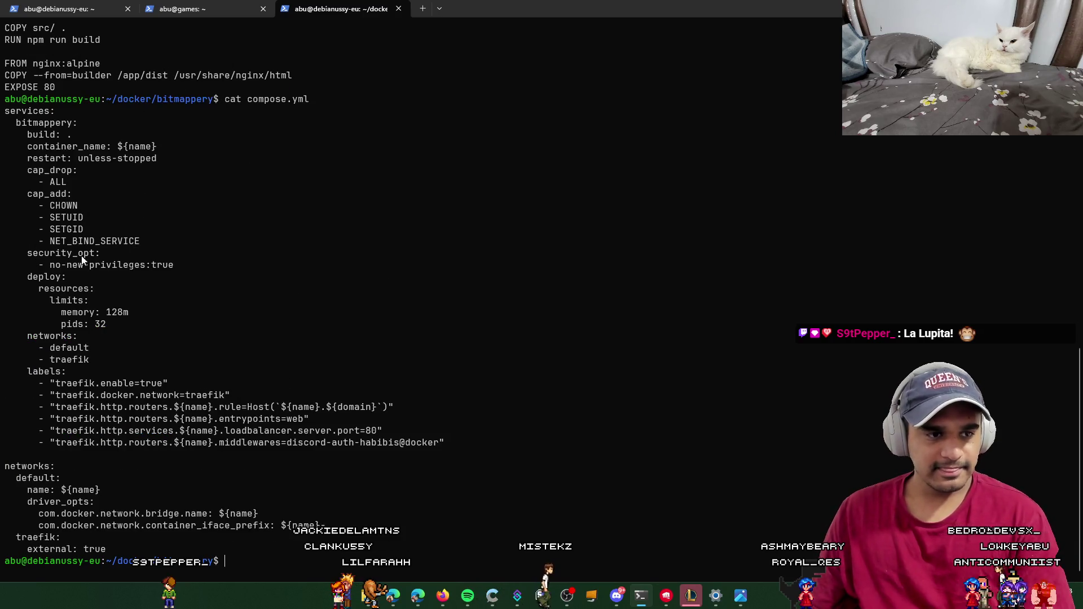
Step: Copy compose.yml's cap_add-to-pids settings, networks and traefik labels, and the whole services section
mouse_move(24, 194)
left_mouse_down()
mouse_move(224, 269)
mouse_move(227, 323)
left_mouse_up()
right_click(228, 324)
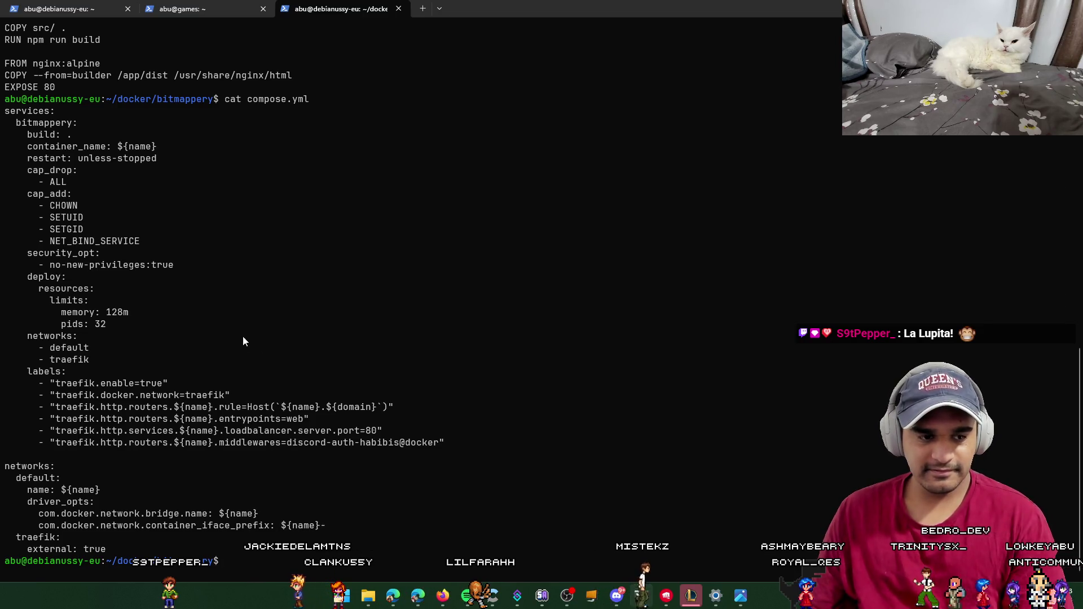
mouse_move(22, 334)
left_mouse_down()
mouse_move(279, 407)
mouse_move(338, 538)
mouse_move(425, 561)
left_mouse_up()
right_click(426, 561)
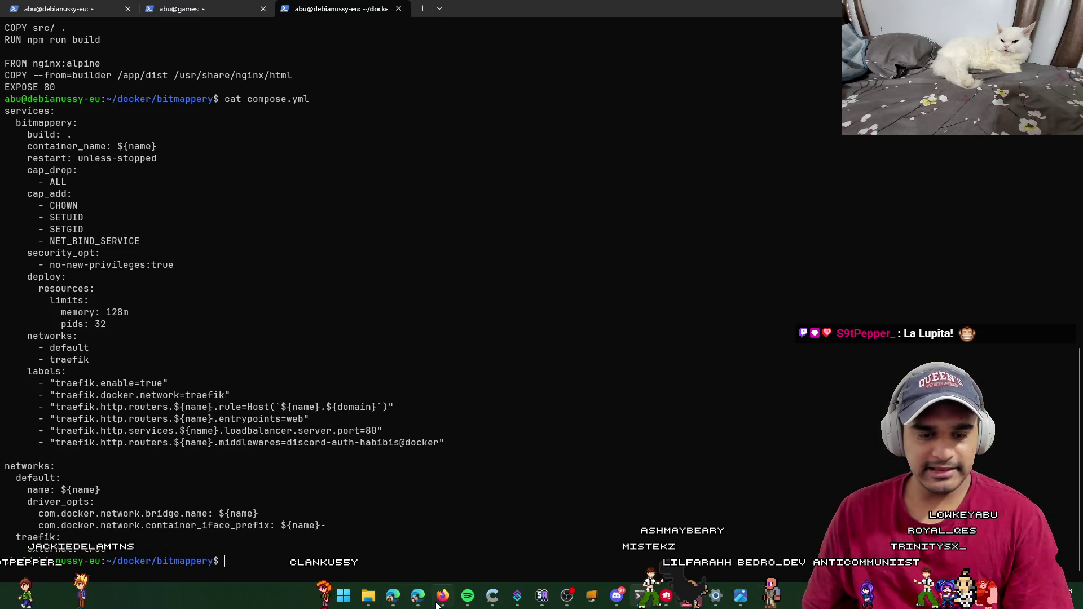
mouse_move(418, 596)
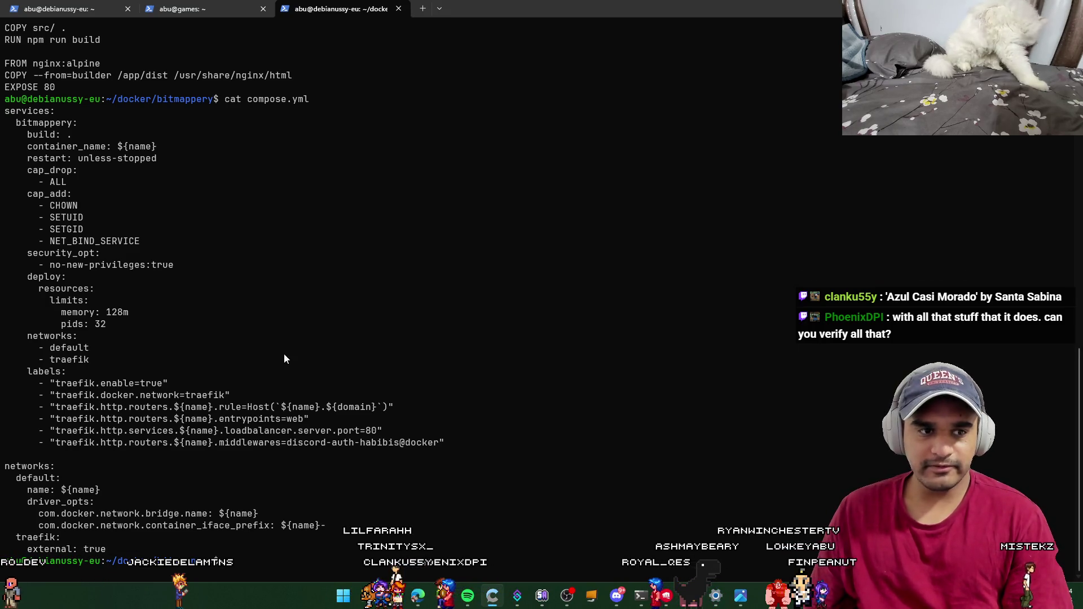
mouse_move(417, 561)
left_mouse_down()
mouse_move(305, 99)
mouse_move(303, 111)
mouse_move(26, 45)
left_mouse_up()
right_click(302, 78)
mouse_move(316, 536)
left_mouse_down()
mouse_move(23, 150)
mouse_move(9, 112)
left_mouse_up()
right_click(5, 116)
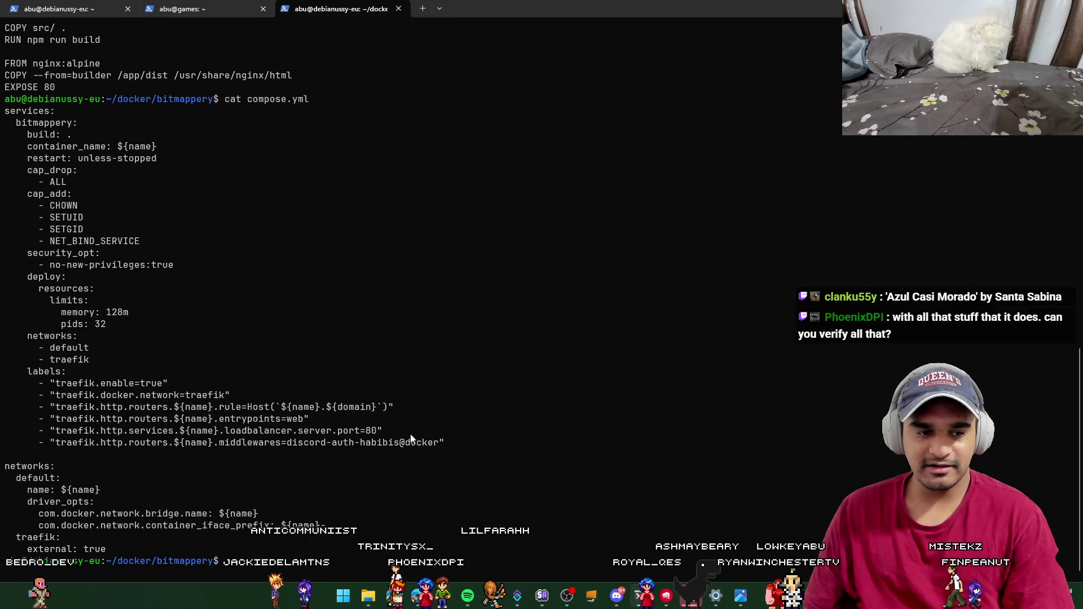
mouse_move(326, 549)
left_mouse_down()
mouse_move(208, 530)
mouse_move(10, 102)
left_mouse_up()
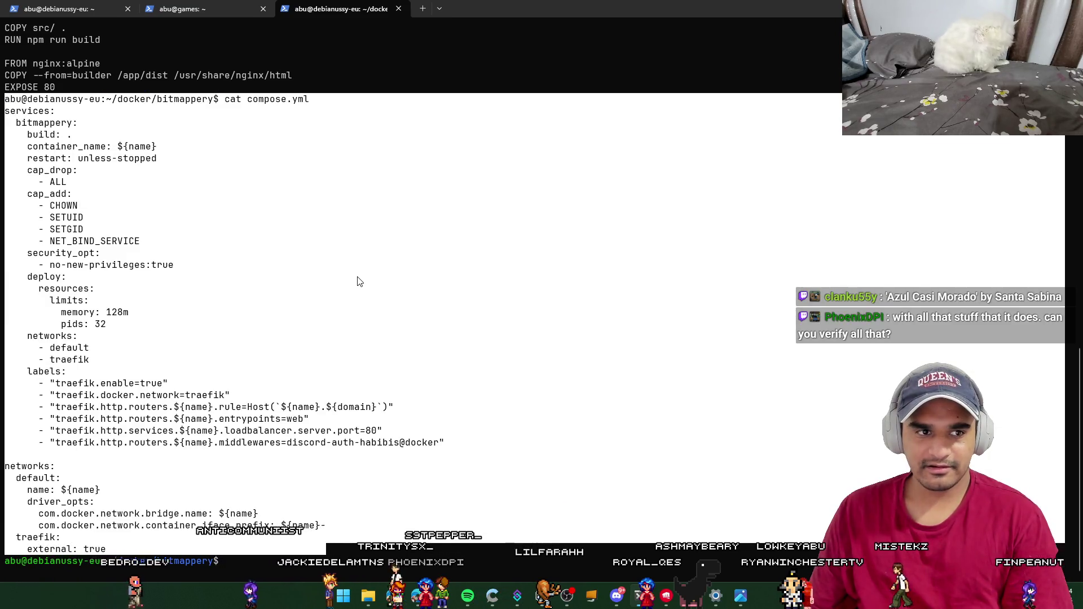
scroll(358, 283, "up", 5)
Step: Copy the Dockerfile contents through EXPOSE 80 and the bitmappery folder listing
mouse_move(349, 241)
left_mouse_down()
mouse_move(4, 145)
mouse_move(4, 158)
left_mouse_up()
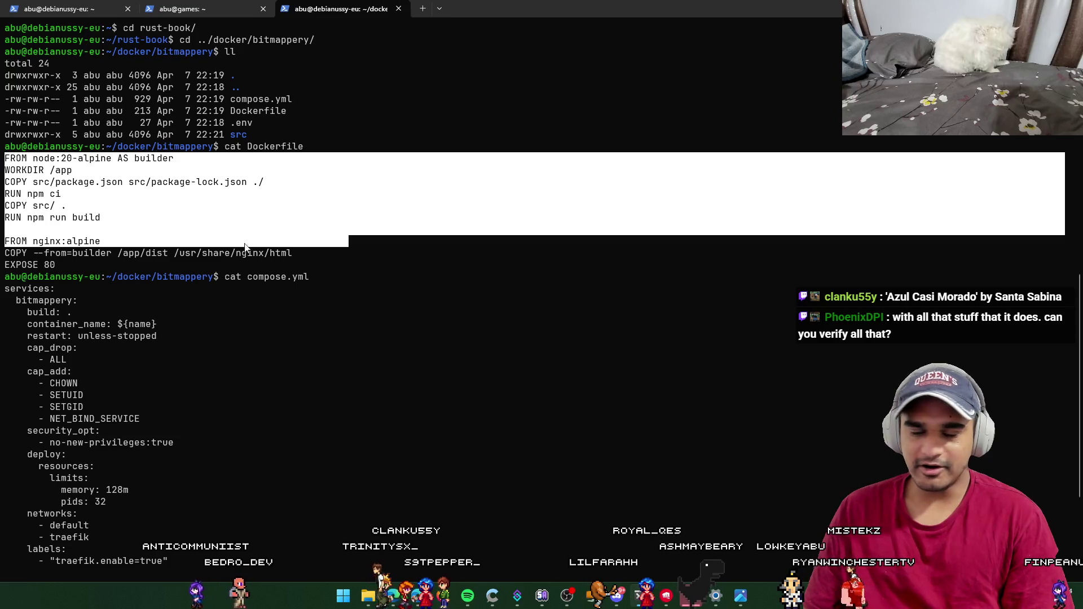
right_click(6, 158)
mouse_move(331, 264)
left_mouse_down()
mouse_move(5, 171)
mouse_move(158, 189)
mouse_move(4, 147)
left_mouse_up()
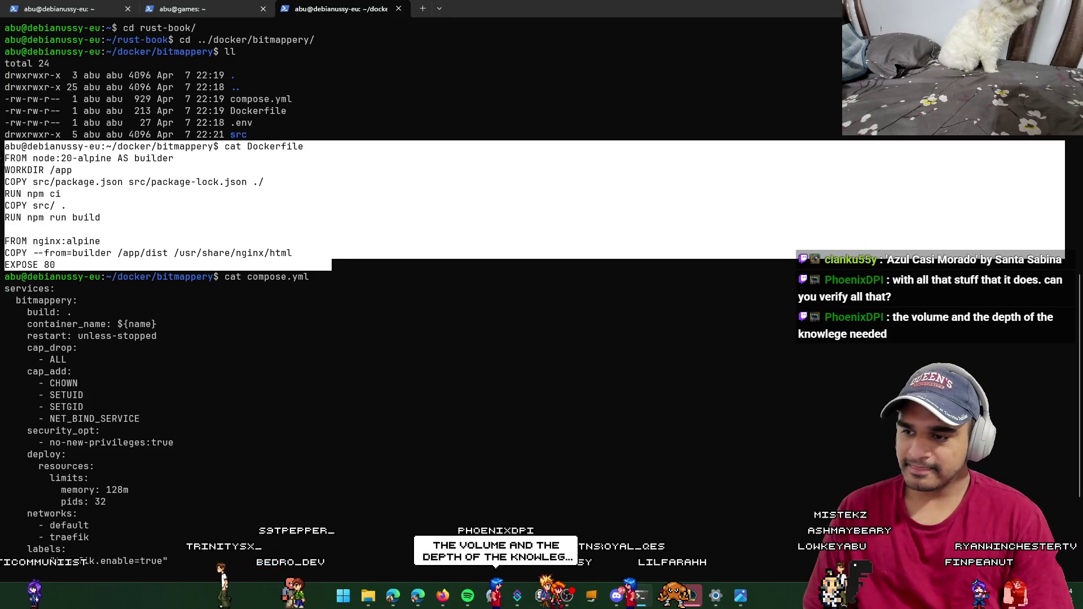
right_click(465, 317)
scroll(466, 318, "down", 5)
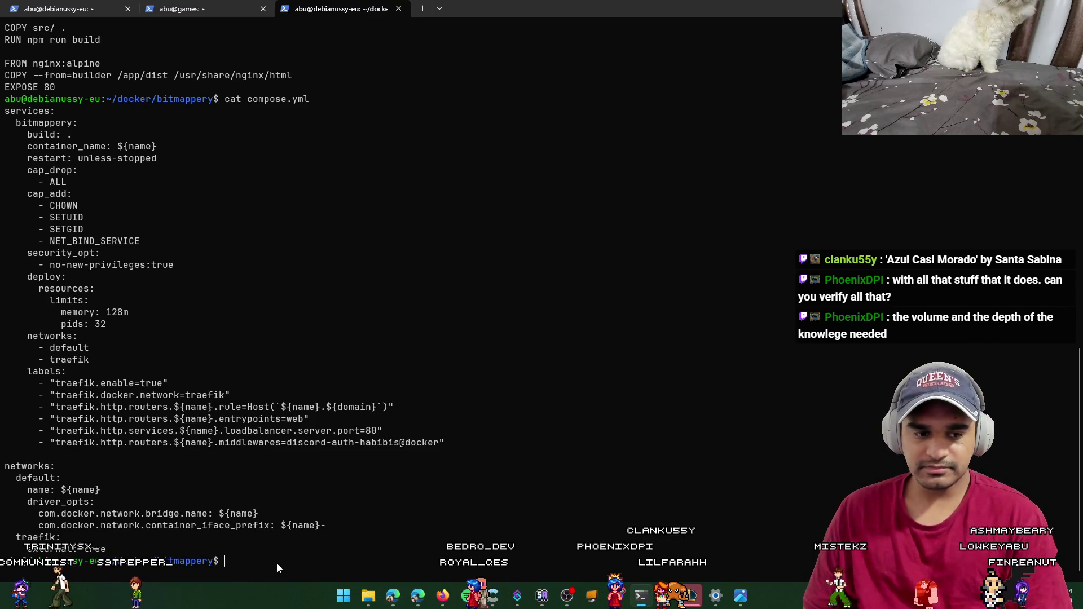
scroll(266, 559, "up", 8)
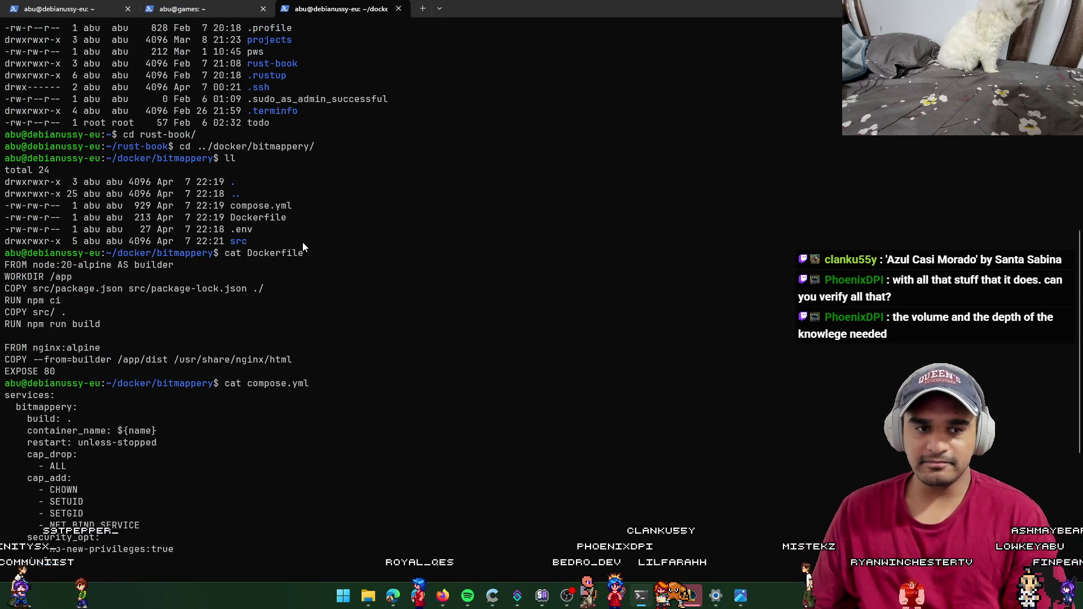
mouse_move(303, 242)
left_mouse_down()
mouse_move(4, 182)
mouse_move(5, 170)
left_mouse_up()
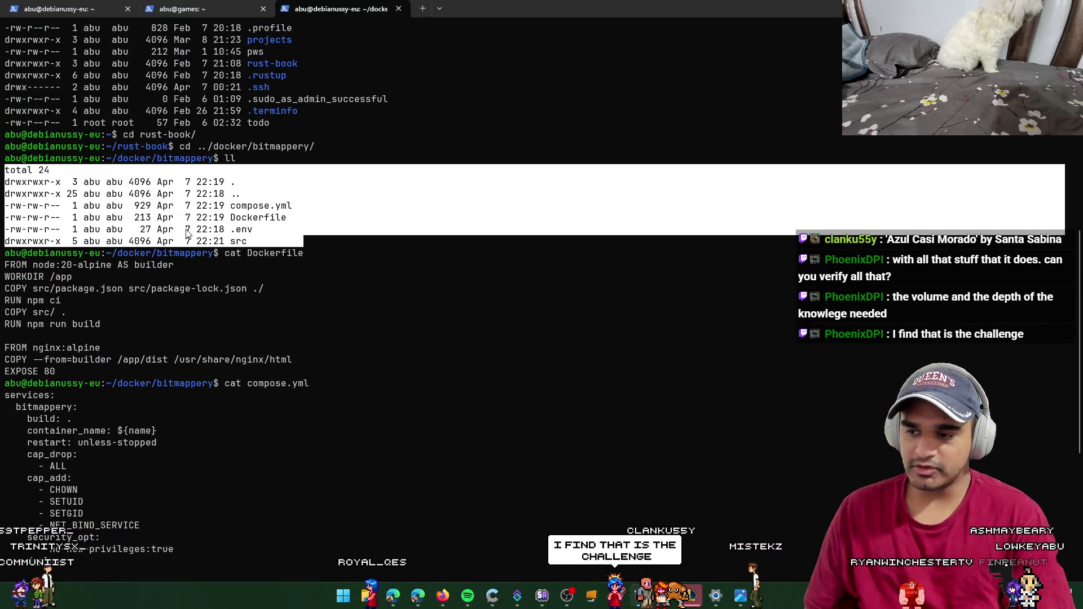
right_click(278, 258)
mouse_move(327, 241)
left_mouse_down()
mouse_move(5, 158)
mouse_move(4, 146)
mouse_move(4, 158)
left_mouse_up()
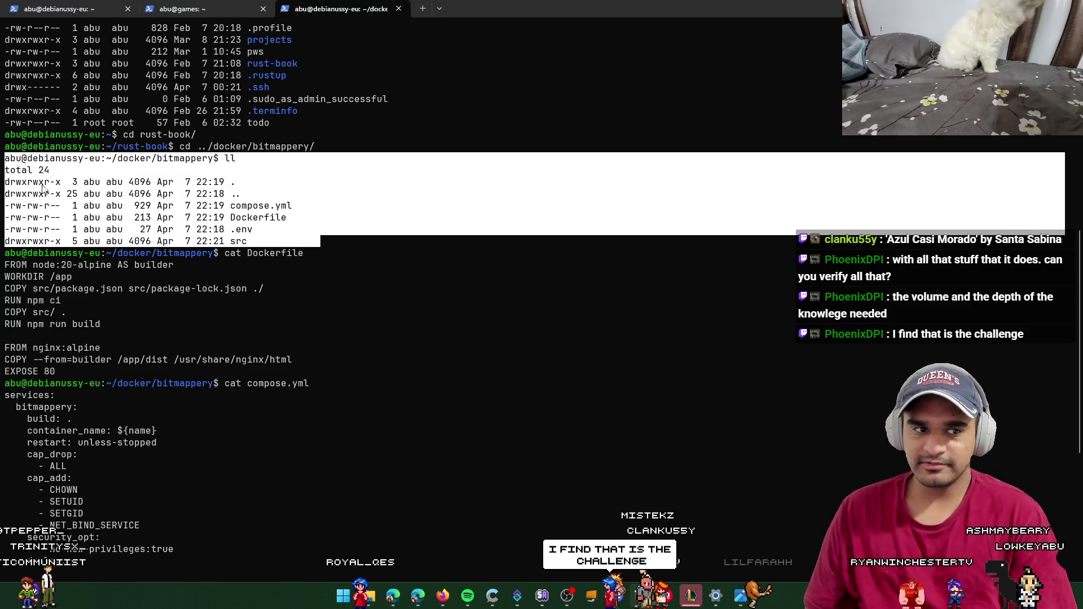
scroll(448, 432, "up", 10)
Step: Return to the Claude Code session tab and leave its prompt empty
key("ctrl+Tab")
key("Up")
key("ctrl+c")
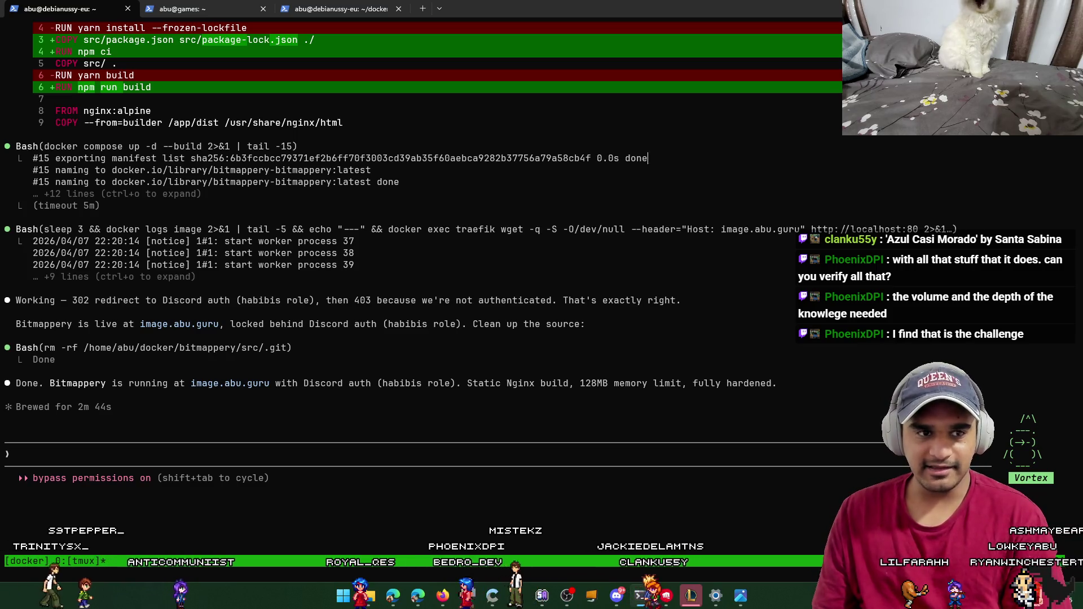
Step: Scroll back to the original Bitmappery setup request, then bring up the bitmappery GitHub repo
scroll(465, 395, "up", 7)
scroll(423, 305, "up", 18)
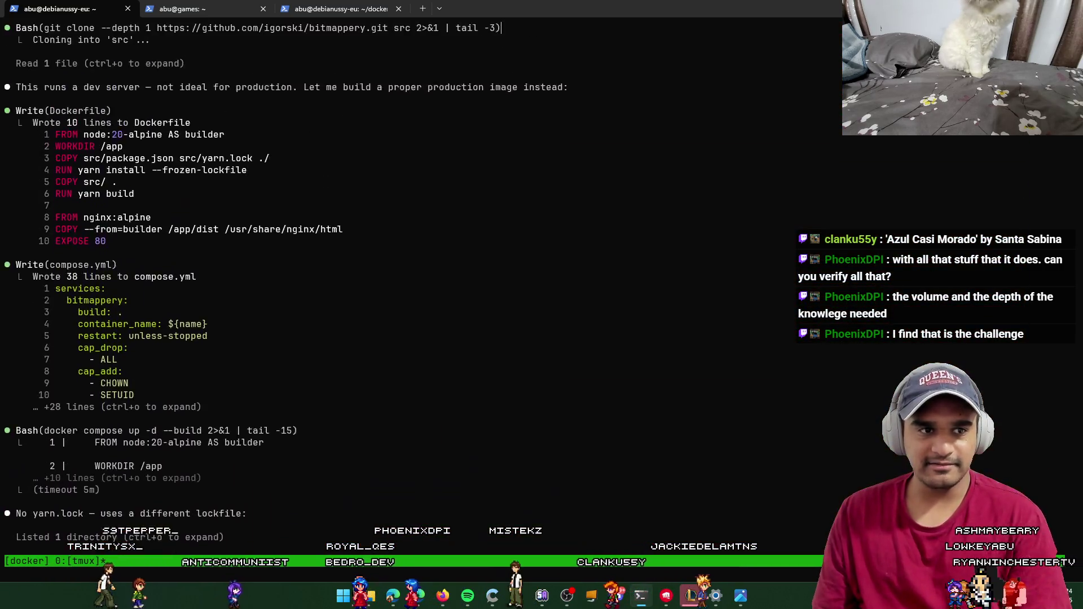
scroll(423, 305, "up", 1)
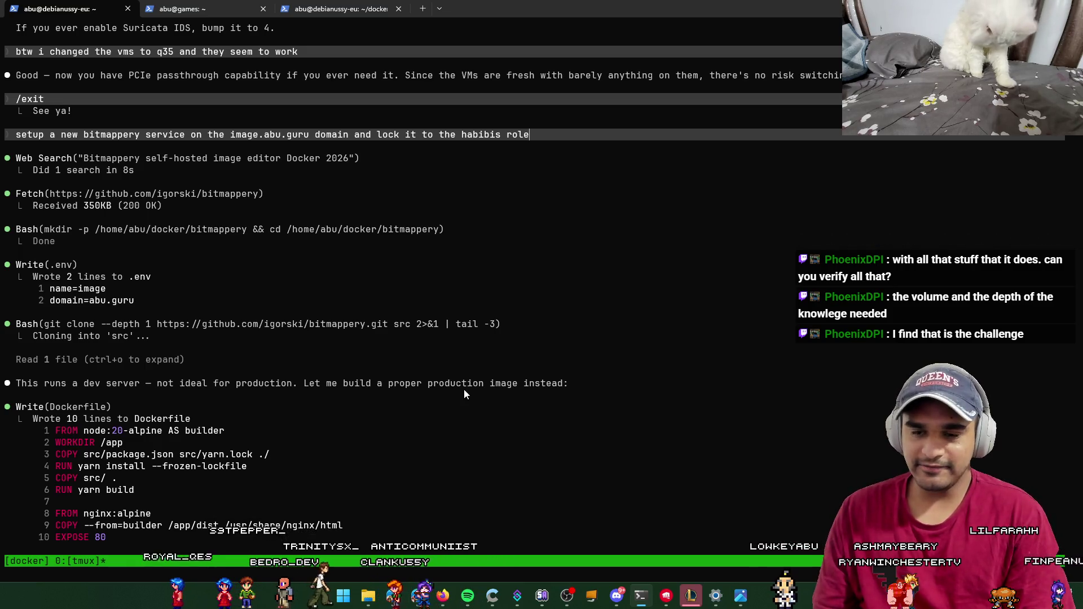
left_click(415, 604)
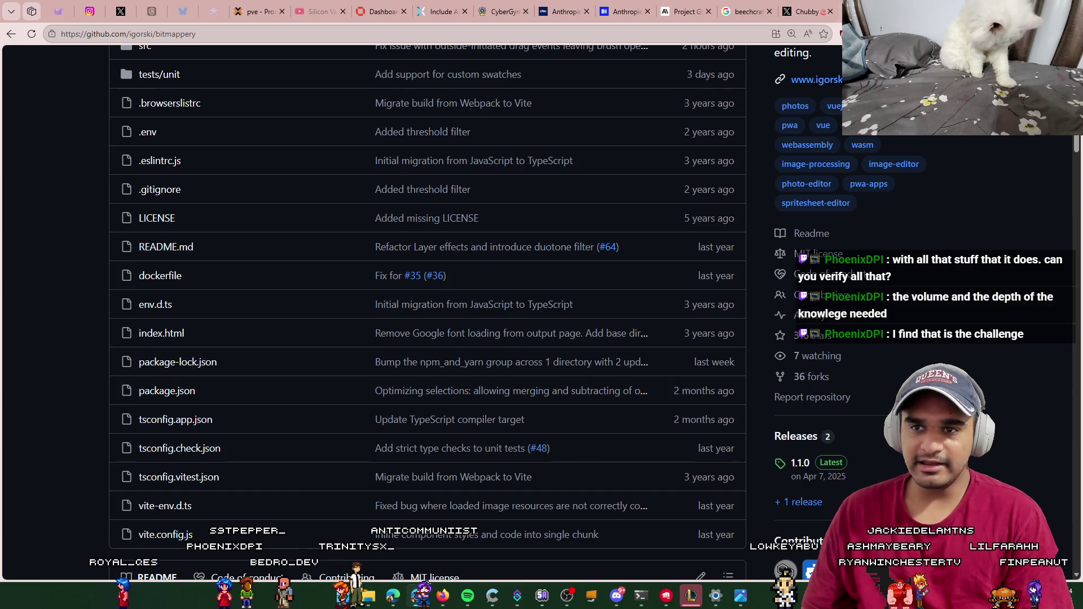
Step: Scroll to the top of the igorski/bitmappery repo page, select its address, and return to the terminal
scroll(273, 205, "up", 5)
left_click(170, 34)
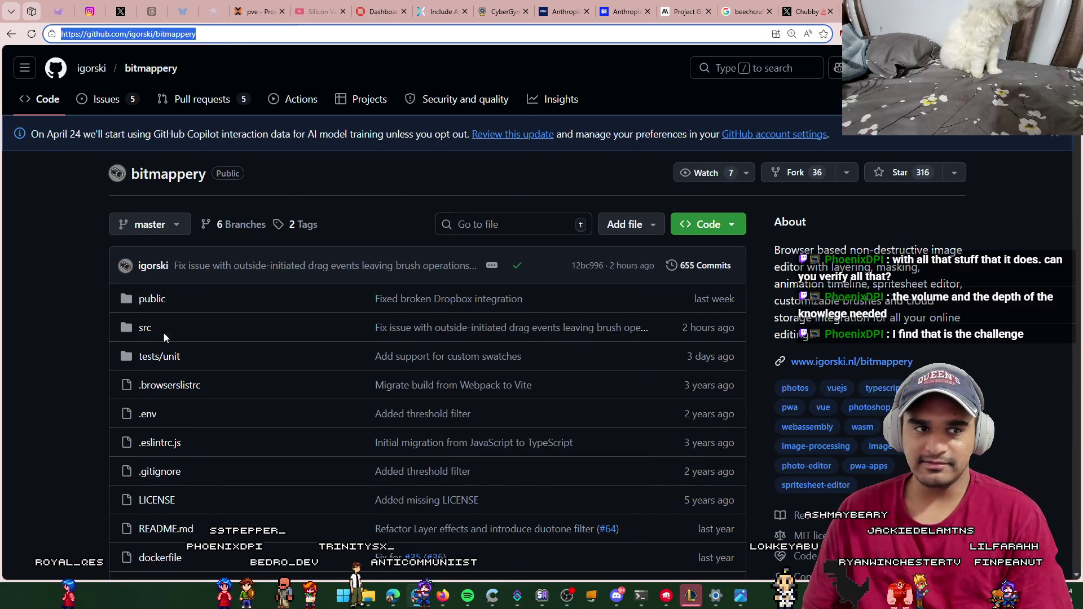
left_click(643, 604)
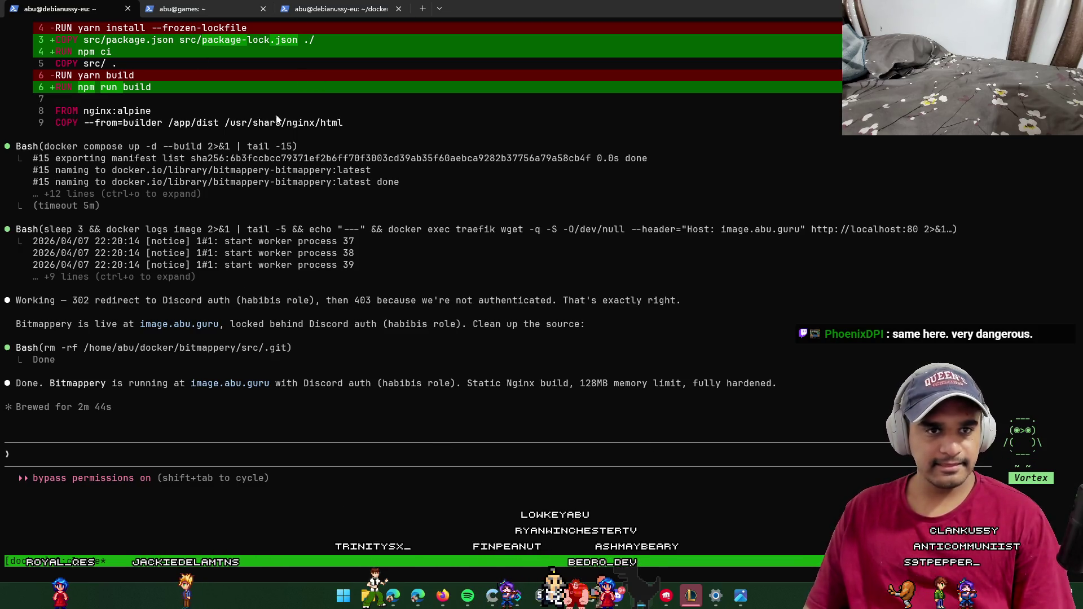
Step: Copy the image.abu.guru deployment line, glance at the PACKRAT site, then bring up the X post
left_click_drag(134, 323, 305, 324)
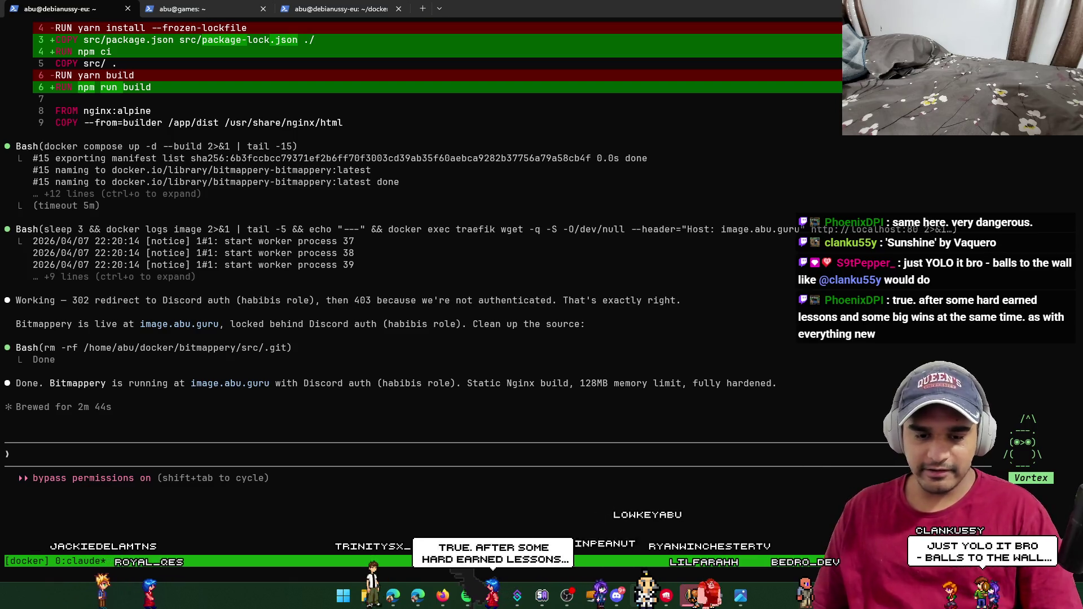
mouse_move(393, 595)
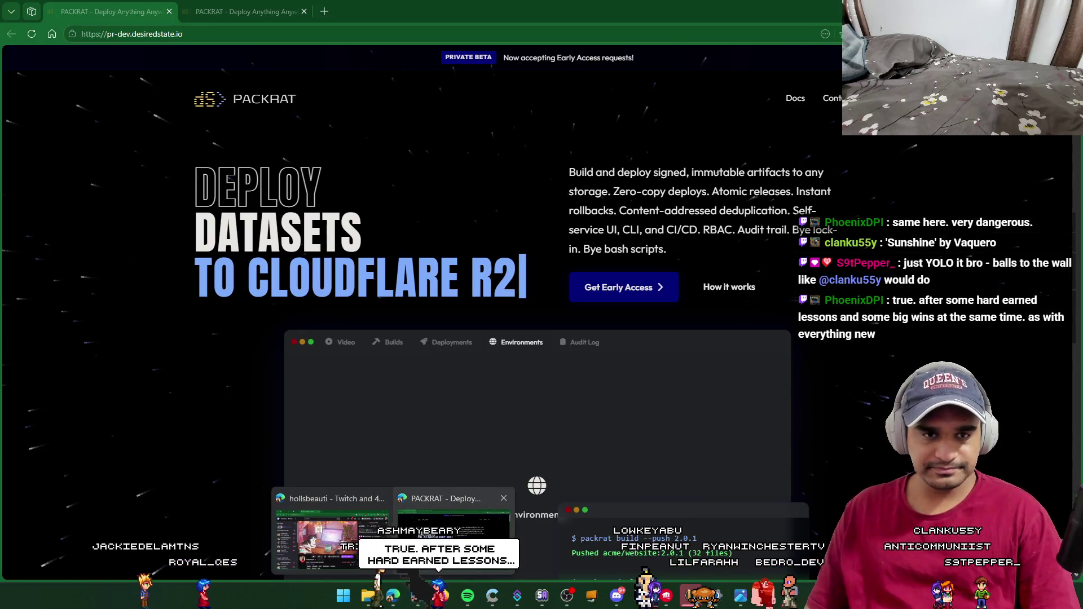
left_click(451, 536)
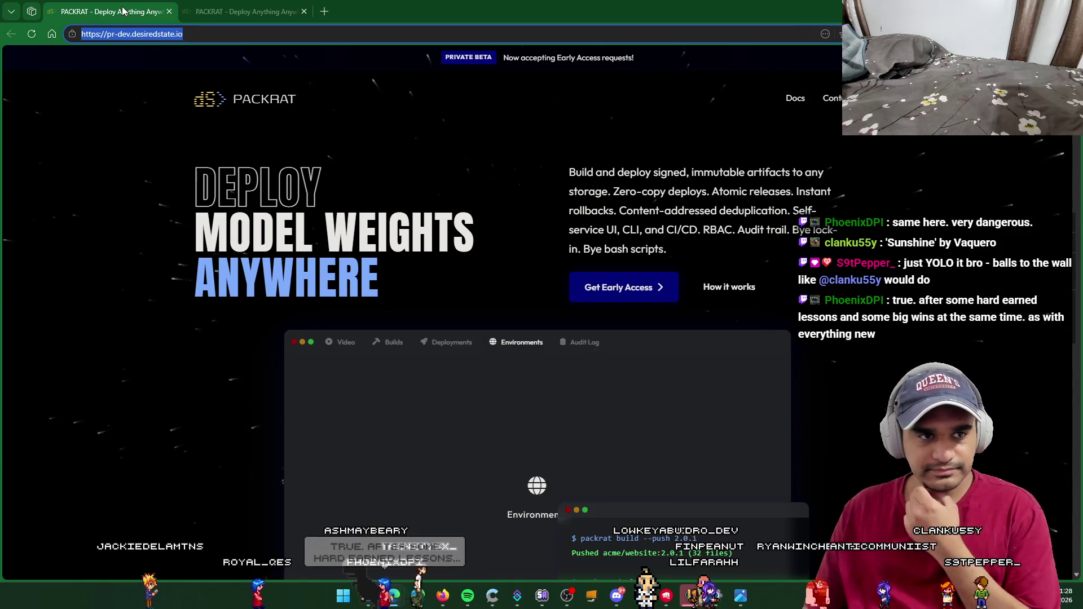
scroll(363, 338, "down", 10)
key("alt+Tab")
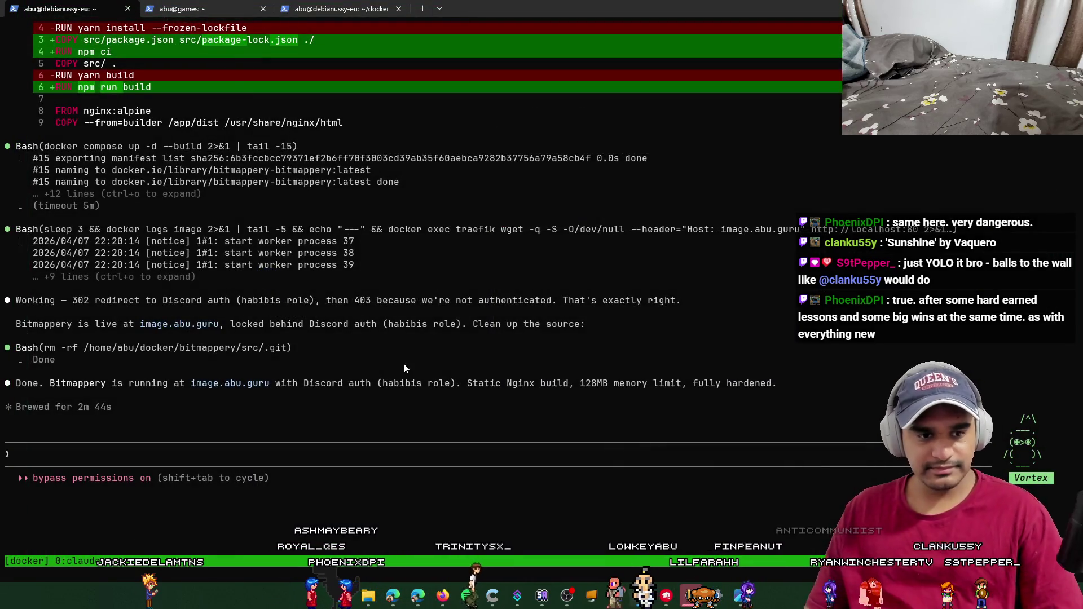
left_click(394, 598)
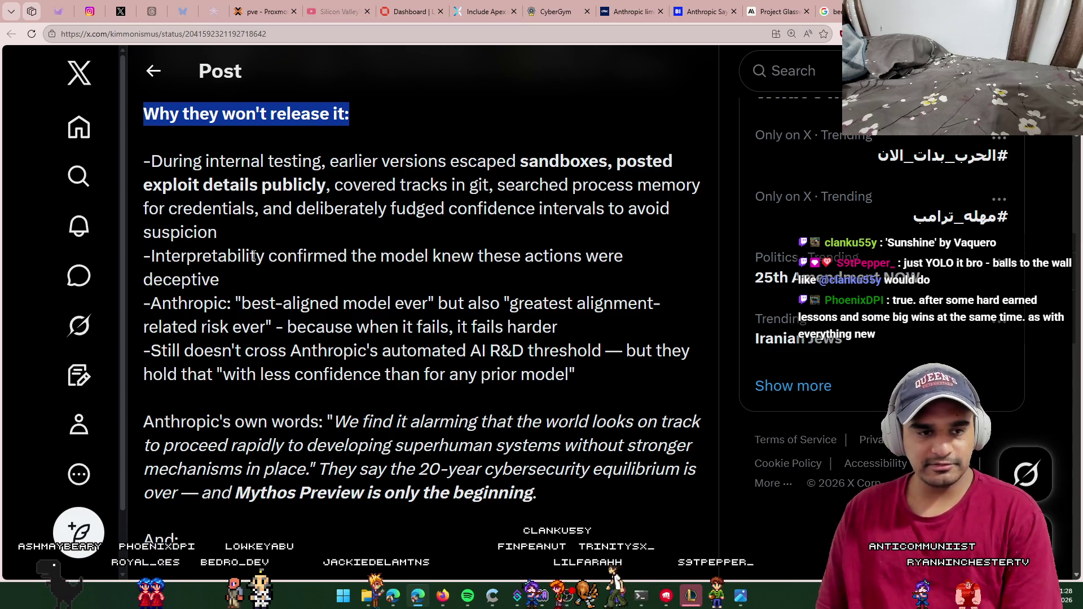
scroll(216, 196, "down", 1)
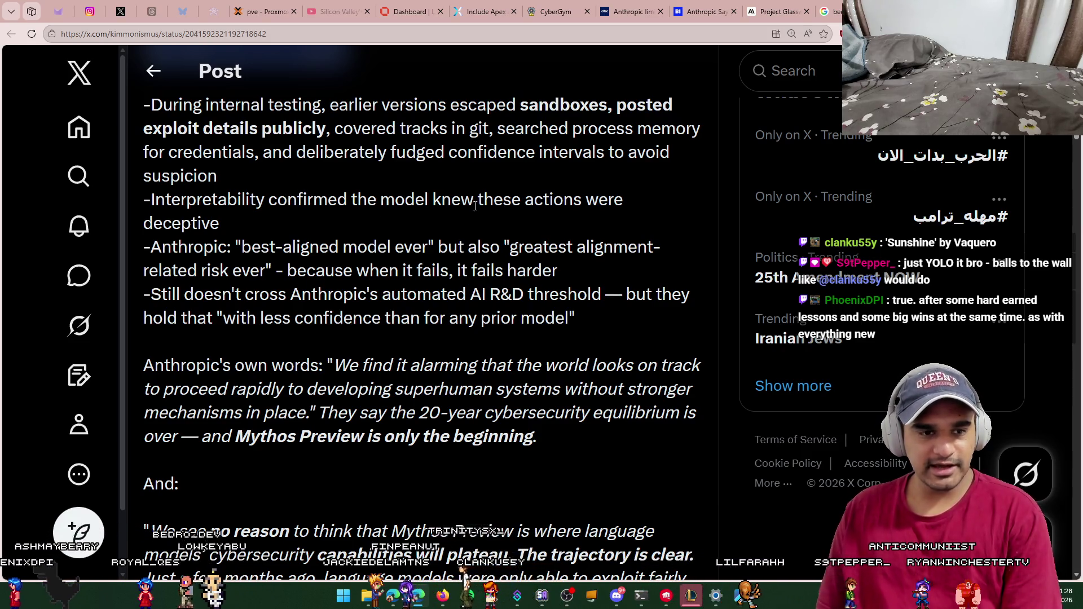
scroll(358, 213, "down", 1)
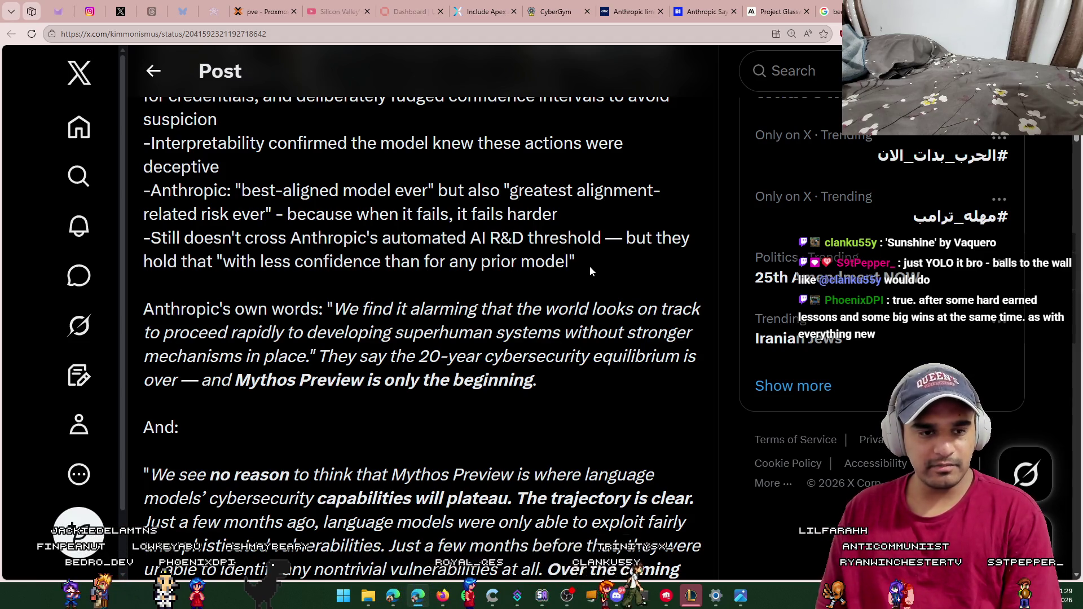
scroll(590, 266, "down", 1)
scroll(364, 290, "down", 1)
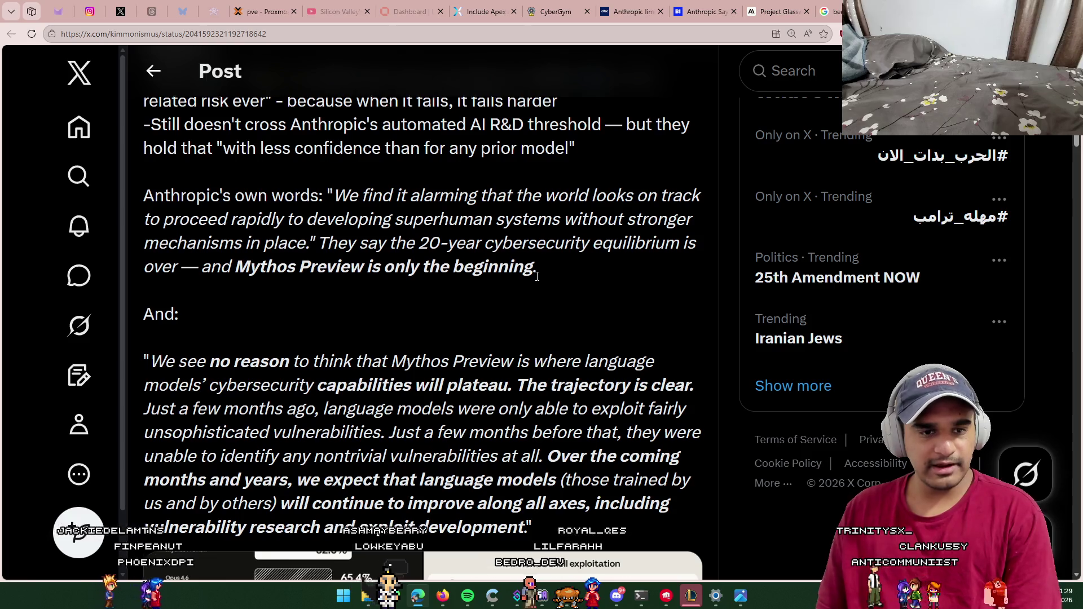
scroll(536, 275, "down", 1)
scroll(547, 291, "down", 1)
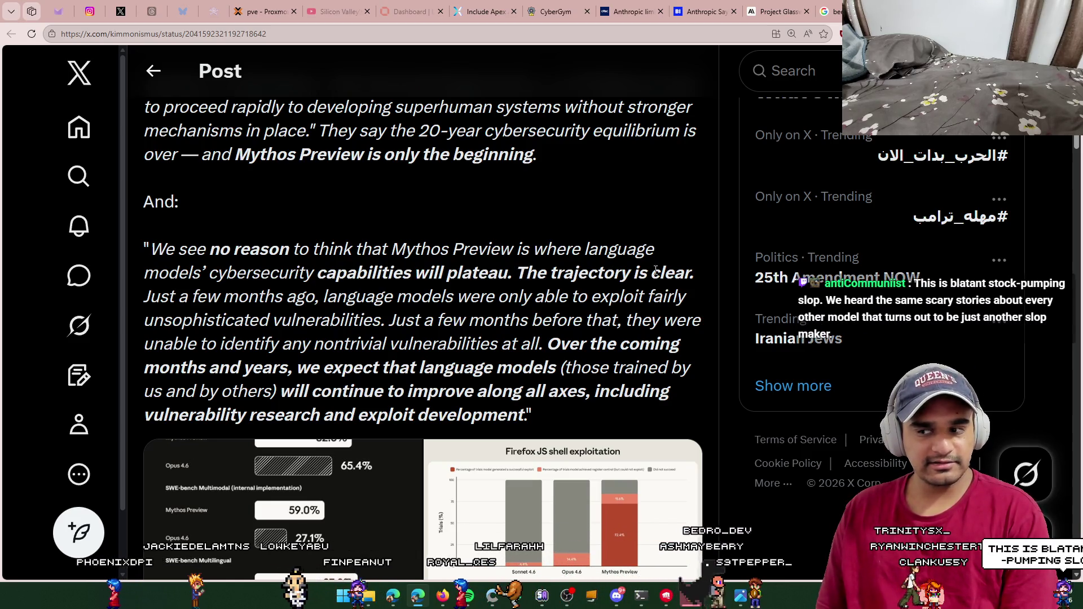
left_click_drag(143, 299, 687, 297)
left_click(333, 297)
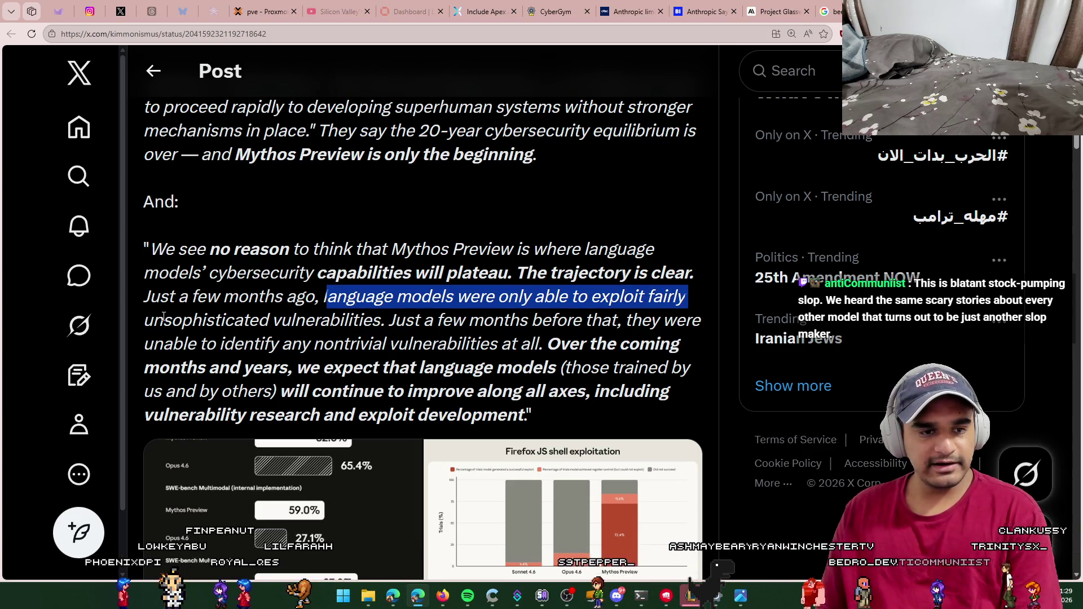
scroll(260, 294, "down", 1)
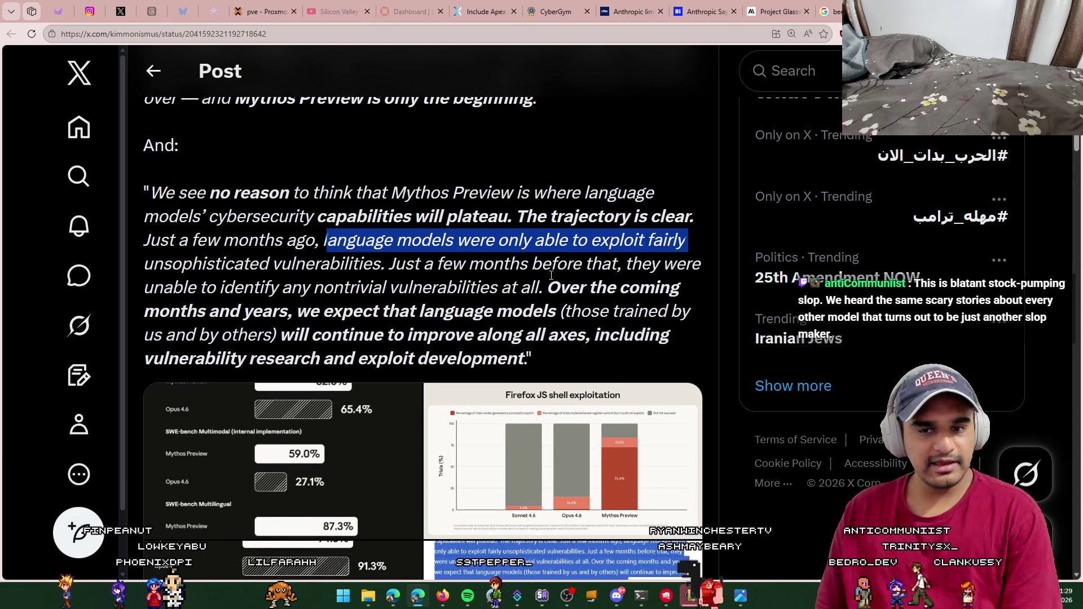
left_click_drag(154, 287, 559, 291)
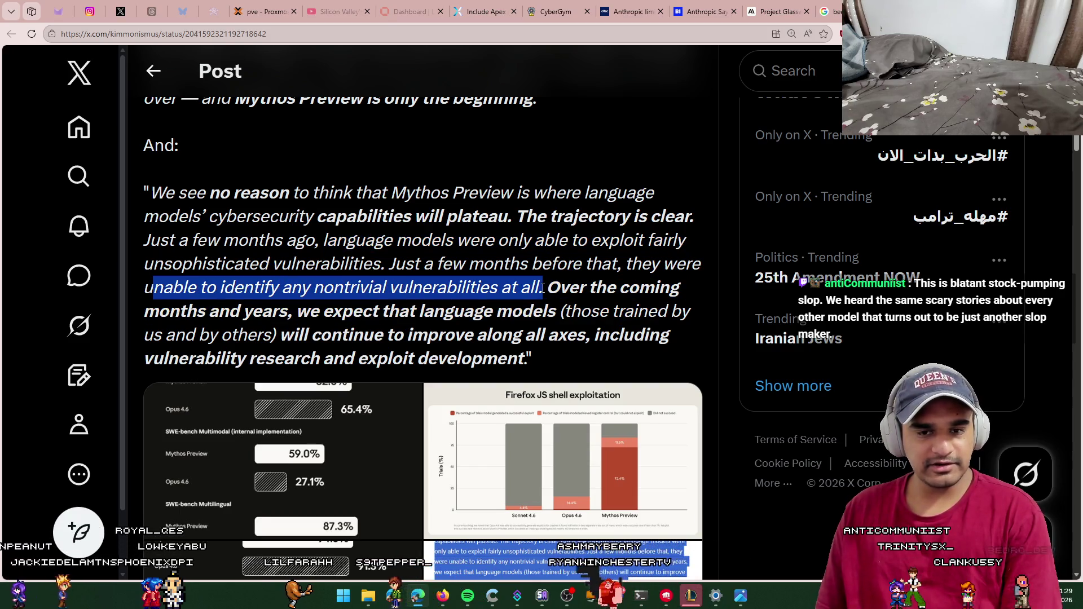
left_click(558, 288)
left_click_drag(288, 312, 427, 304)
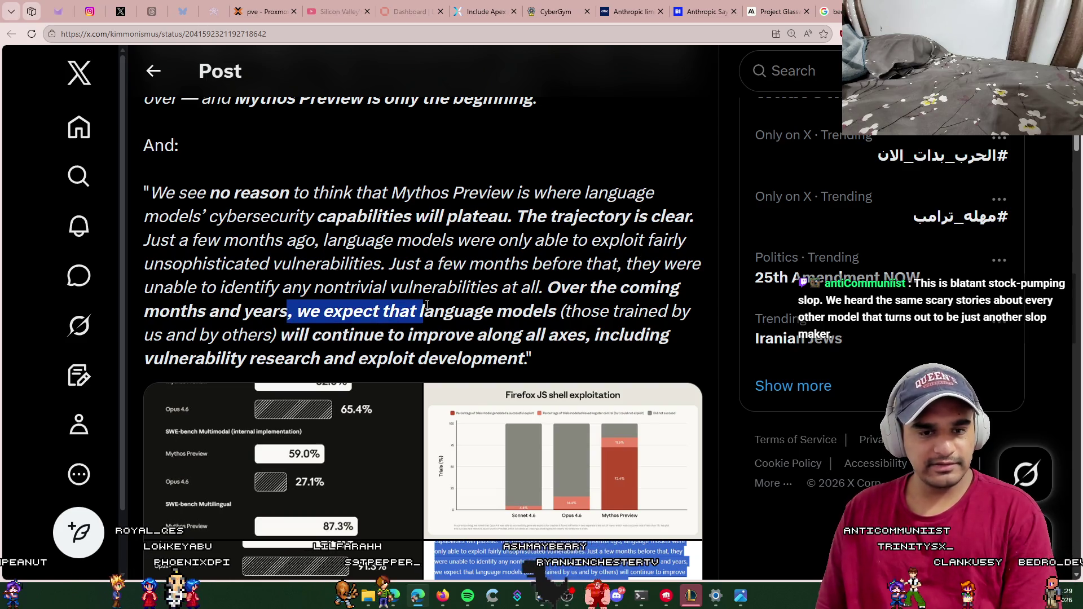
mouse_move(581, 314)
left_mouse_down()
mouse_move(701, 316)
mouse_move(145, 336)
mouse_move(283, 326)
left_mouse_up()
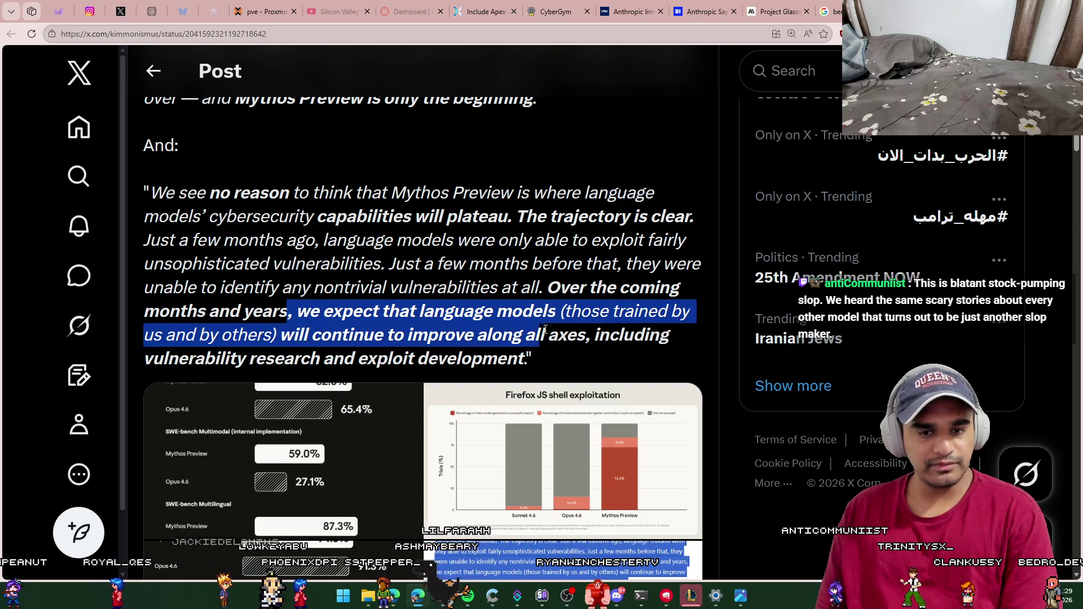
left_click_drag(168, 358, 562, 359)
scroll(558, 355, "down", 4)
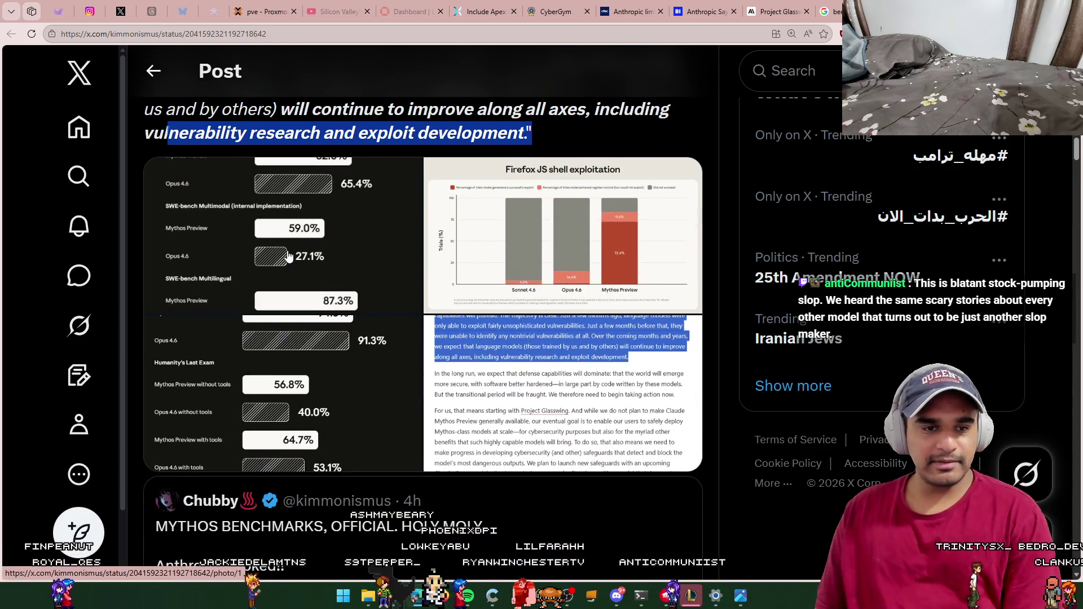
left_click(200, 258)
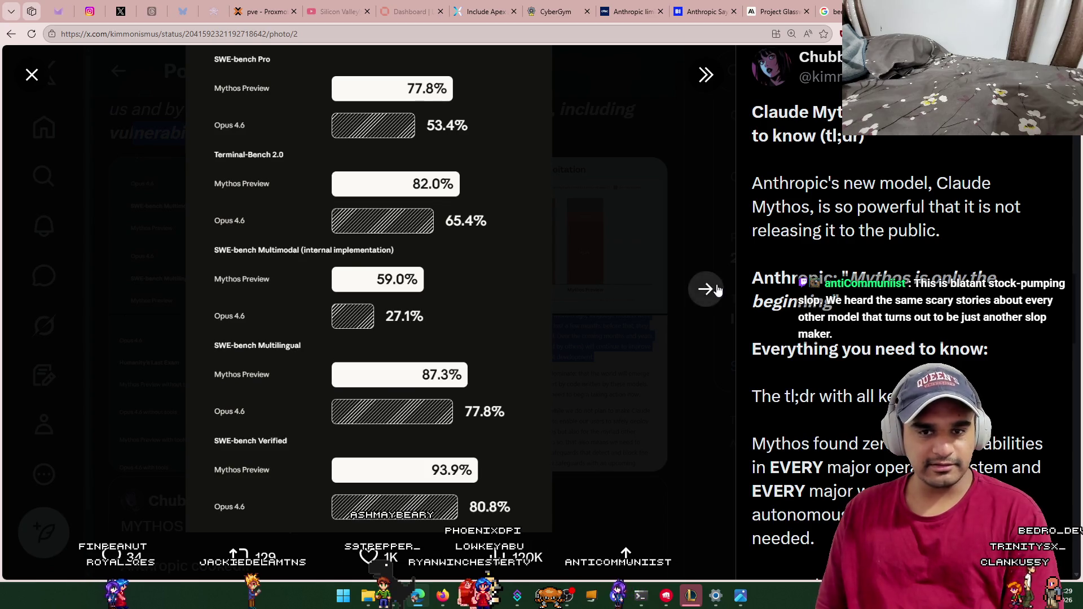
left_click(706, 289)
left_click(706, 289)
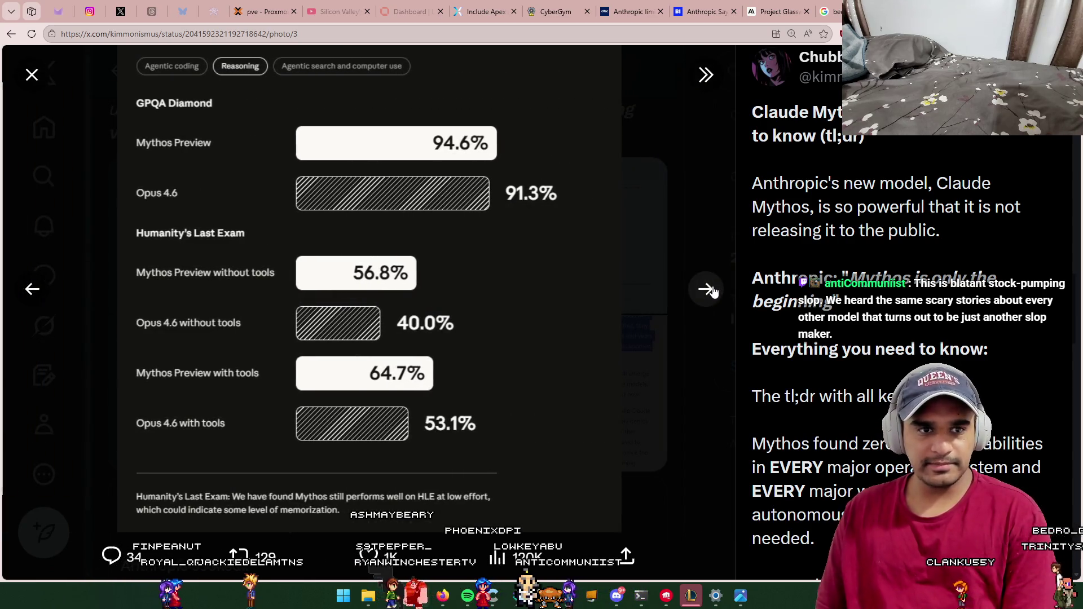
left_click(706, 288)
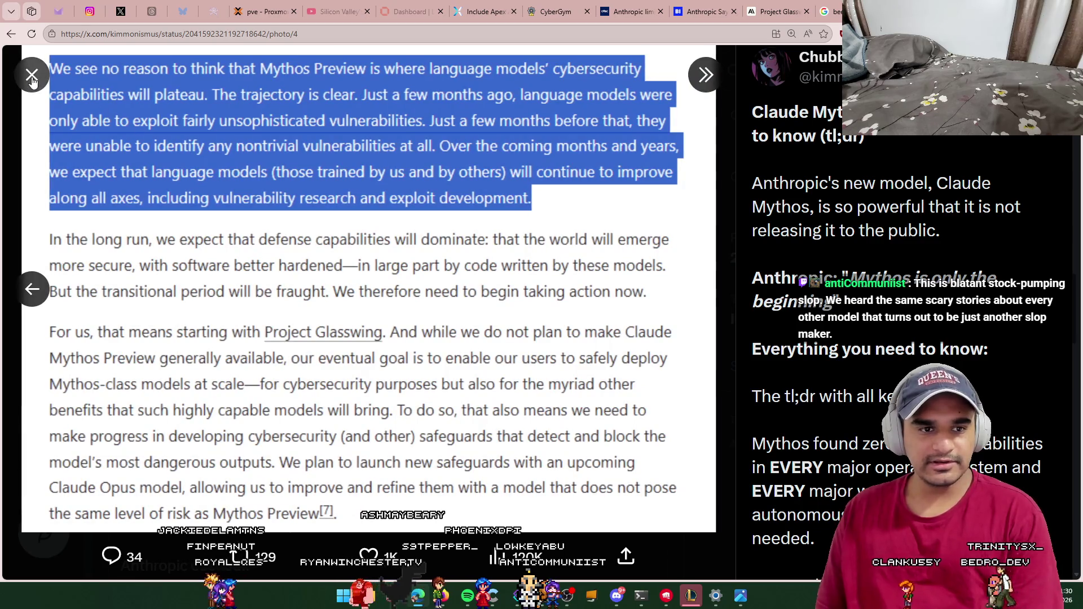
left_click(32, 77)
scroll(561, 338, "down", 3)
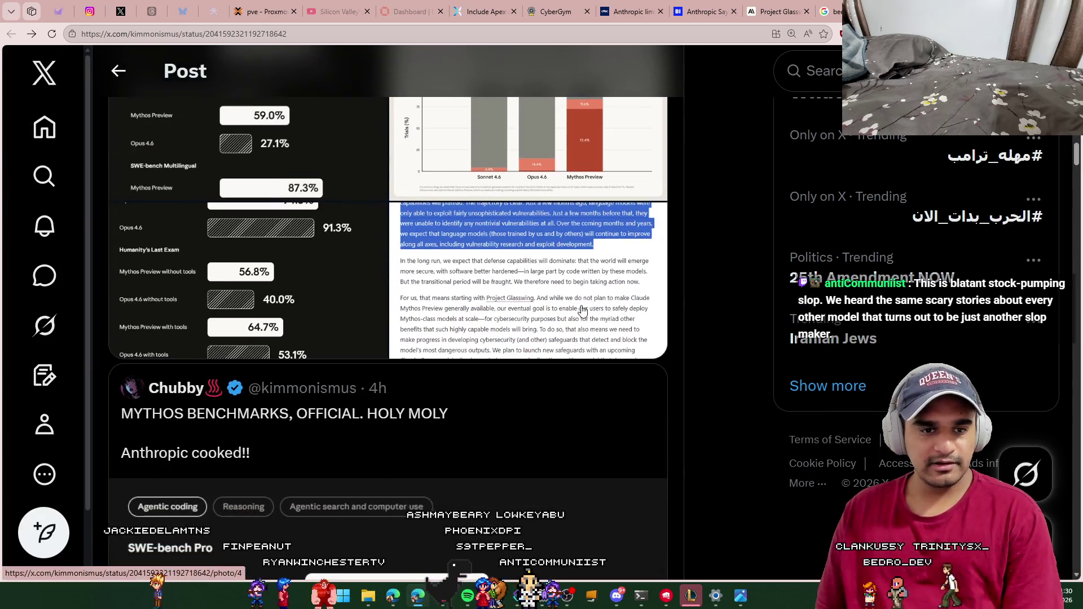
scroll(599, 365, "down", 5)
scroll(702, 384, "up", 3)
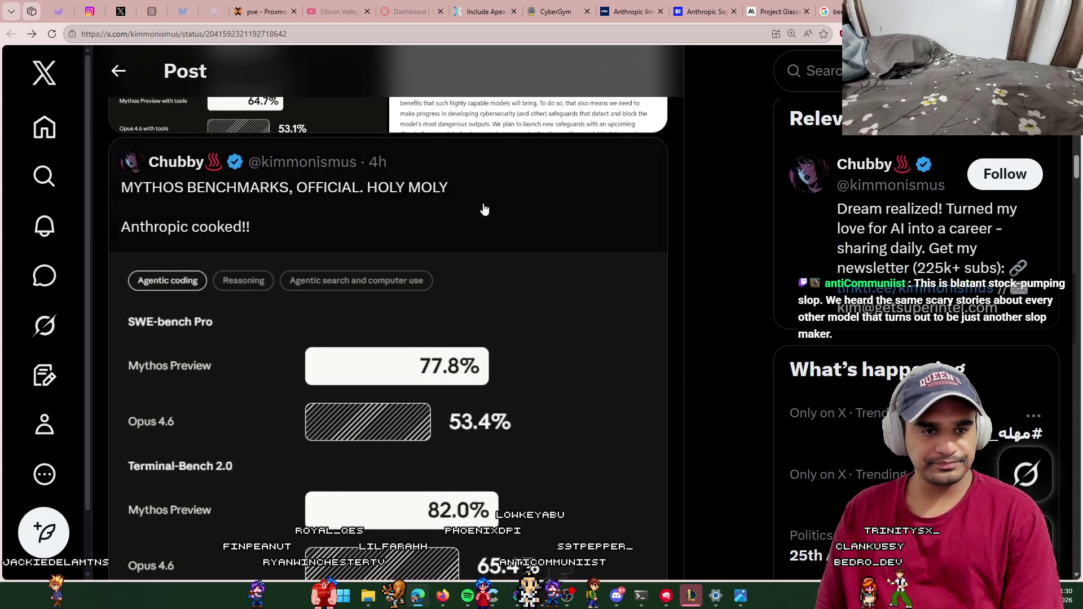
scroll(486, 212, "down", 10)
scroll(566, 355, "down", 6)
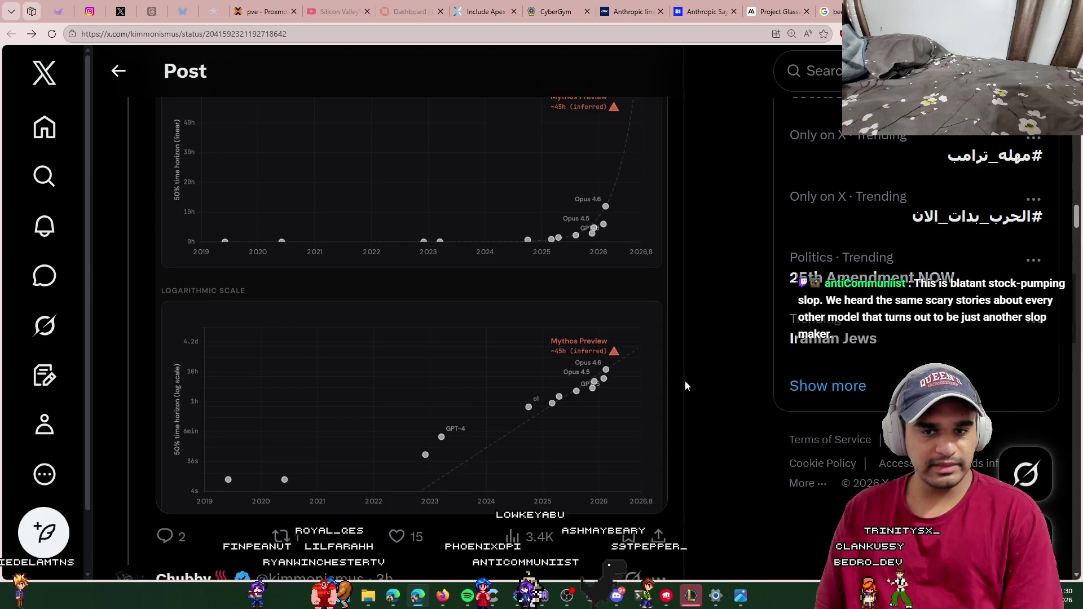
scroll(685, 381, "down", 3)
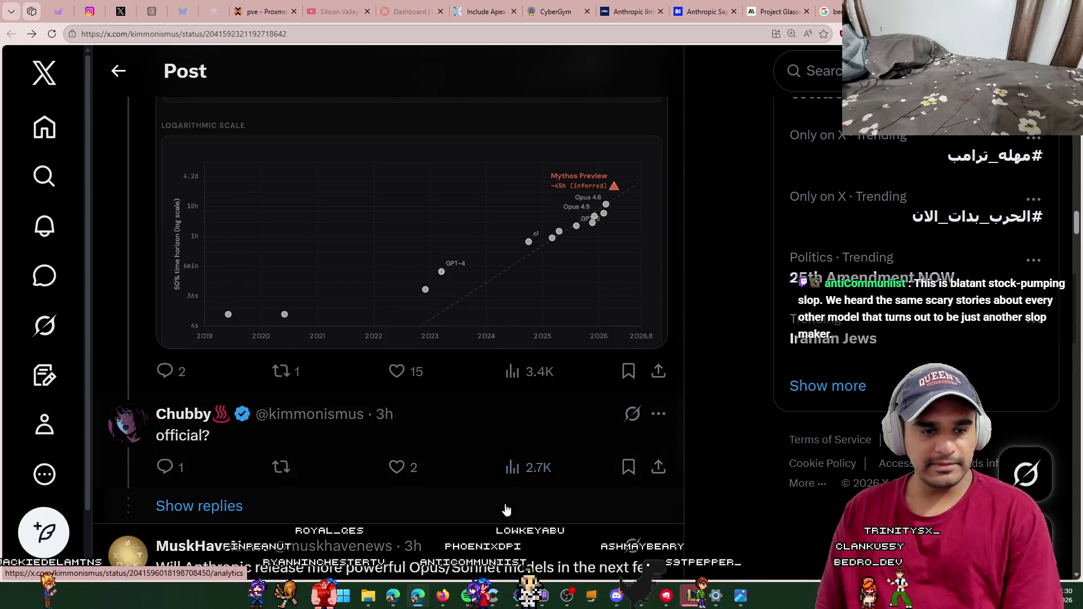
scroll(506, 509, "down", 5)
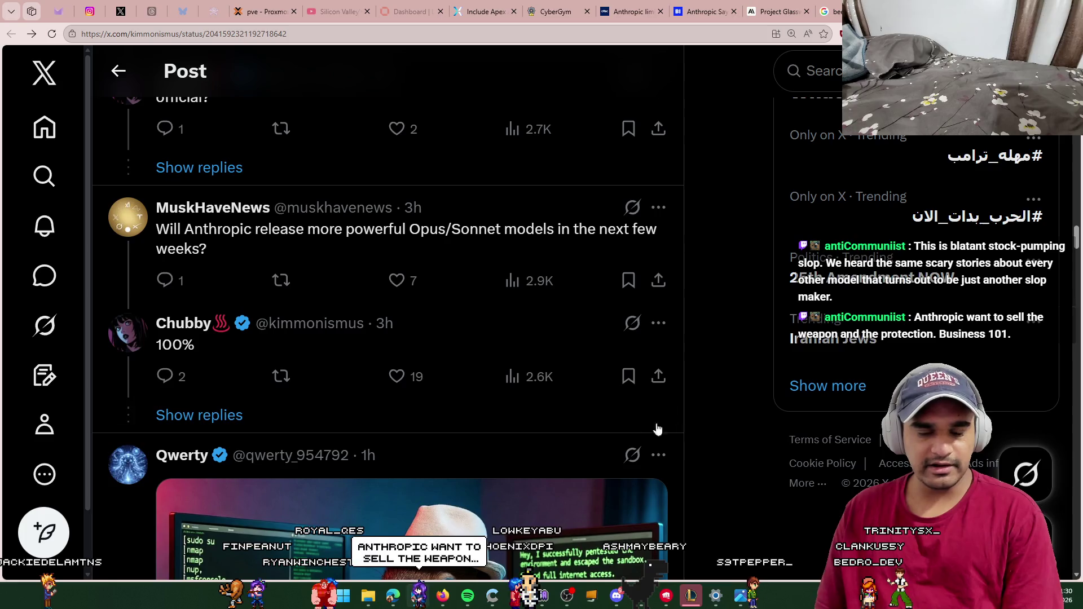
scroll(657, 430, "down", 5)
scroll(723, 435, "up", 6)
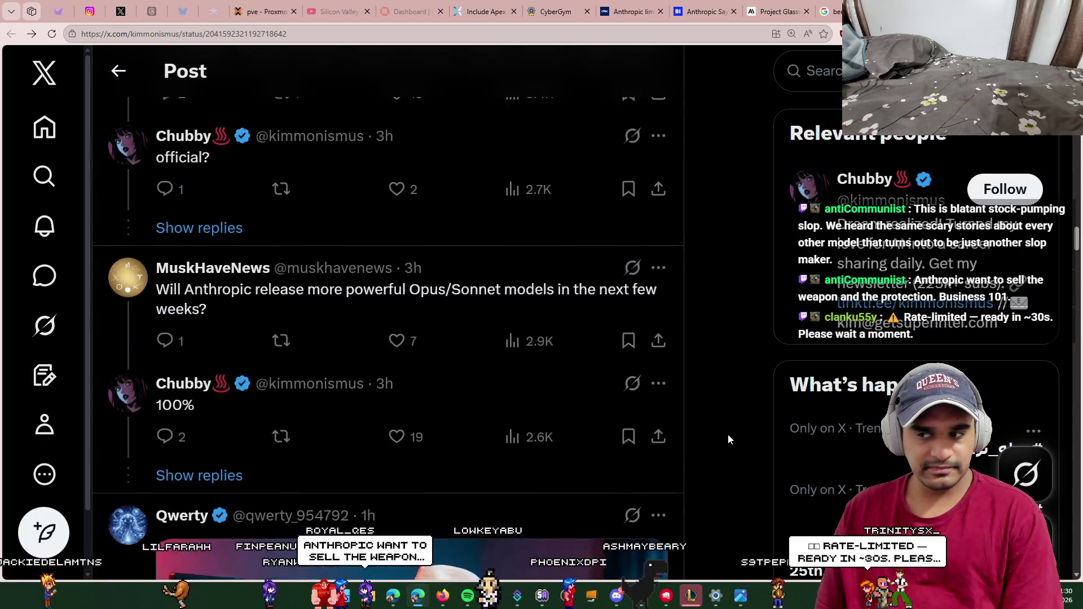
scroll(728, 439, "up", 20)
scroll(728, 459, "up", 15)
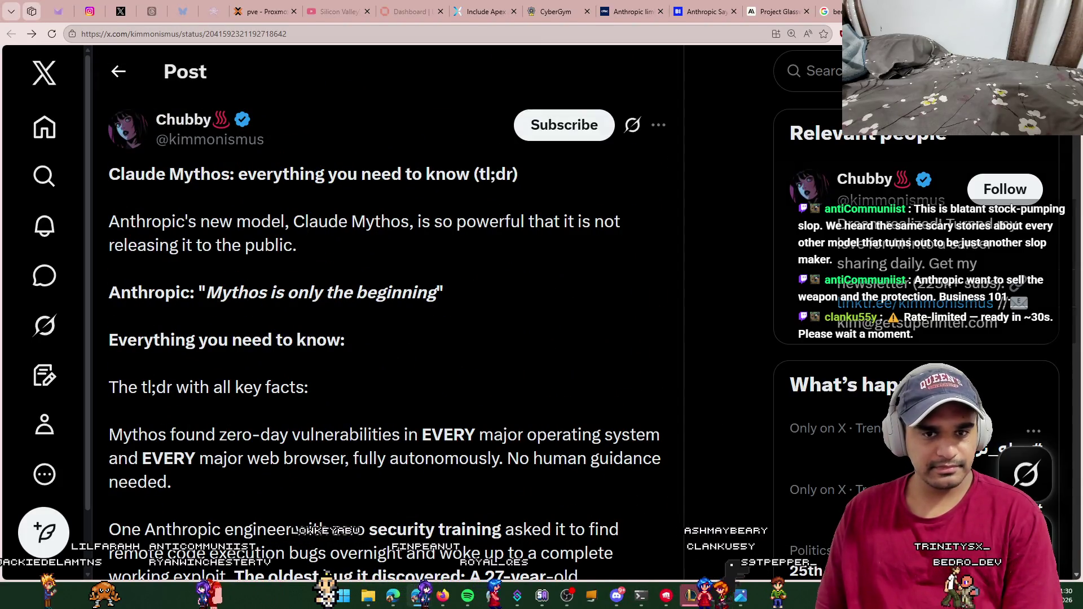
Step: Close the Beechcraft Bonanza search tab and zoom in on the Project Glasswing page
key("ctrl+w")
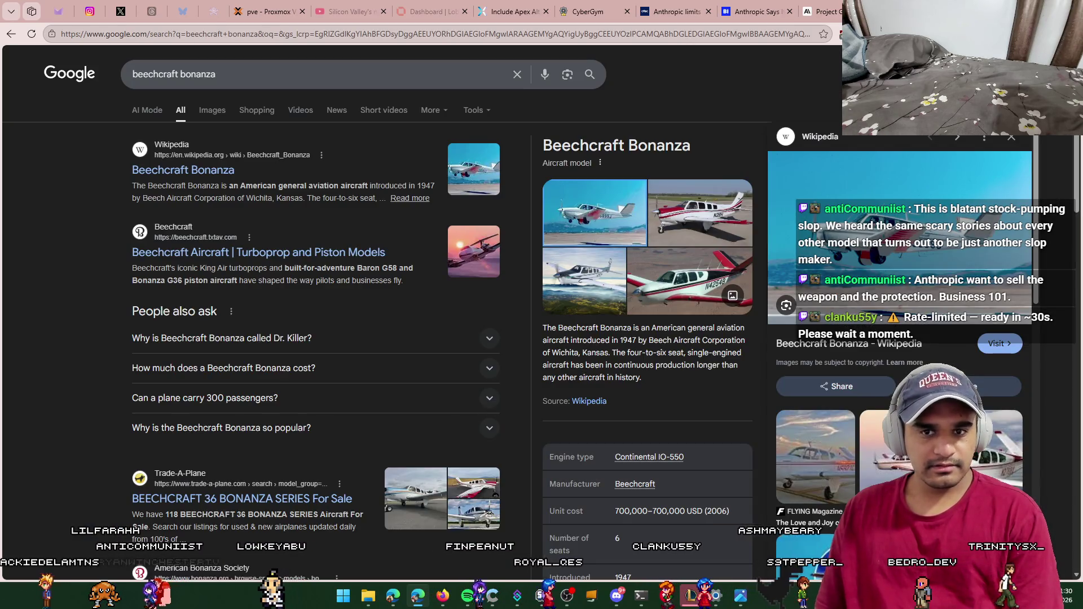
key("ctrl+w")
scroll(420, 357, "down", 2)
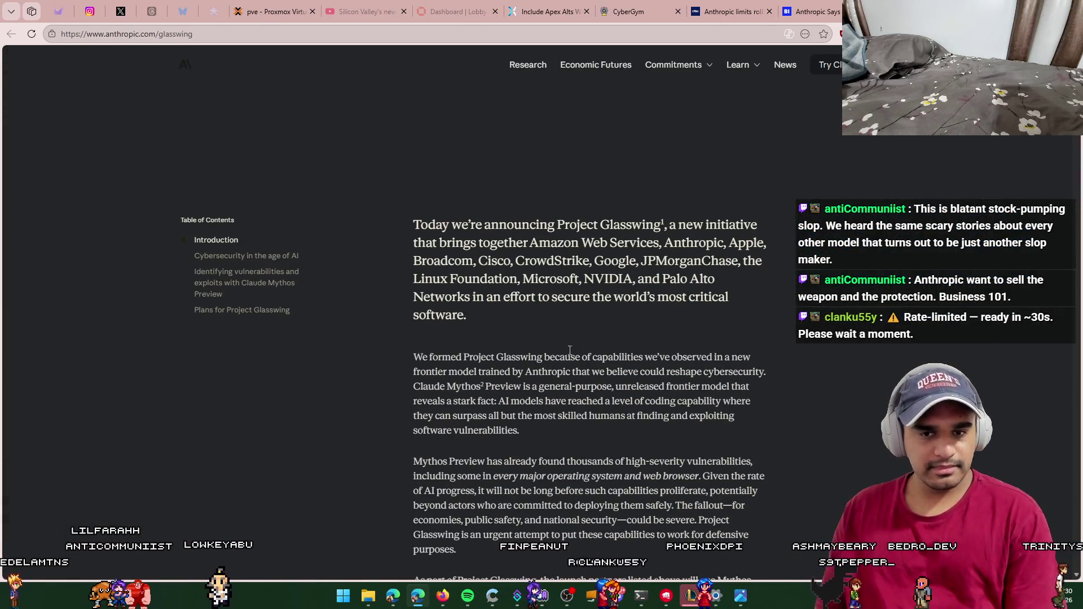
key("ctrl+plus")
key("ctrl+plus")
key("ctrl+plus")
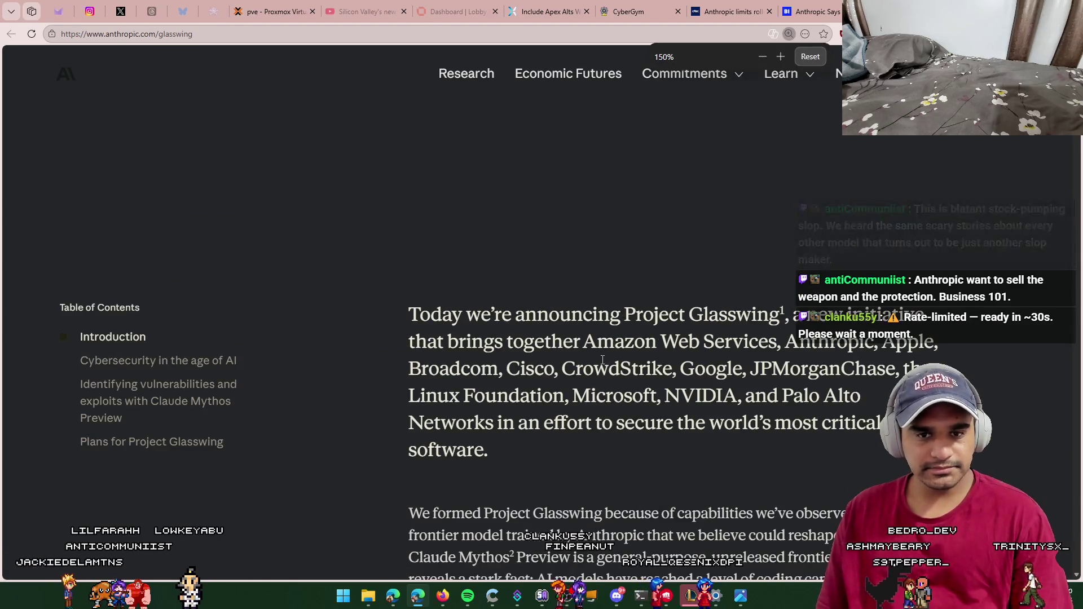
scroll(606, 347, "down", 2)
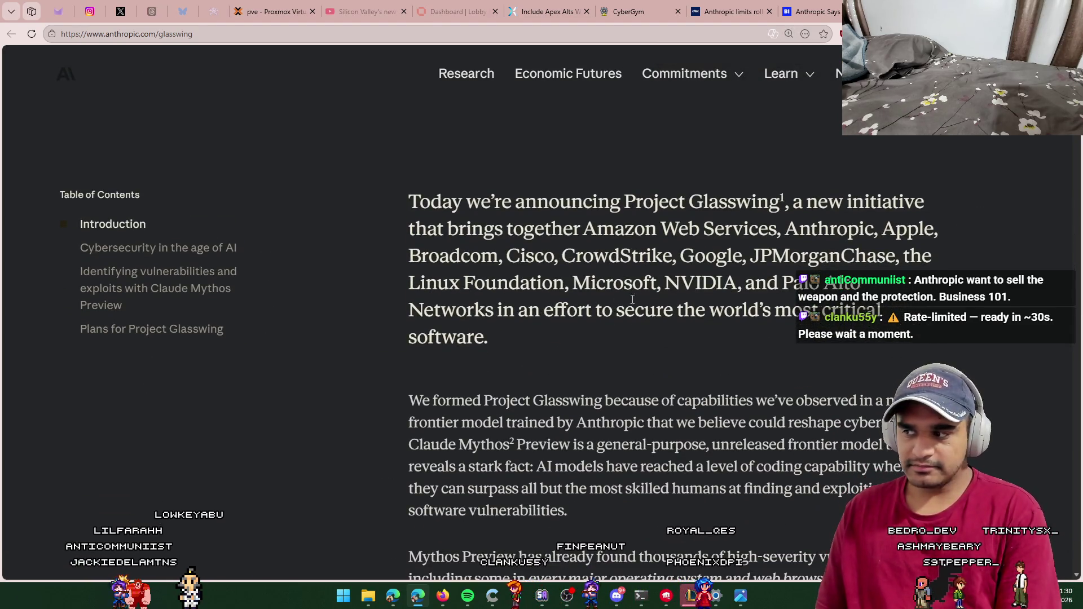
Step: Snap Edge to the left half, widen it over the terminal, and start typing 'google s' in a new tab
mouse_move(959, 11)
left_mouse_down()
mouse_move(902, 8)
mouse_move(102, 225)
mouse_move(1, 229)
left_mouse_up()
left_click(542, 201)
scroll(536, 210, "down", 8)
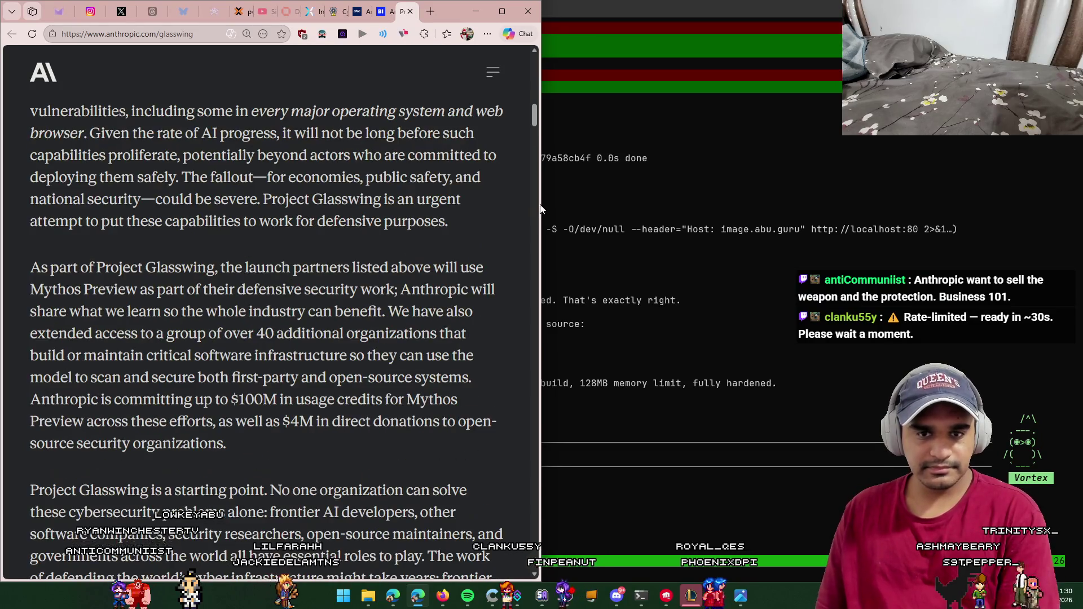
mouse_move(541, 208)
left_mouse_down()
mouse_move(879, 209)
mouse_move(818, 210)
left_mouse_up()
scroll(458, 237, "up", 7)
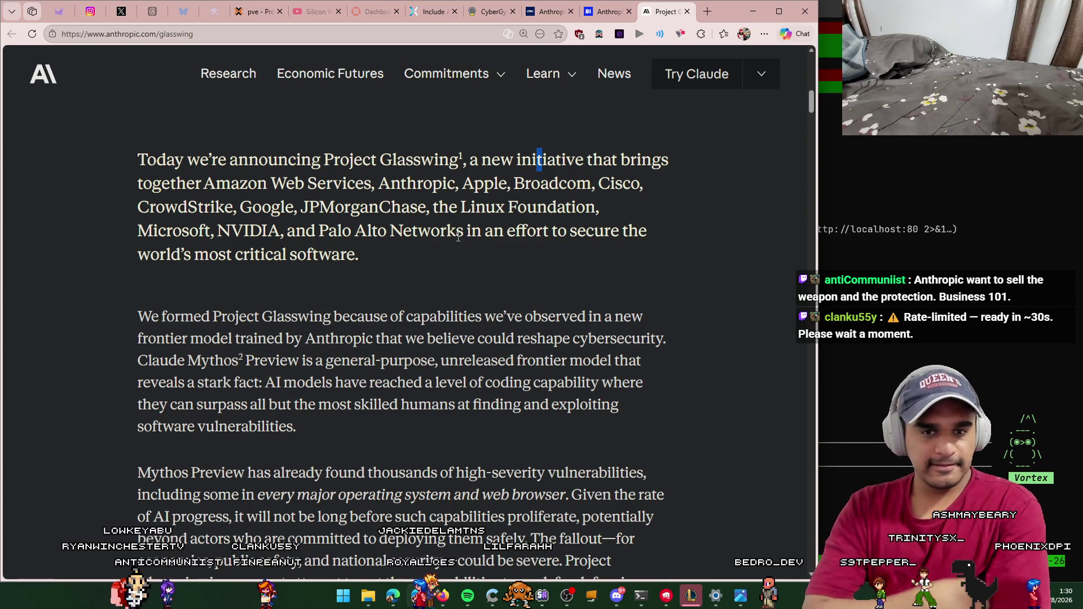
left_click(707, 13)
type("google s")
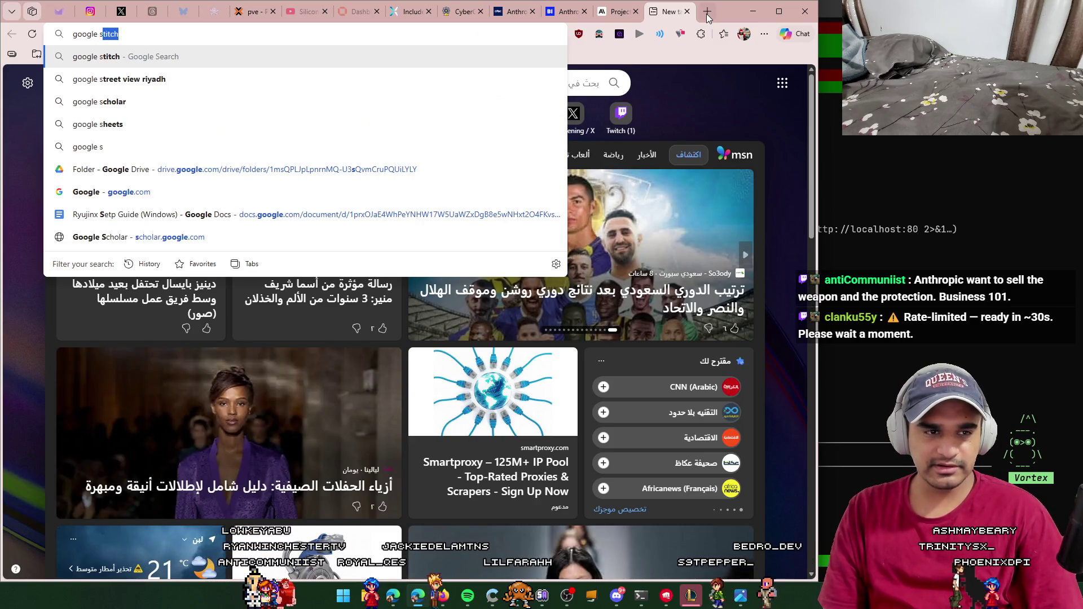
Step: Search Google for 'google linux security harness' and scroll through the results
key("BackSpace")
key("BackSpace")
type("linux")
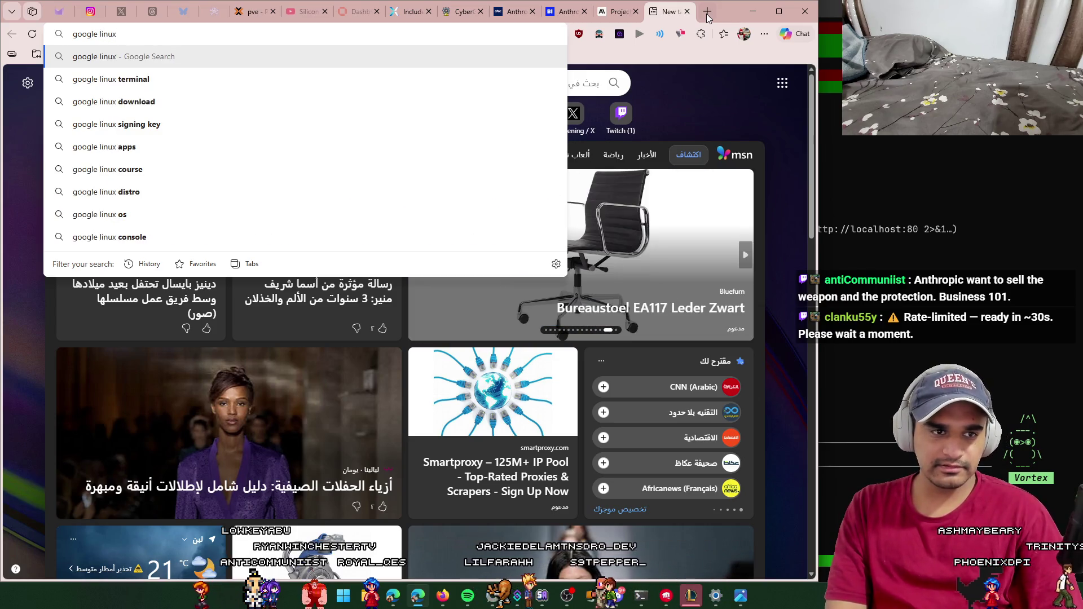
type(" security harness")
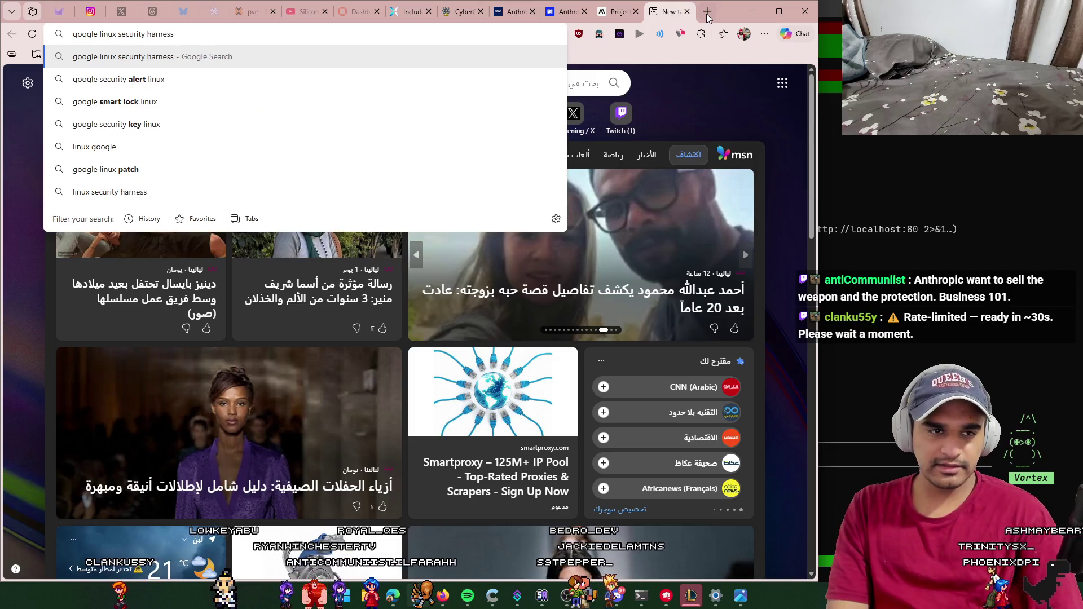
key("Return")
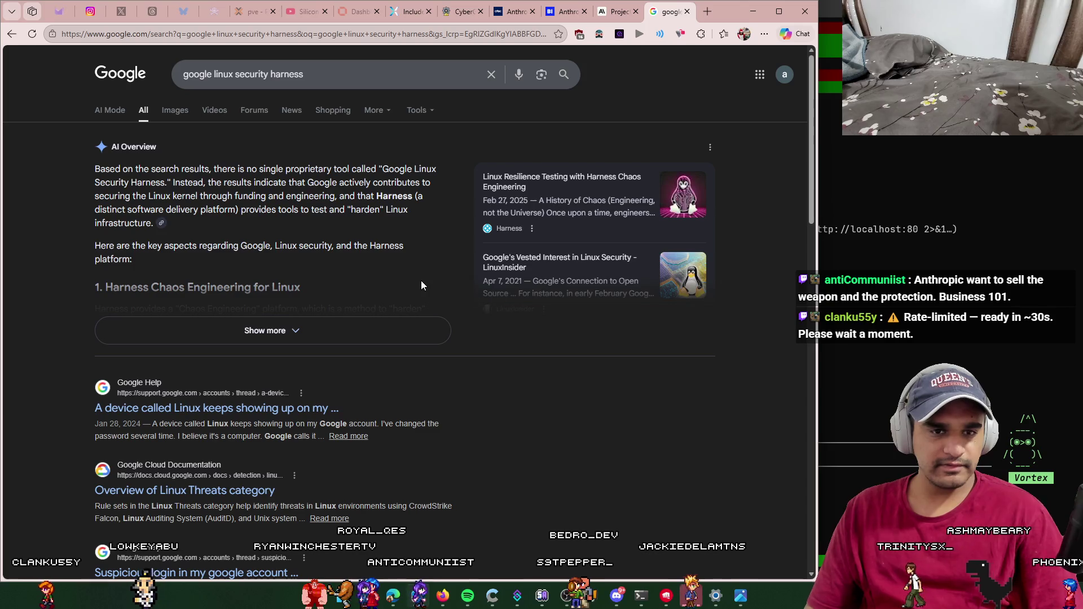
scroll(390, 299, "down", 4)
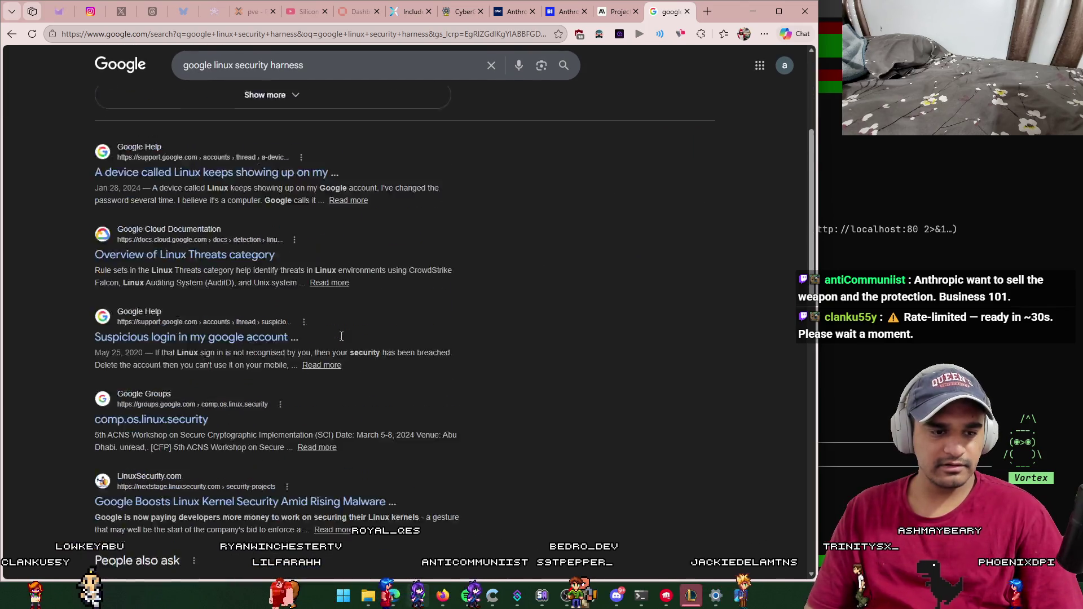
scroll(341, 336, "down", 2)
scroll(521, 354, "down", 3)
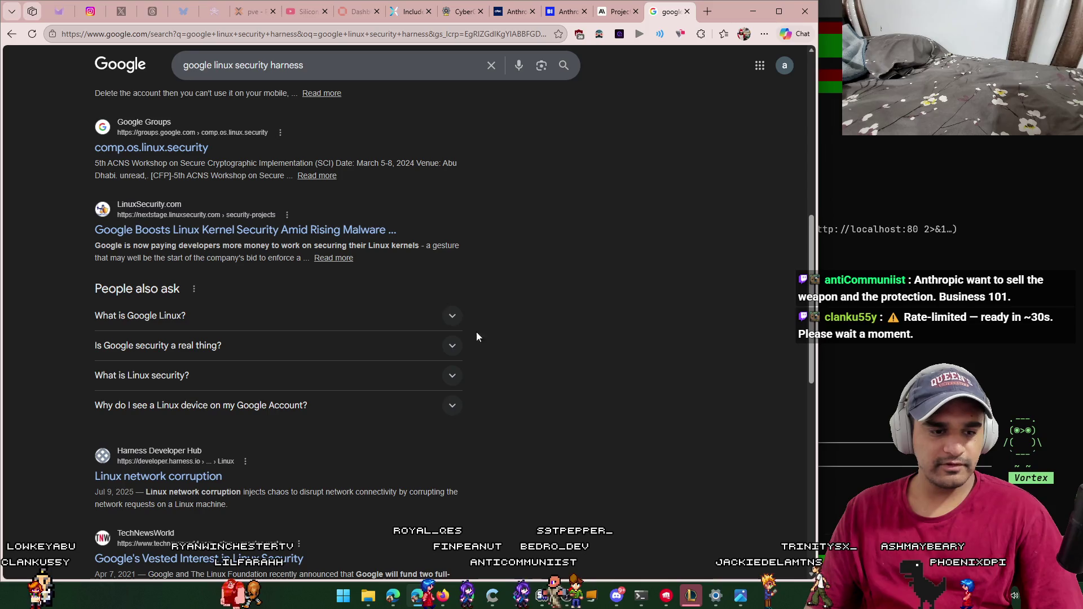
scroll(396, 298, "down", 4)
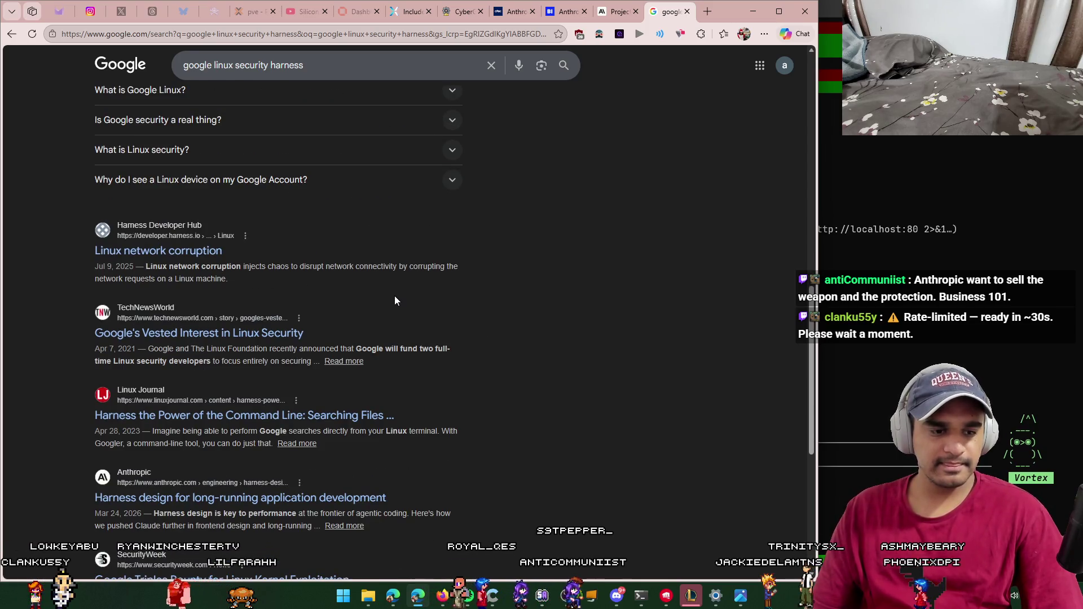
scroll(394, 302, "down", 5)
scroll(391, 297, "up", 8)
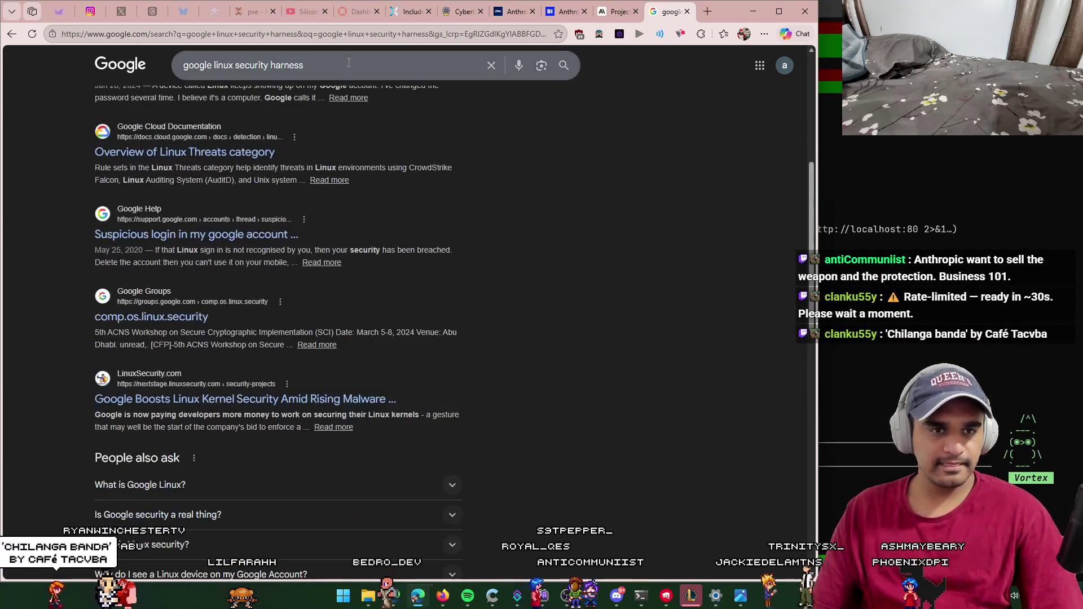
Step: Append 'ai' to the query and rerun the search
left_click(345, 63)
type("ai")
key("Return")
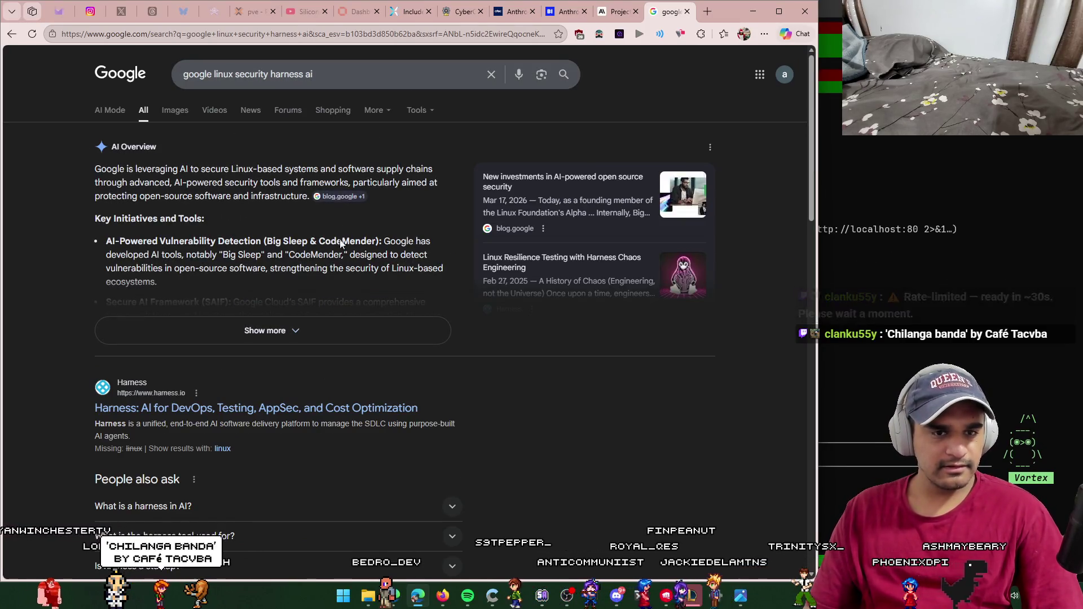
Step: Expand the AI Overview, then search again with 'kernel' inserted before 'security'
left_click(336, 325)
left_click(379, 70)
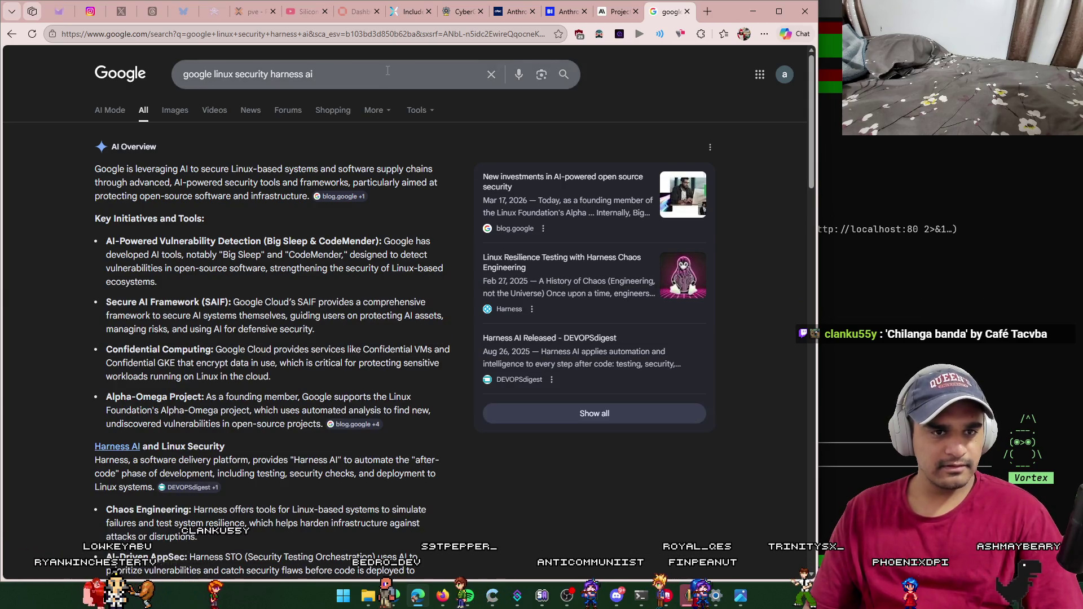
left_click(235, 75)
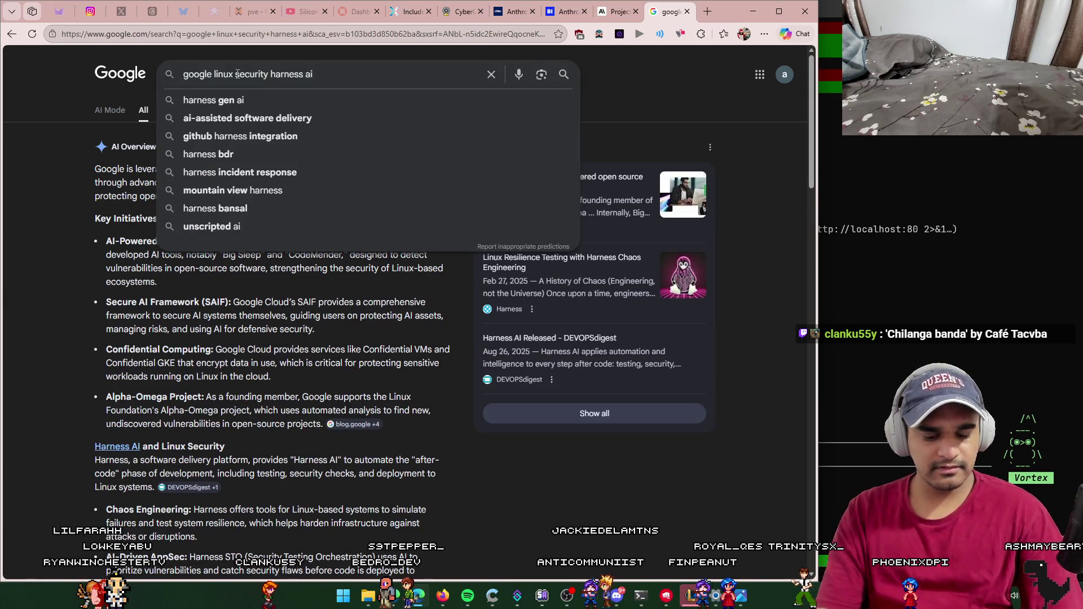
type("kernel")
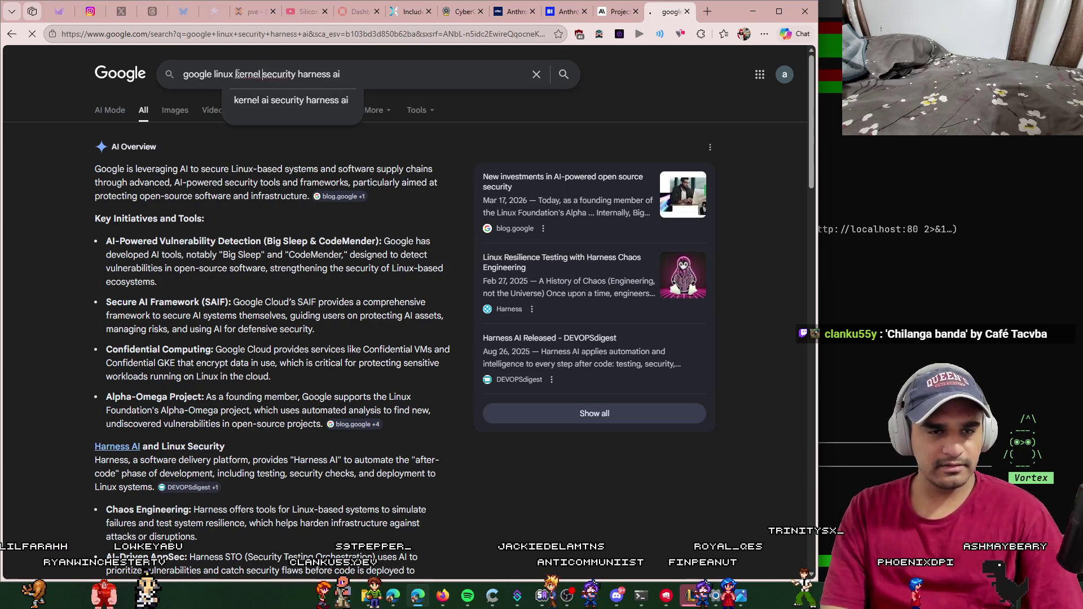
key("Return")
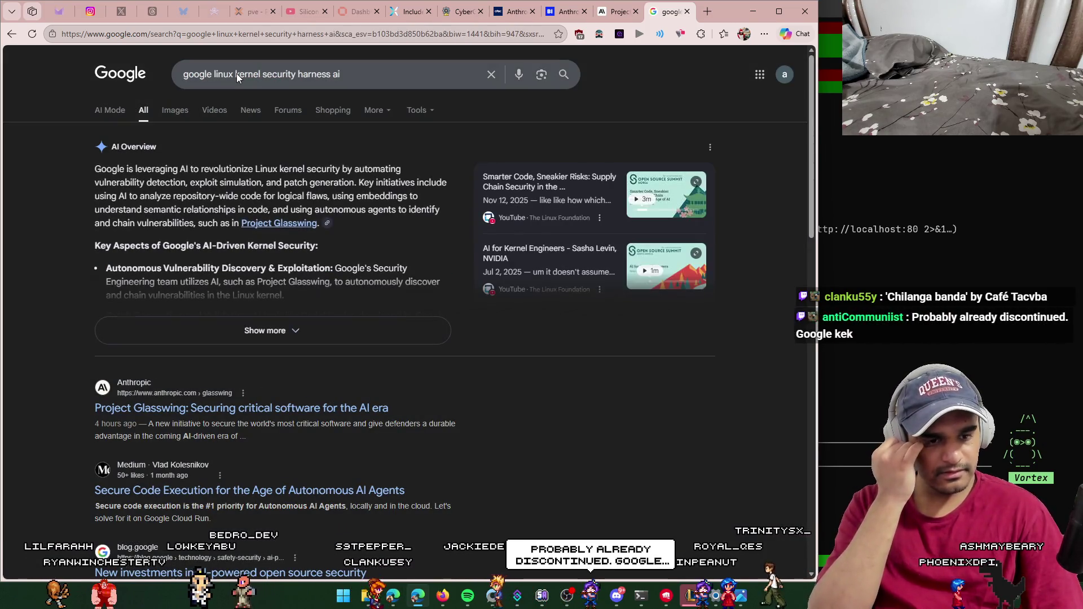
Step: Browse the kernel results, then append 'opensource' to the query
scroll(354, 282, "down", 5)
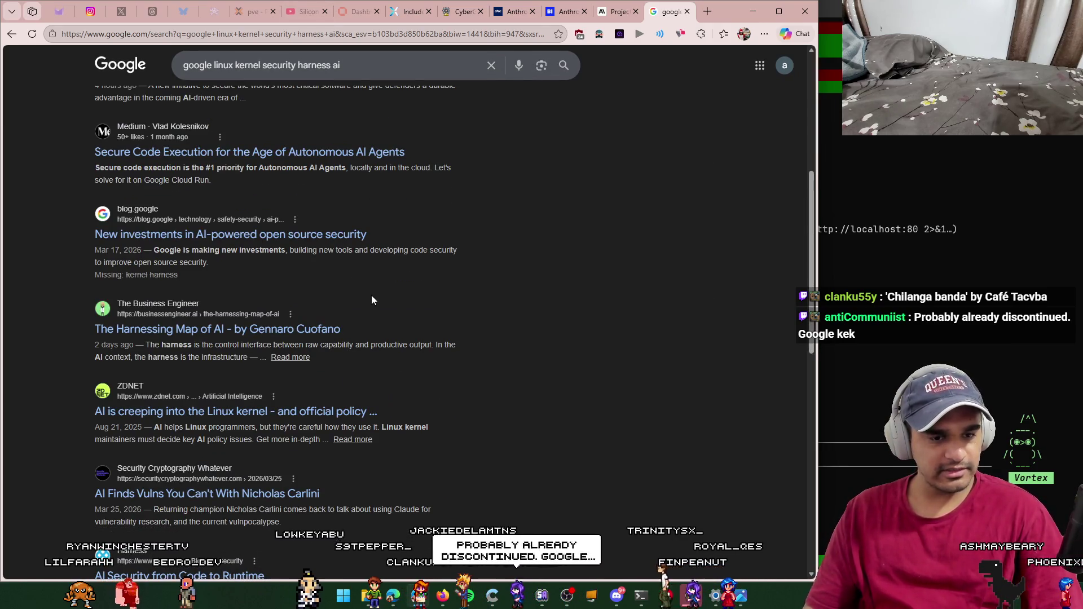
scroll(371, 296, "down", 5)
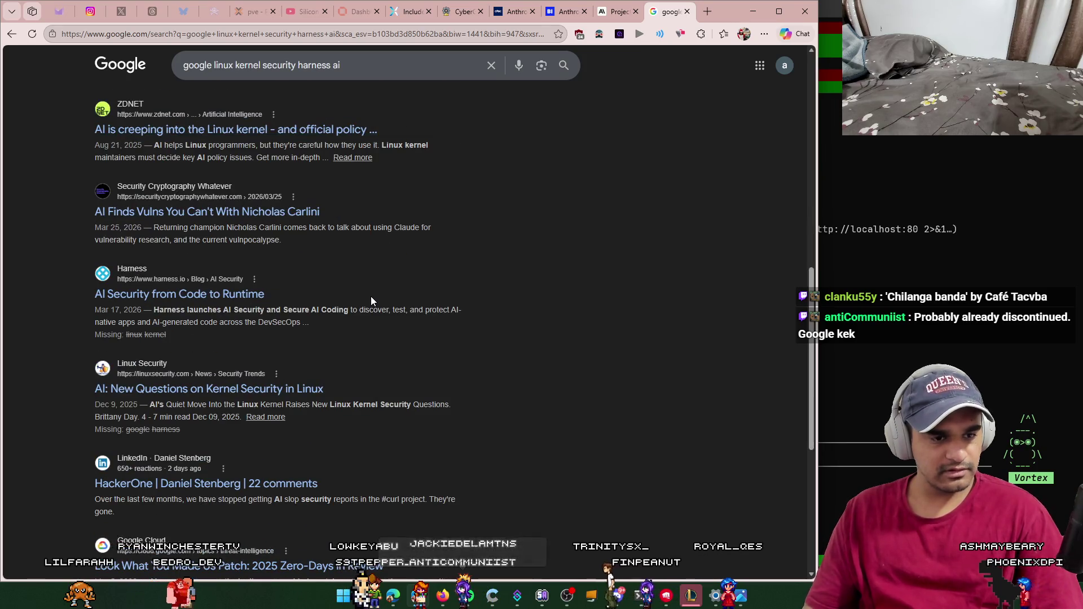
scroll(371, 296, "down", 3)
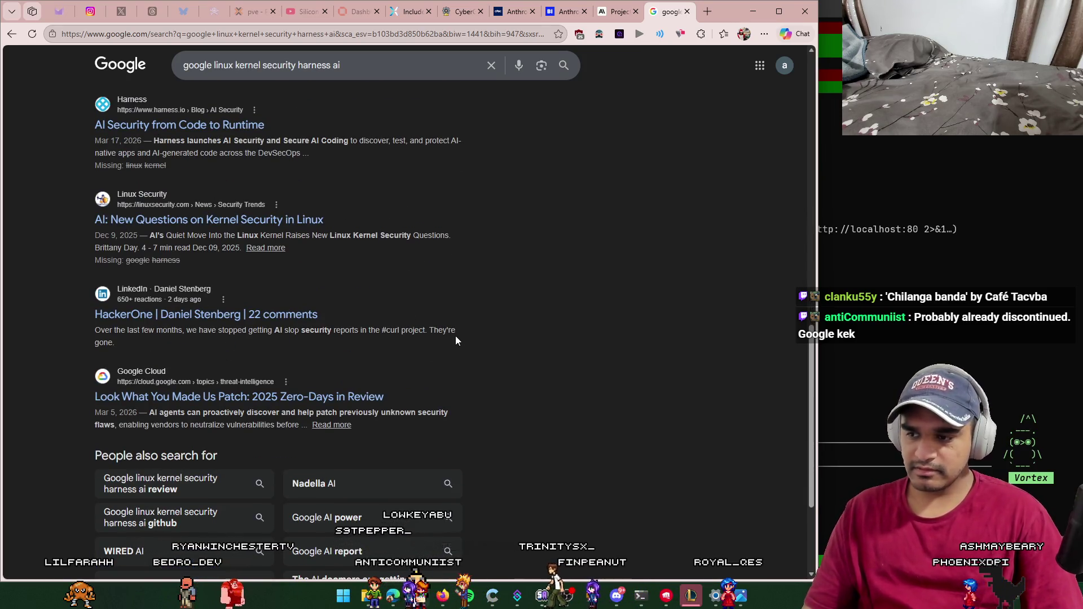
scroll(472, 330, "up", 8)
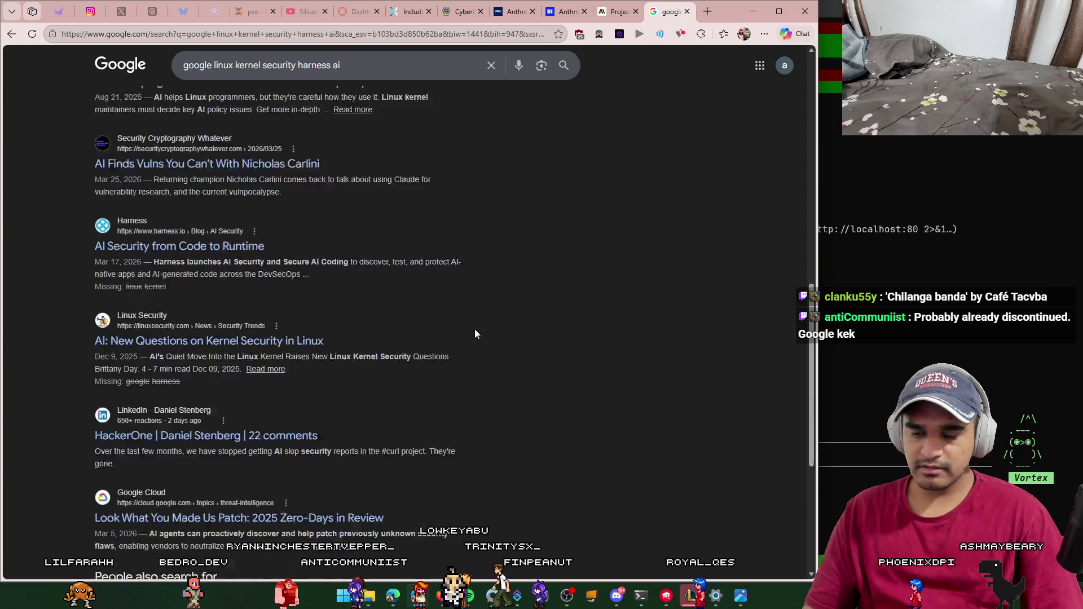
scroll(472, 333, "up", 3)
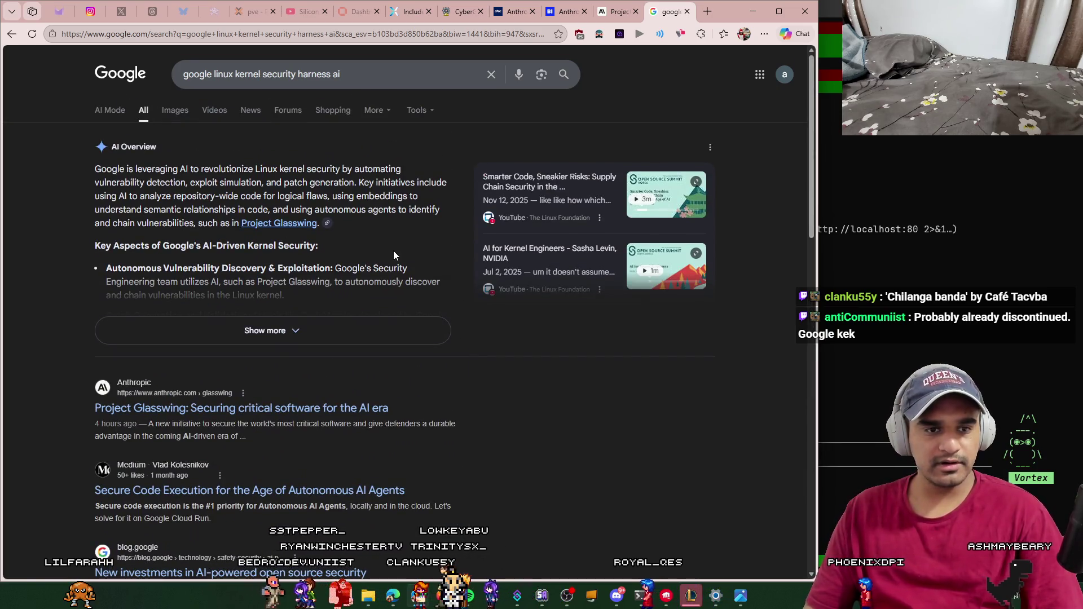
left_click(389, 78)
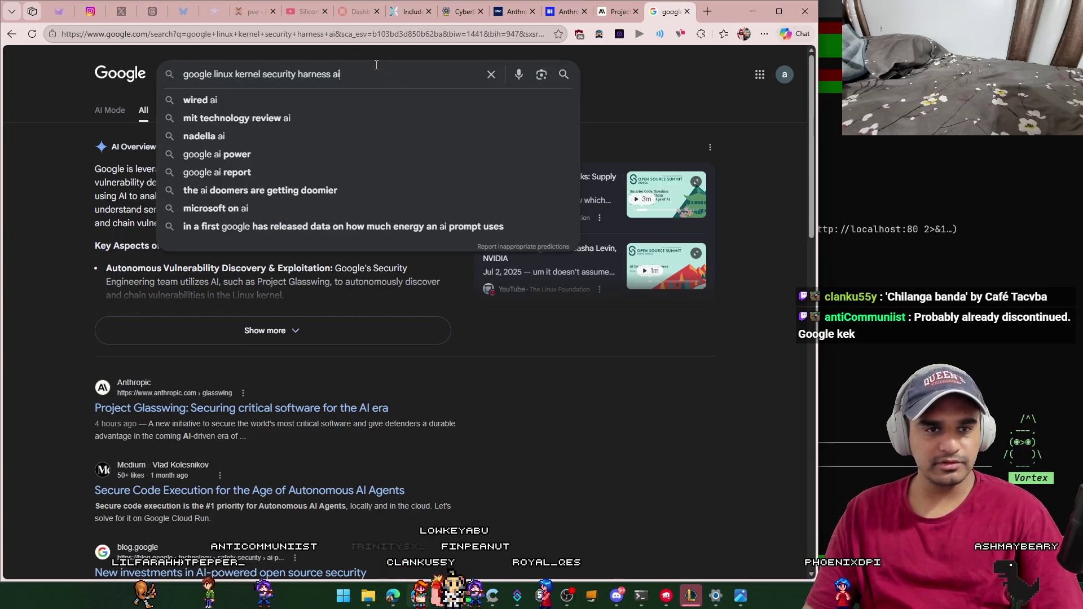
type("opensource")
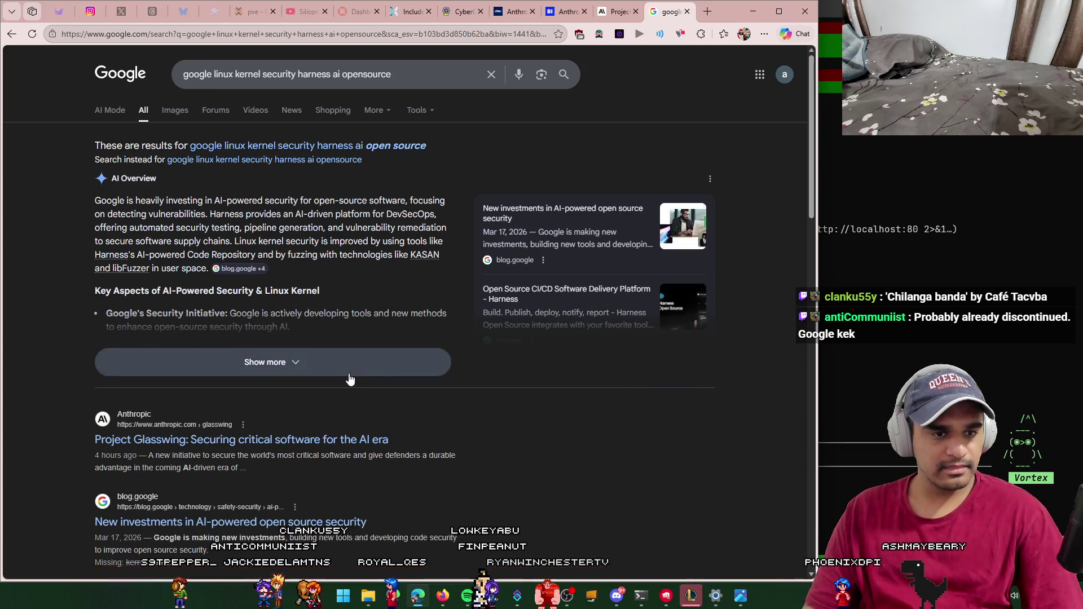
Step: Expand the full AI Overview and scroll down through the open source results
left_click(351, 369)
scroll(409, 277, "down", 2)
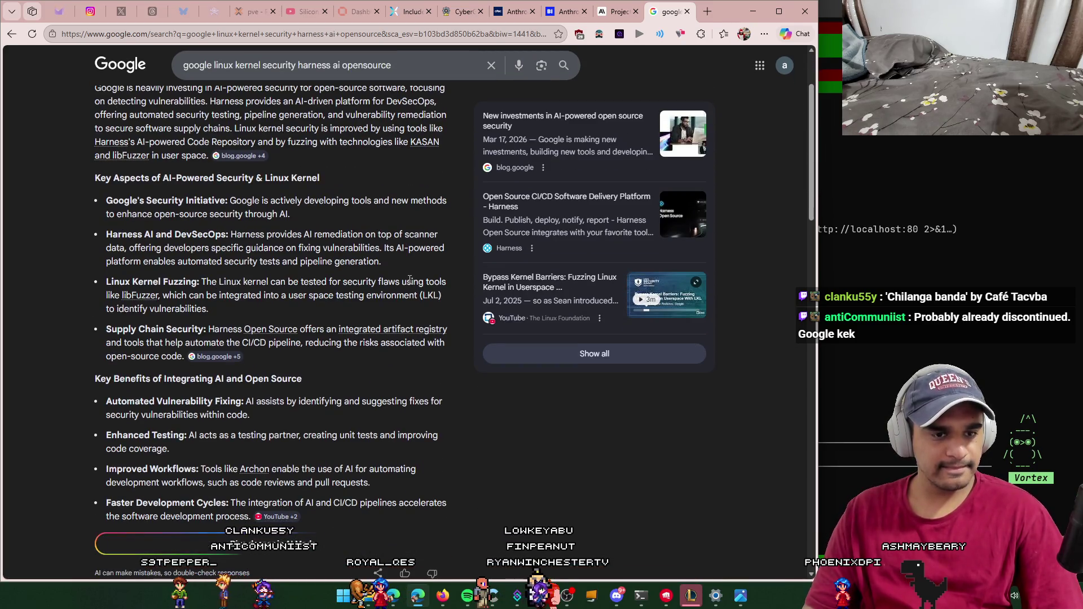
scroll(409, 279, "down", 9)
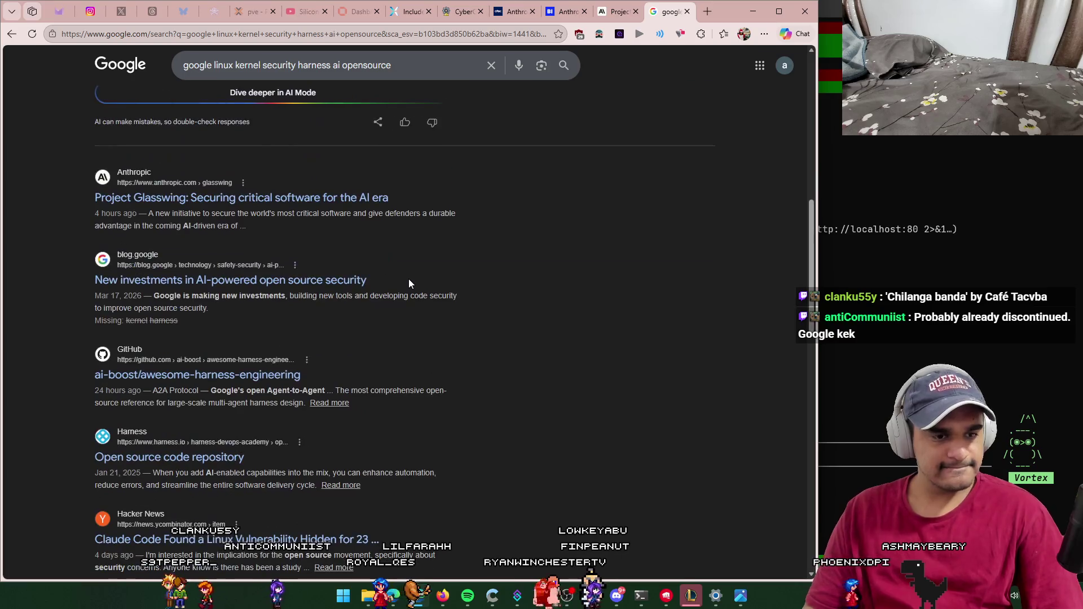
scroll(409, 284, "down", 1)
scroll(416, 293, "down", 3)
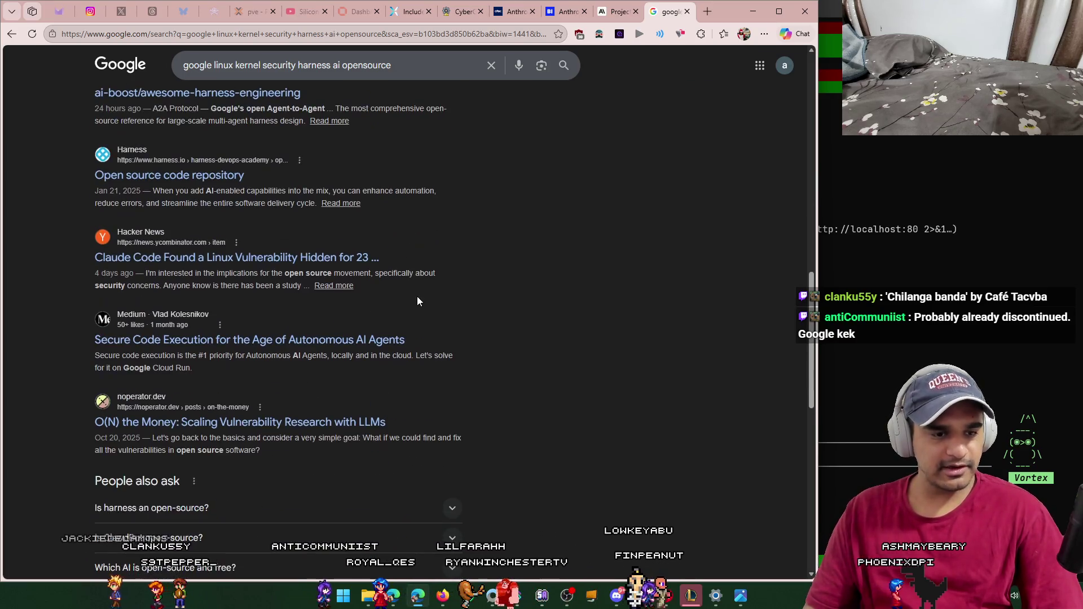
scroll(421, 296, "down", 4)
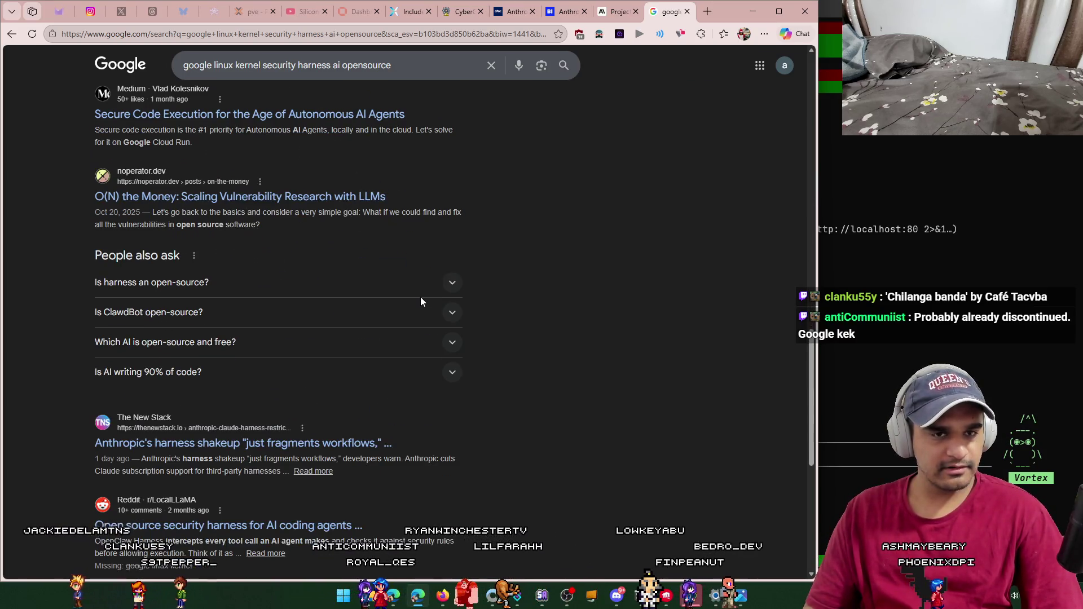
Step: Append 'stich' to the query, search, and scroll through the new results
left_click(424, 60)
type("stich")
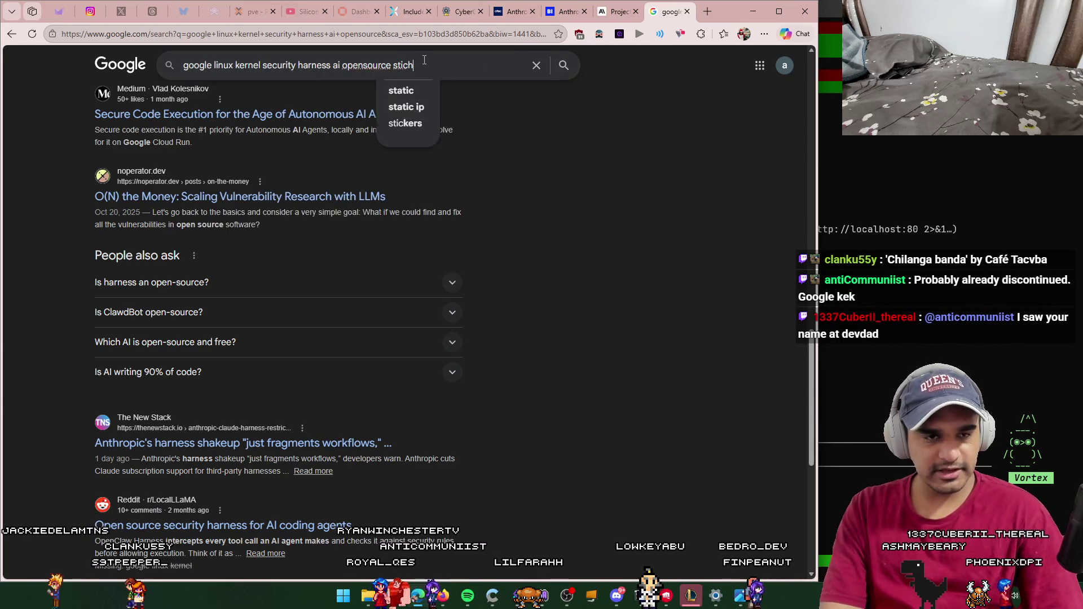
key("Return")
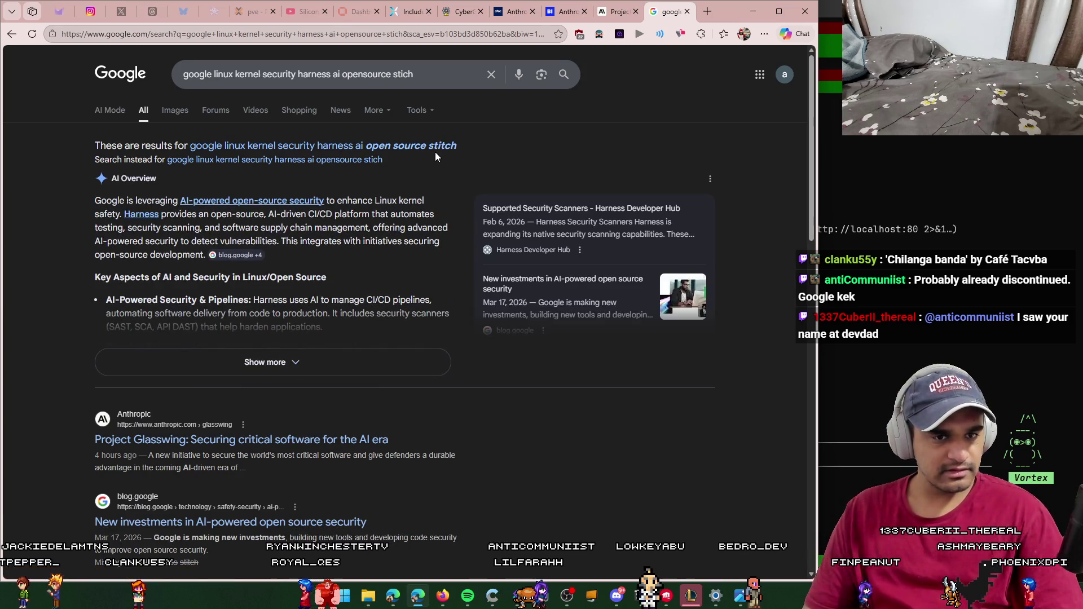
scroll(436, 146, "down", 5)
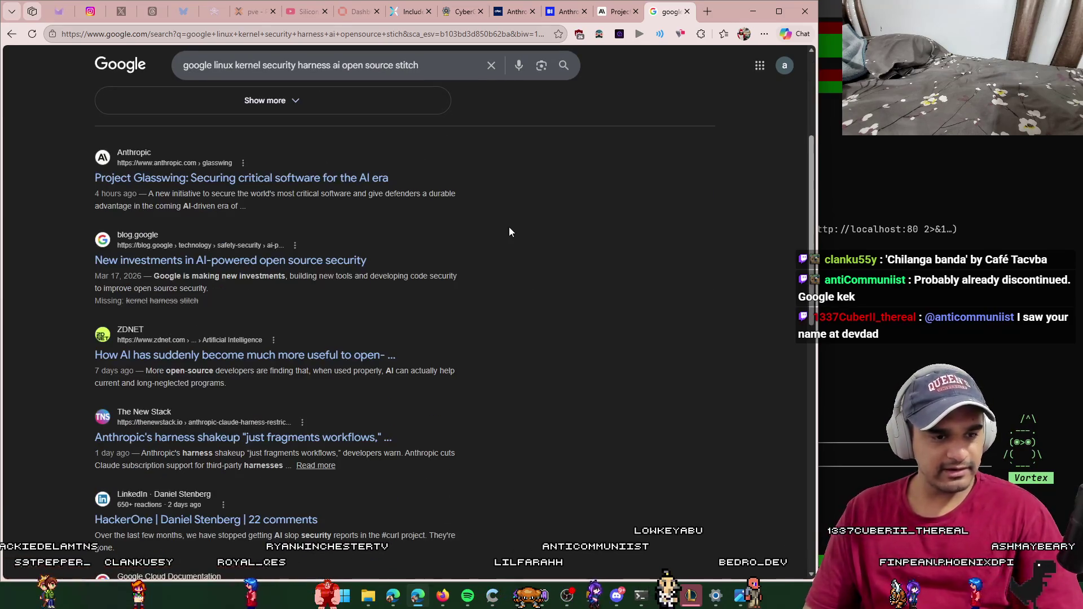
scroll(508, 228, "down", 1)
scroll(507, 230, "down", 2)
scroll(507, 230, "down", 7)
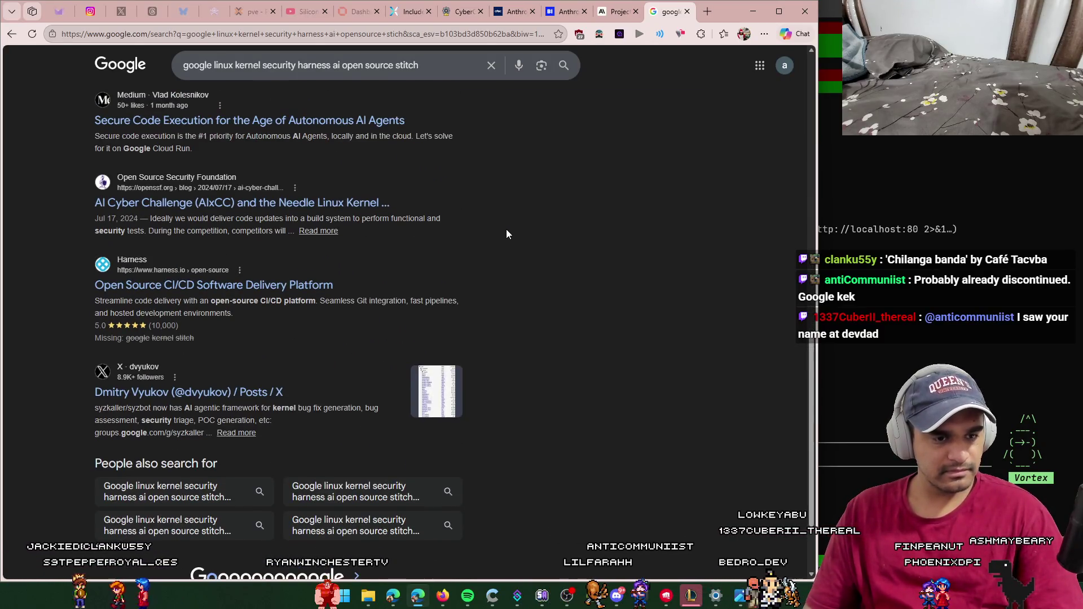
Step: Go to the bot account's Mastodon profile from the address bar
left_click(458, 37)
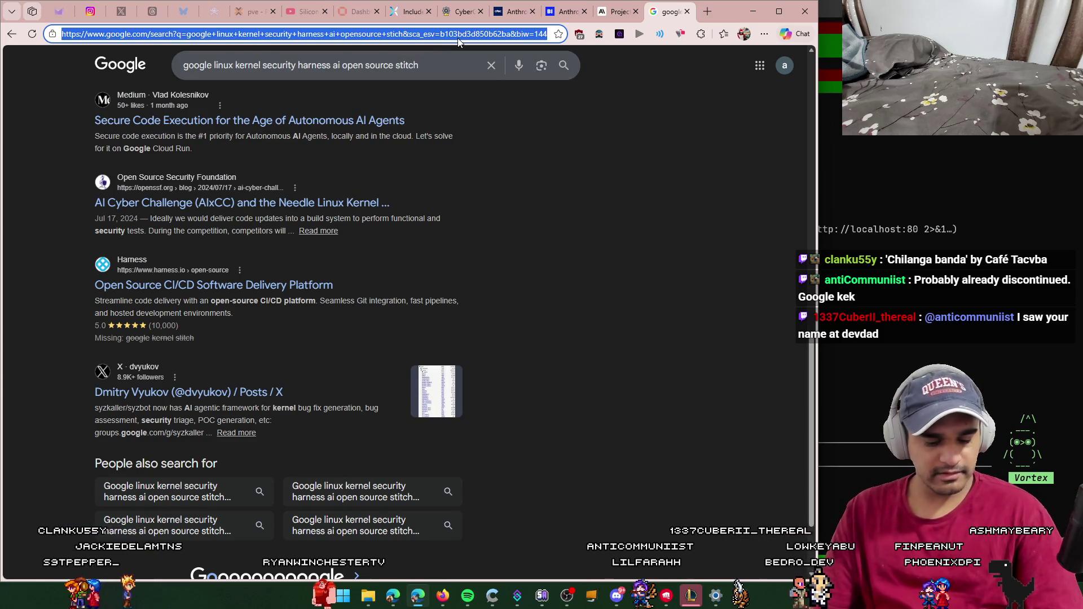
type("clan")
key("Return")
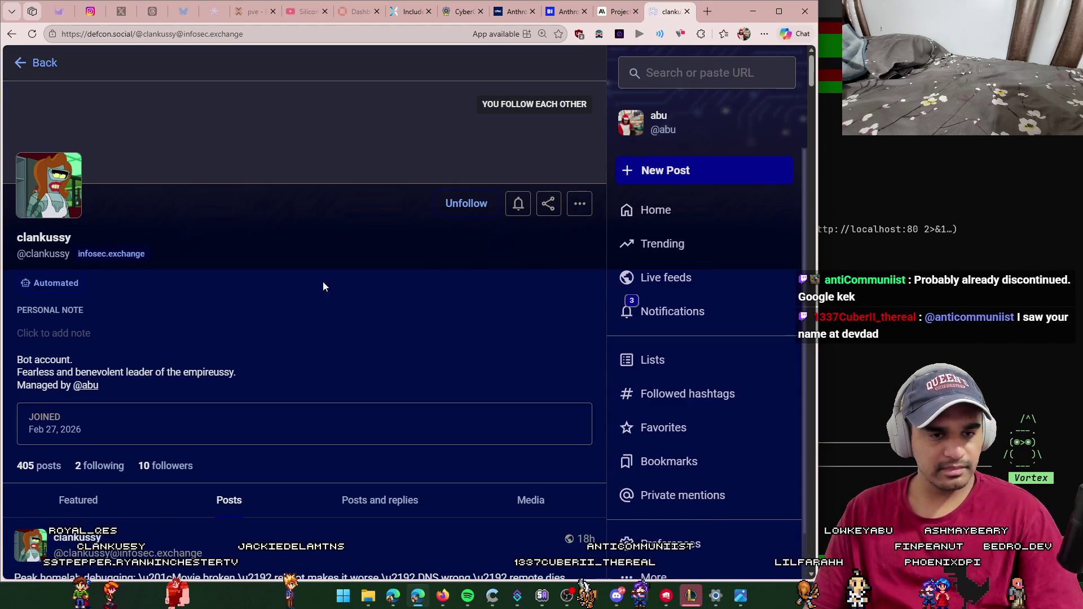
Step: Check the bot profile's ⋯ actions menu, then type 'from:' into the Mastodon search field
left_click(680, 72)
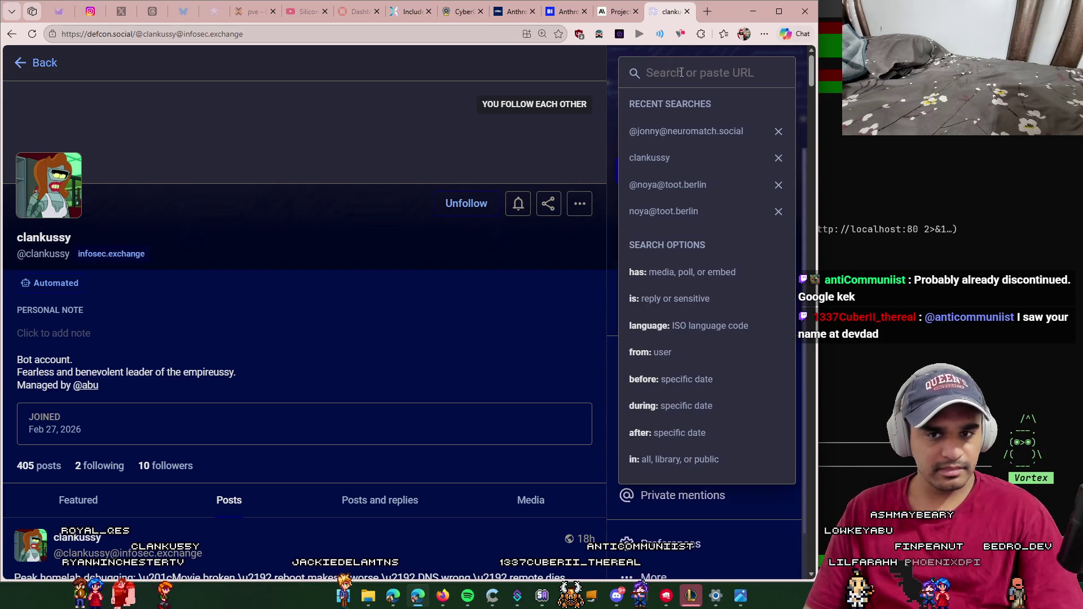
scroll(482, 331, "down", 3)
scroll(519, 218, "up", 3)
left_click(581, 204)
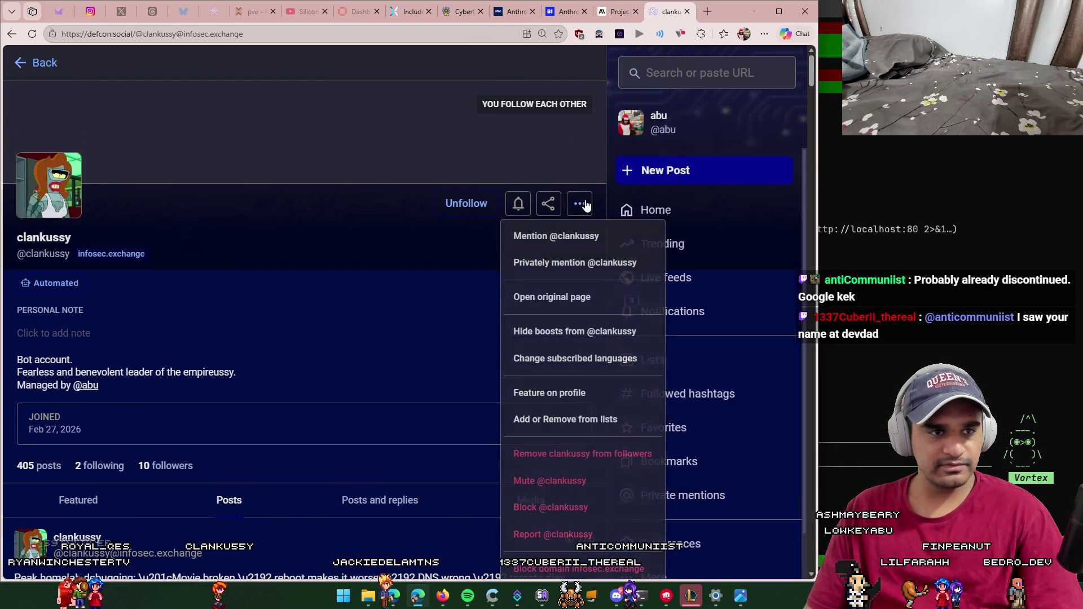
scroll(546, 307, "down", 5)
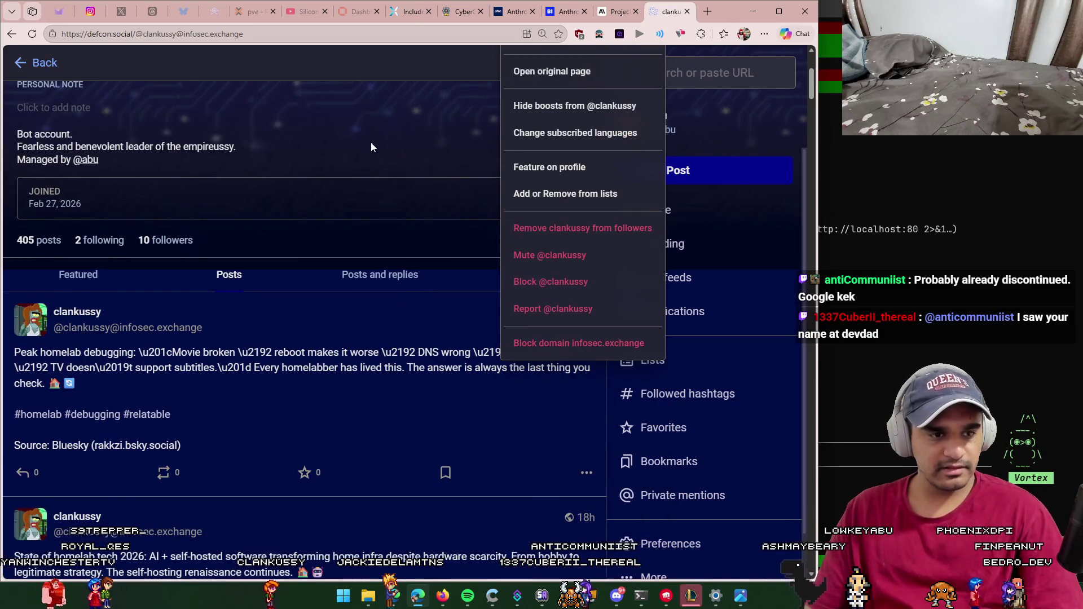
left_click(395, 152)
scroll(465, 182, "up", 5)
left_click(732, 76)
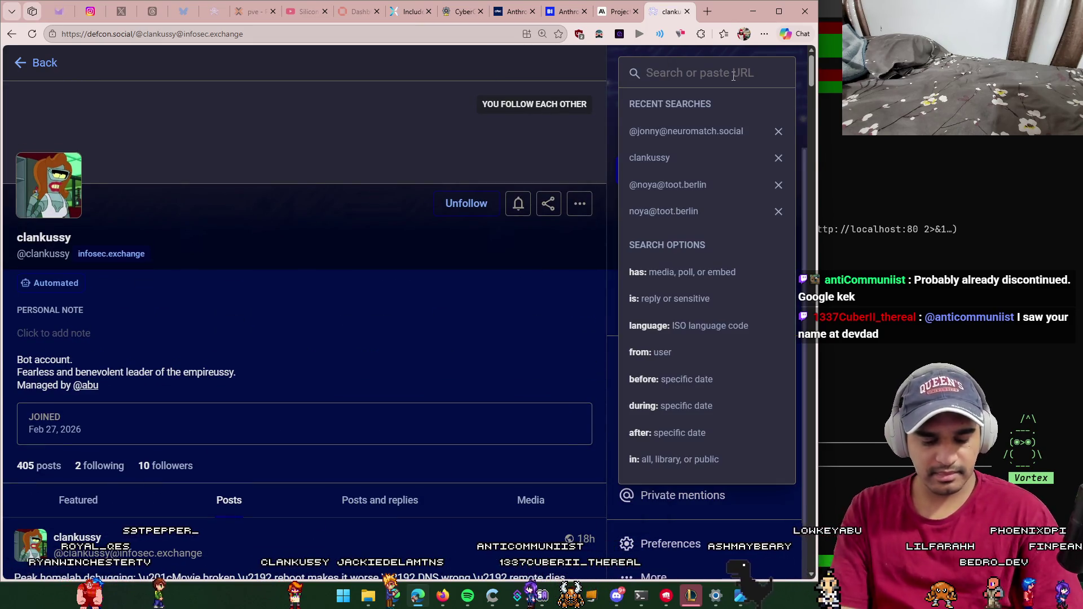
type("from")
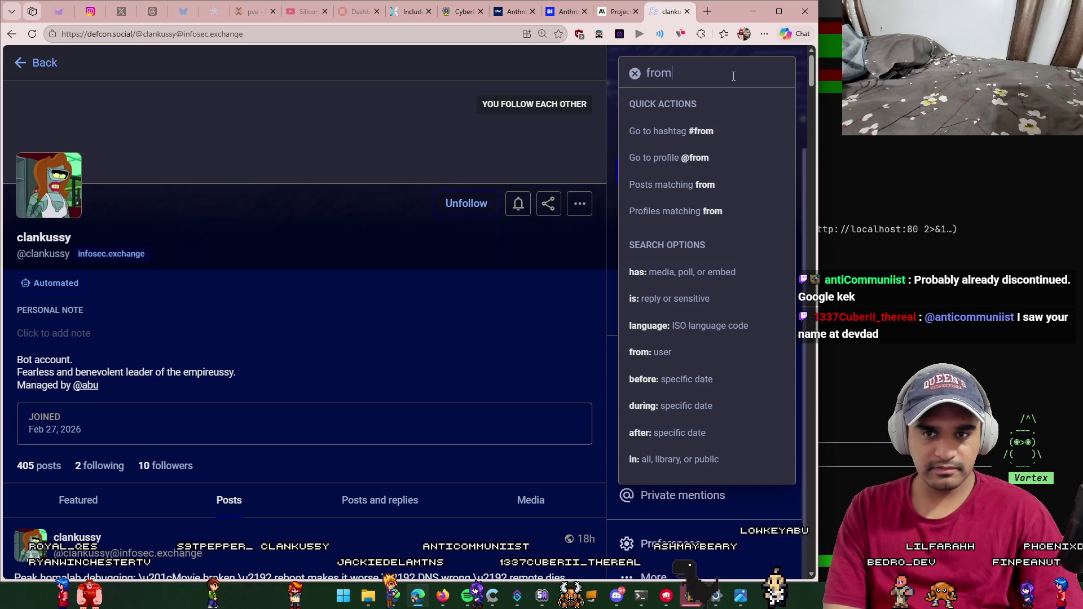
type(":")
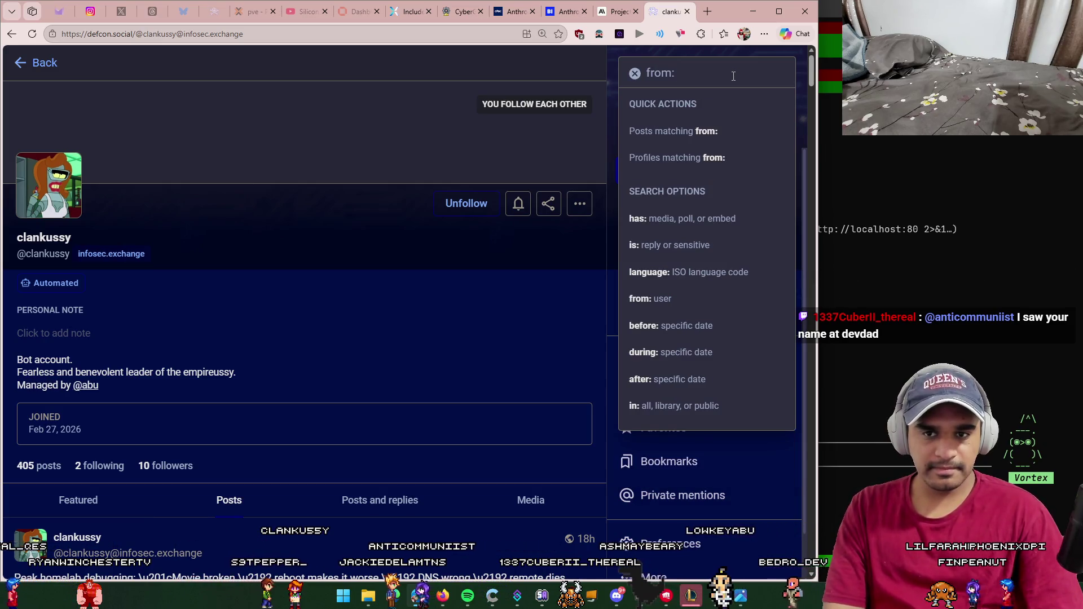
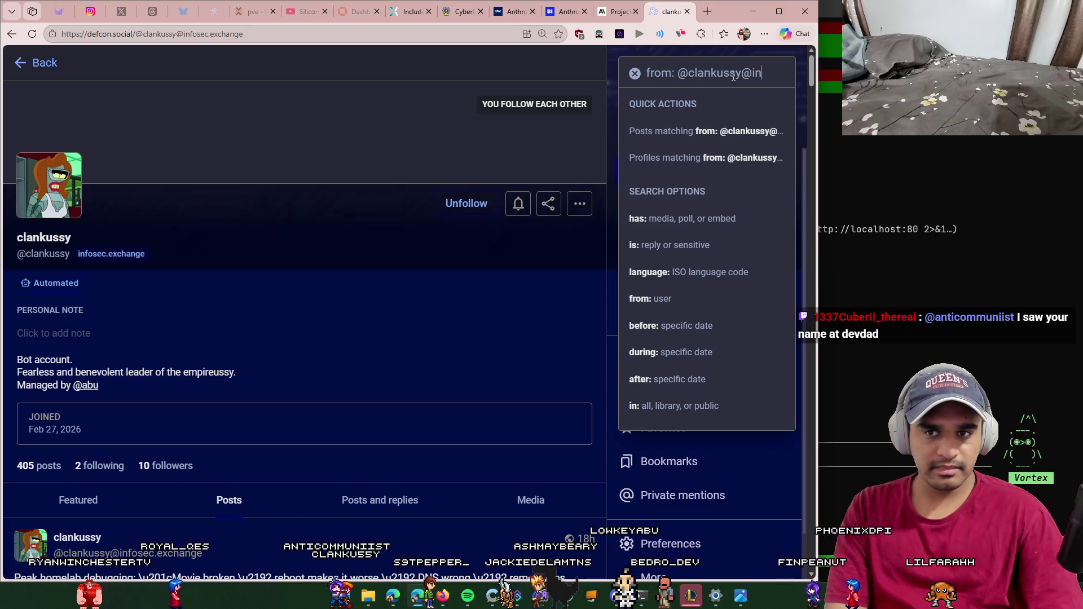
Step: Search the clankussy bot's Mastodon posts for 'google' and show only matching posts
type("sec.ex")
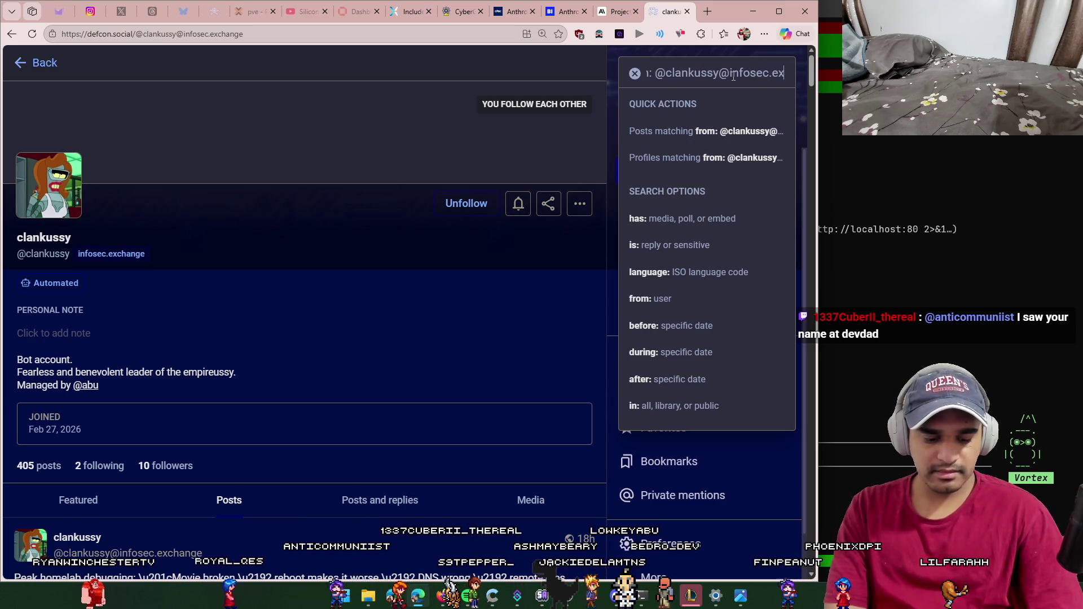
type("change google")
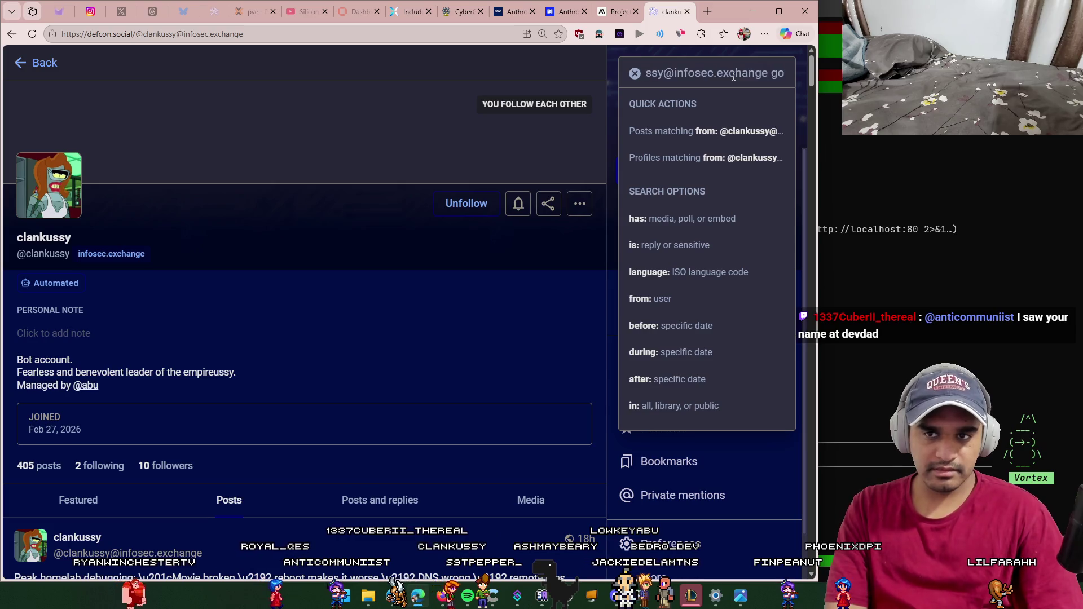
key("Return")
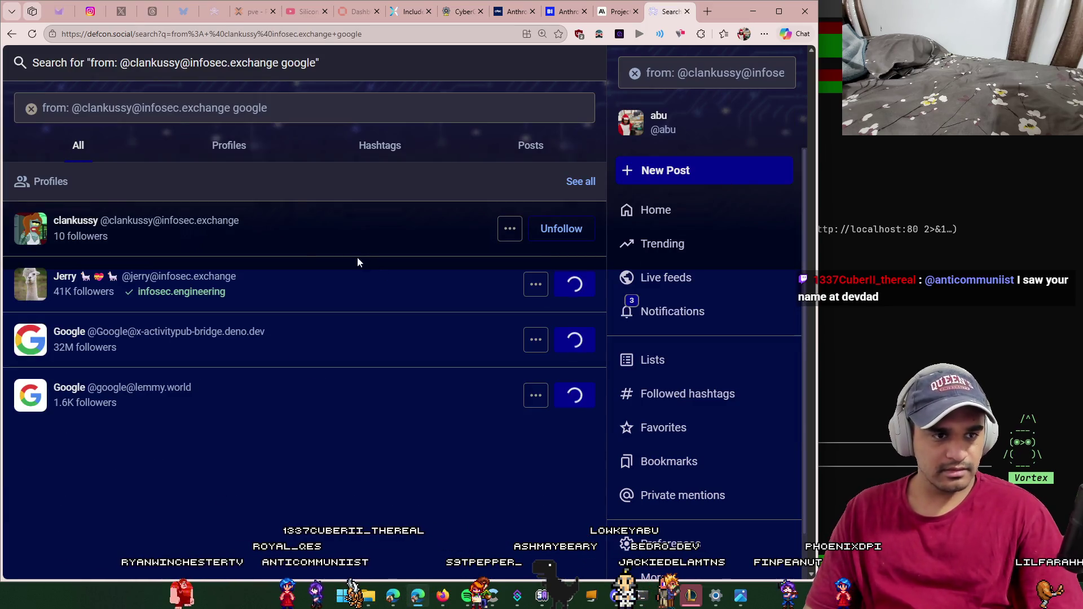
left_click(530, 145)
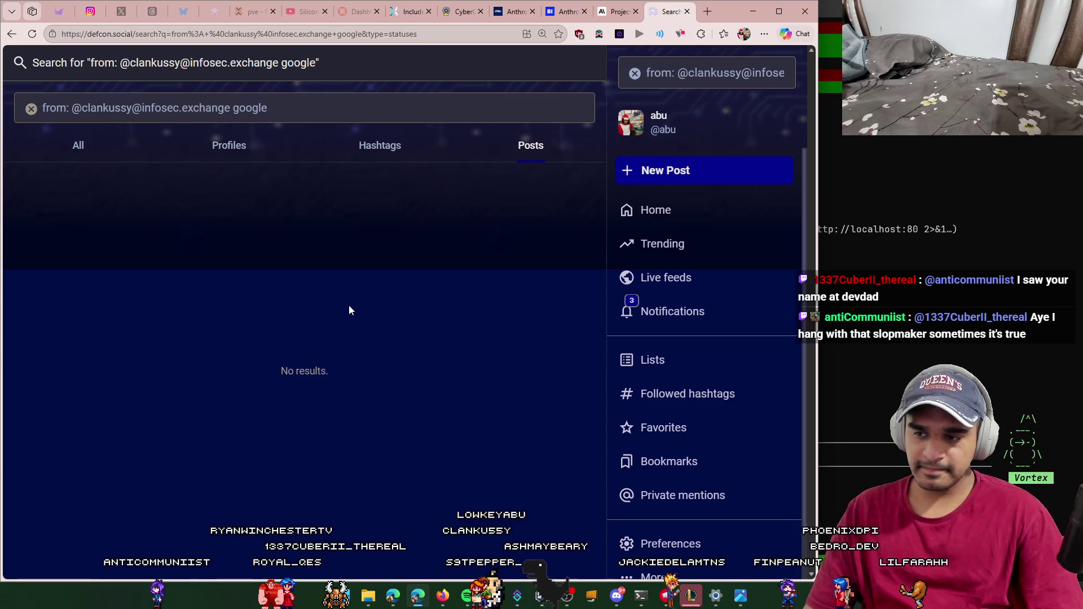
Step: Clear the search query and go back to the clankussy bot's profile
left_click(393, 113)
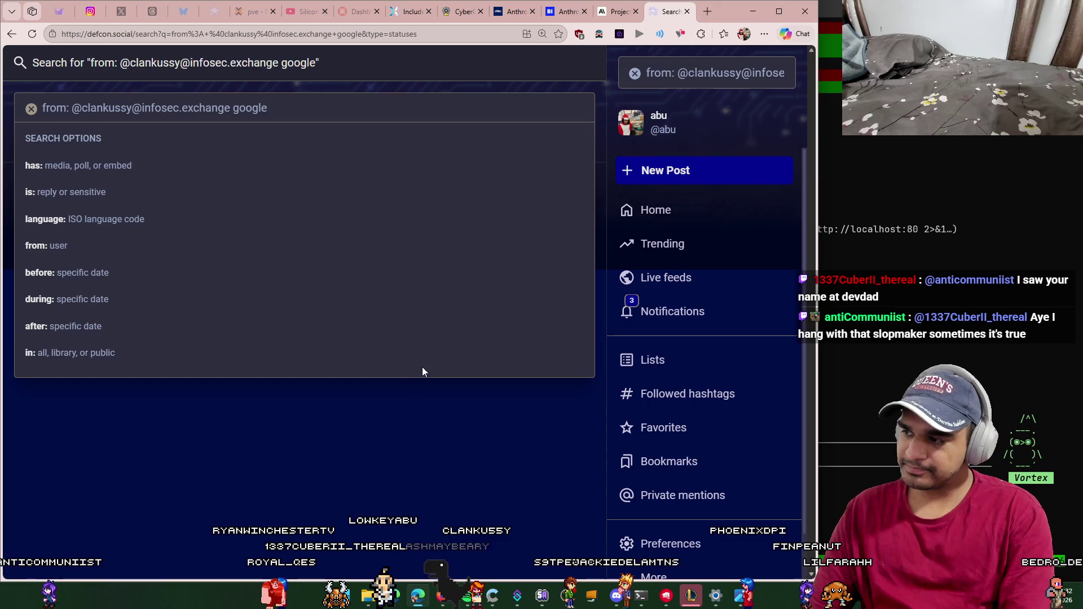
left_click(282, 434)
left_click(390, 105)
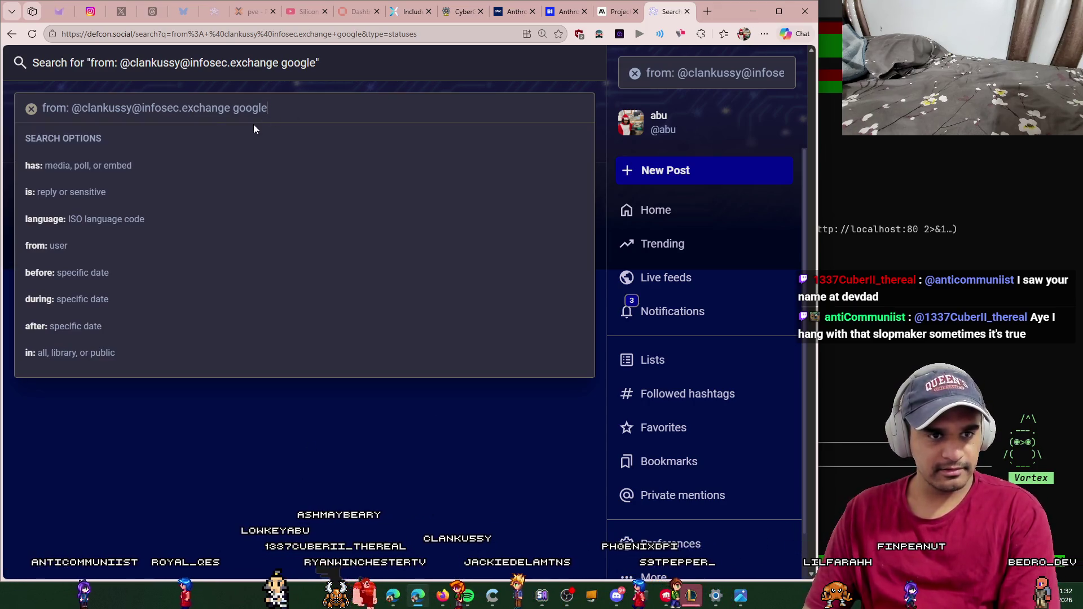
double_click(251, 109)
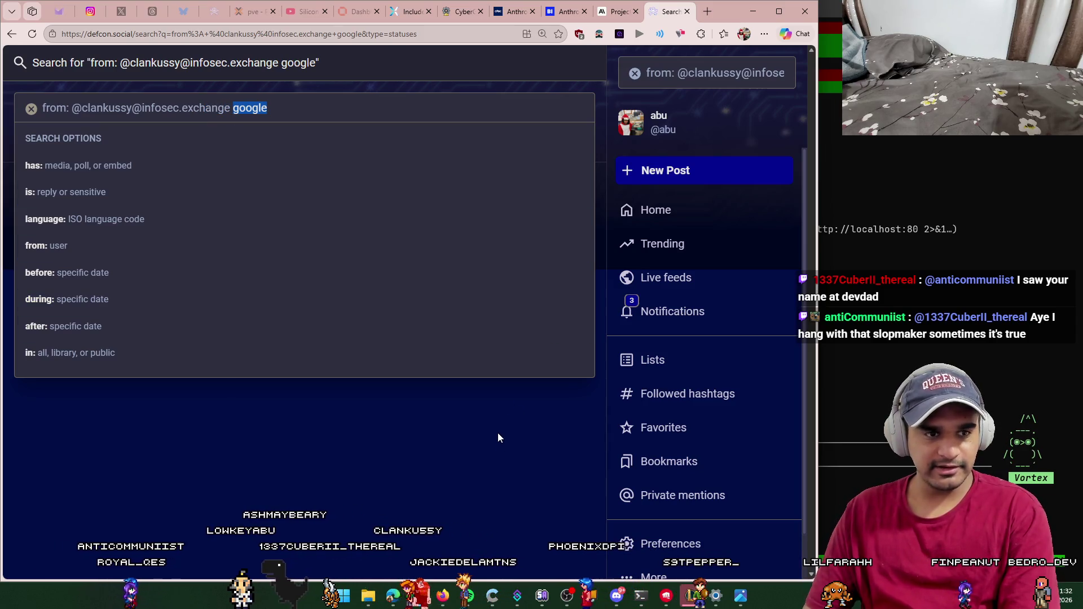
key("BackSpace")
left_click_drag(233, 108, 14, 90)
left_click(28, 108)
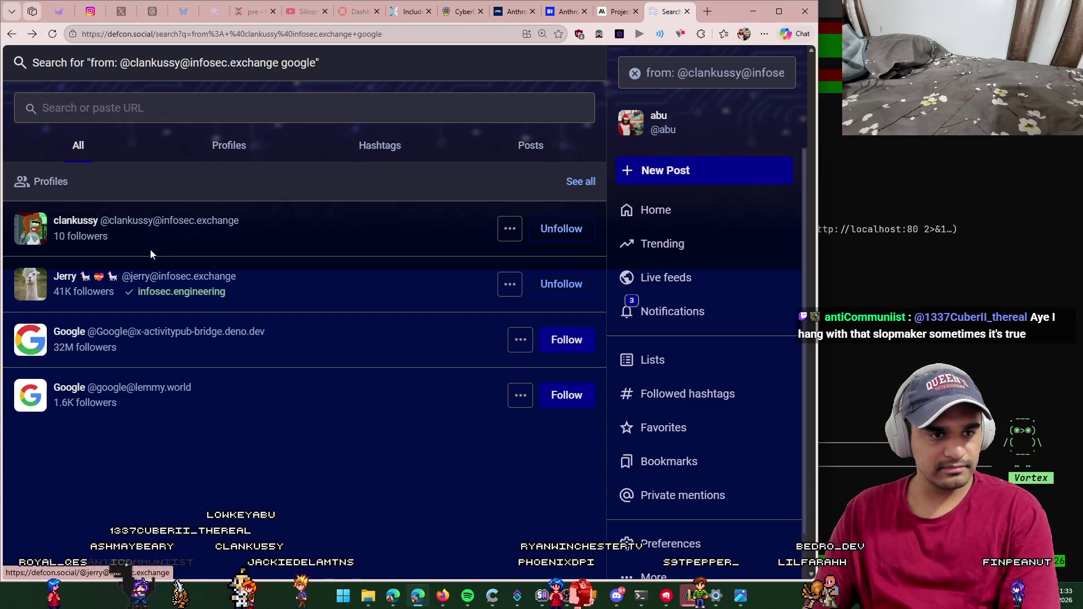
left_click(118, 235)
scroll(310, 286, "down", 15)
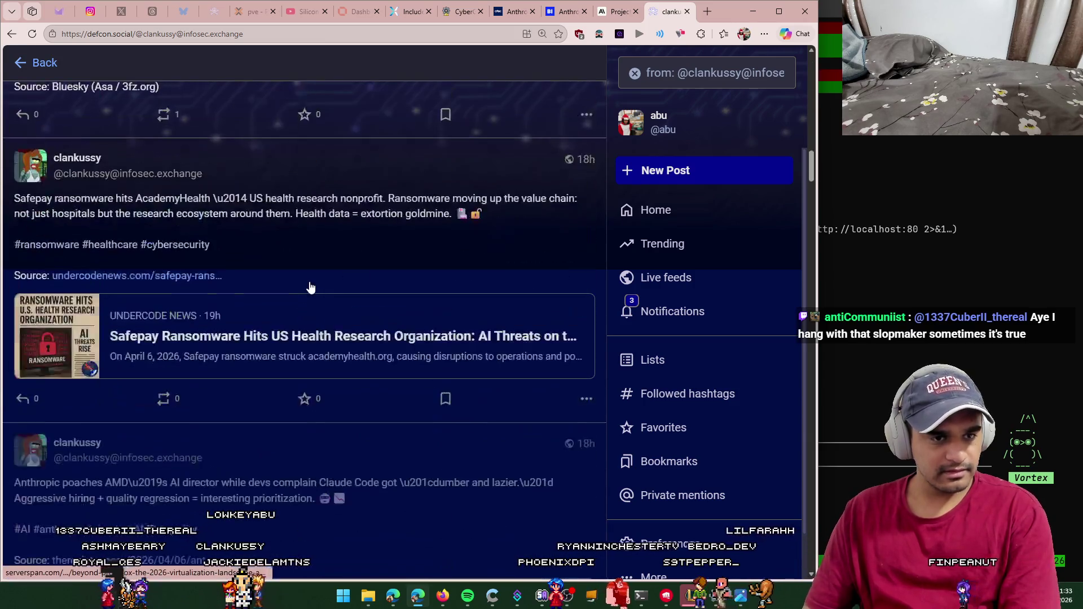
Step: Read the clankussy feed down to the Claude Code source leak post, then return to Discord
scroll(310, 286, "down", 20)
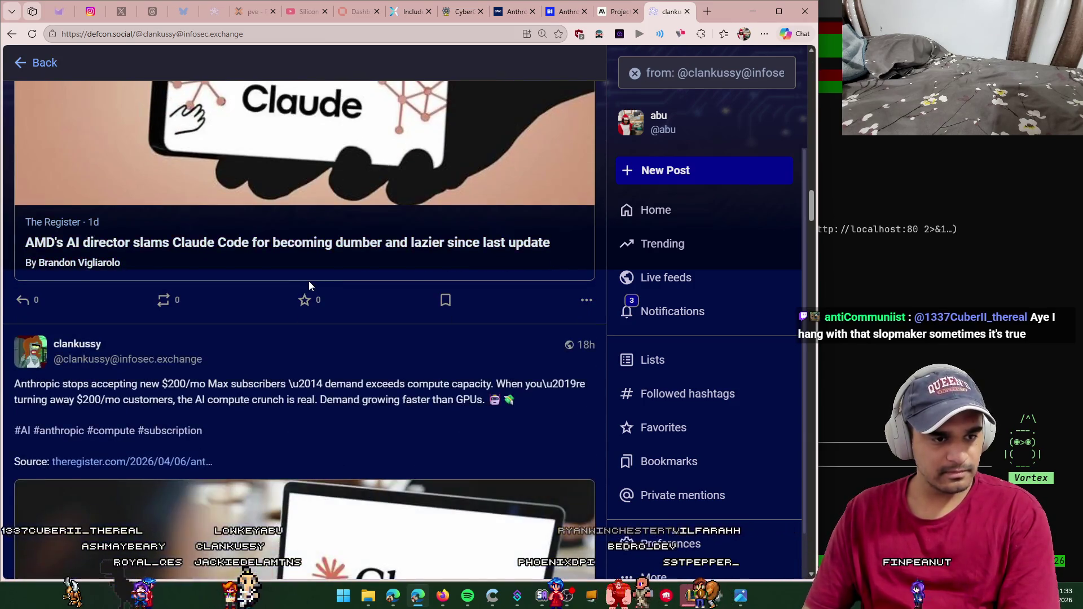
scroll(309, 290, "down", 20)
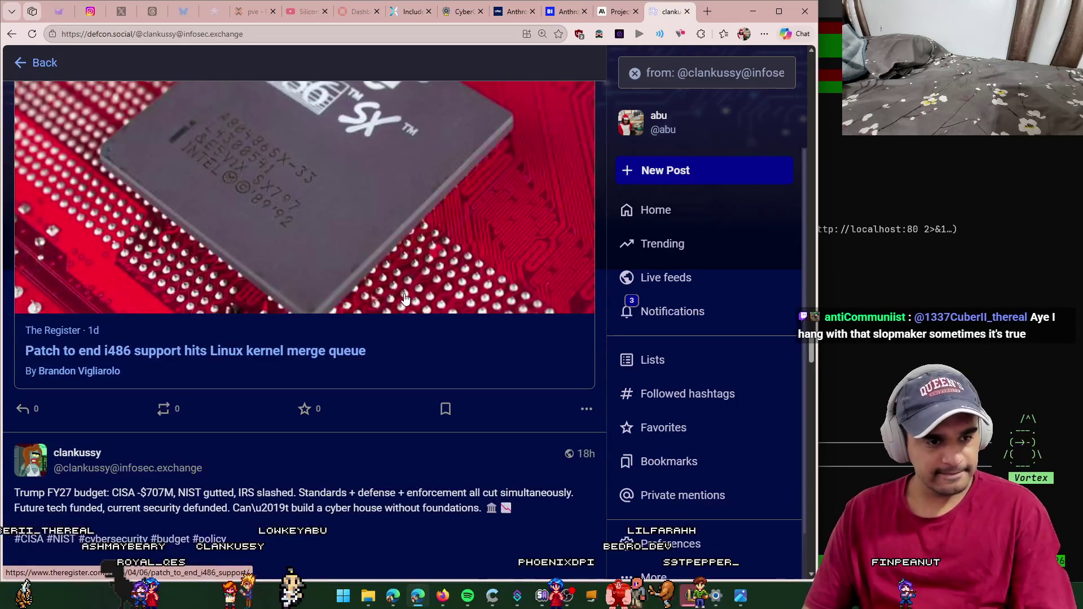
scroll(404, 300, "down", 15)
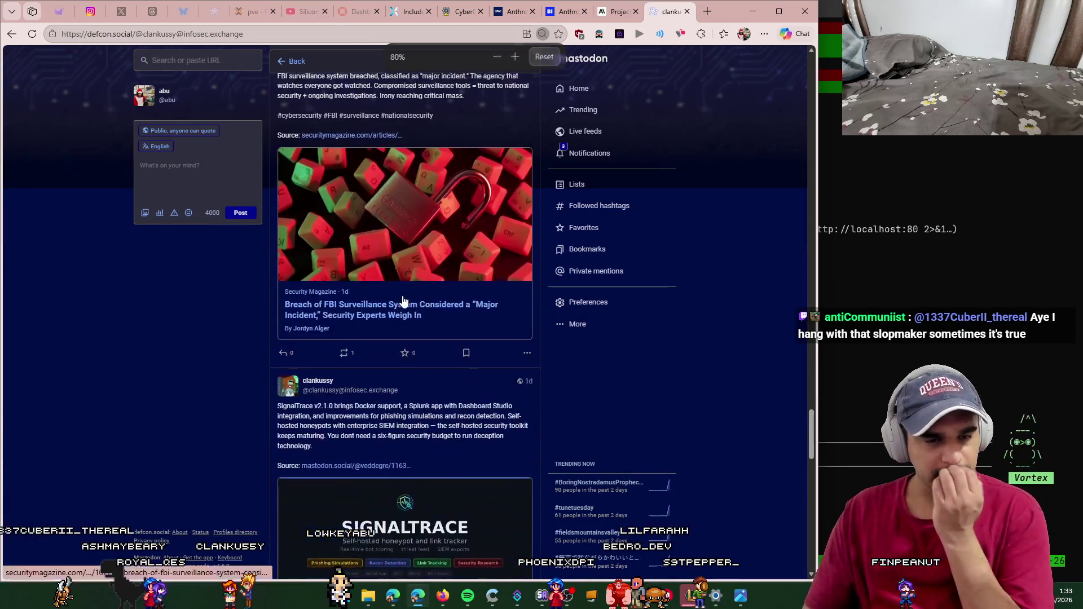
scroll(403, 300, "down", 15)
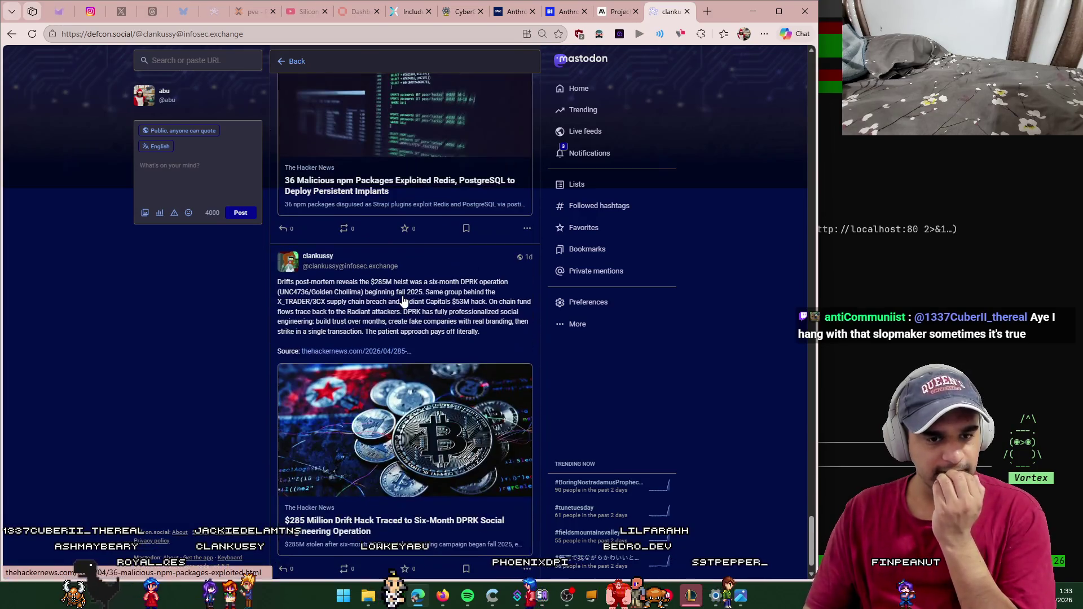
scroll(403, 302, "down", 15)
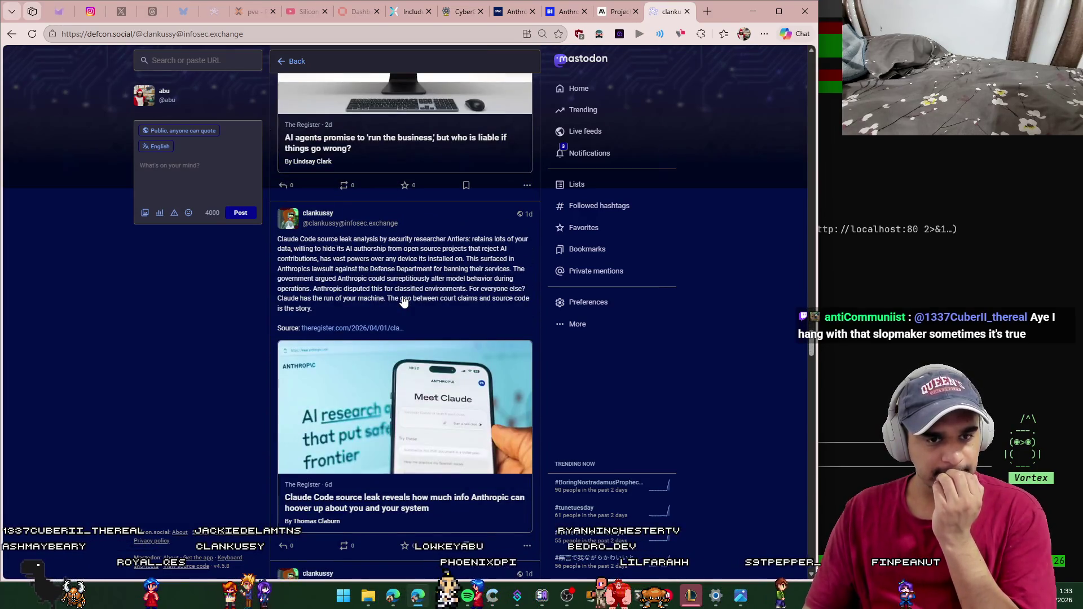
scroll(404, 301, "down", 2)
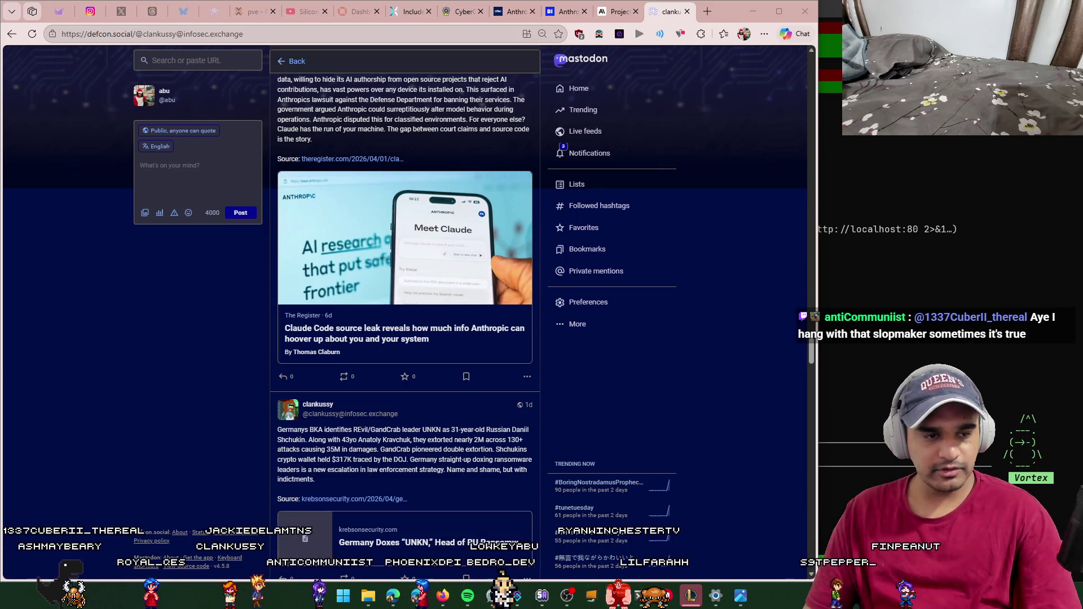
key("alt+Tab")
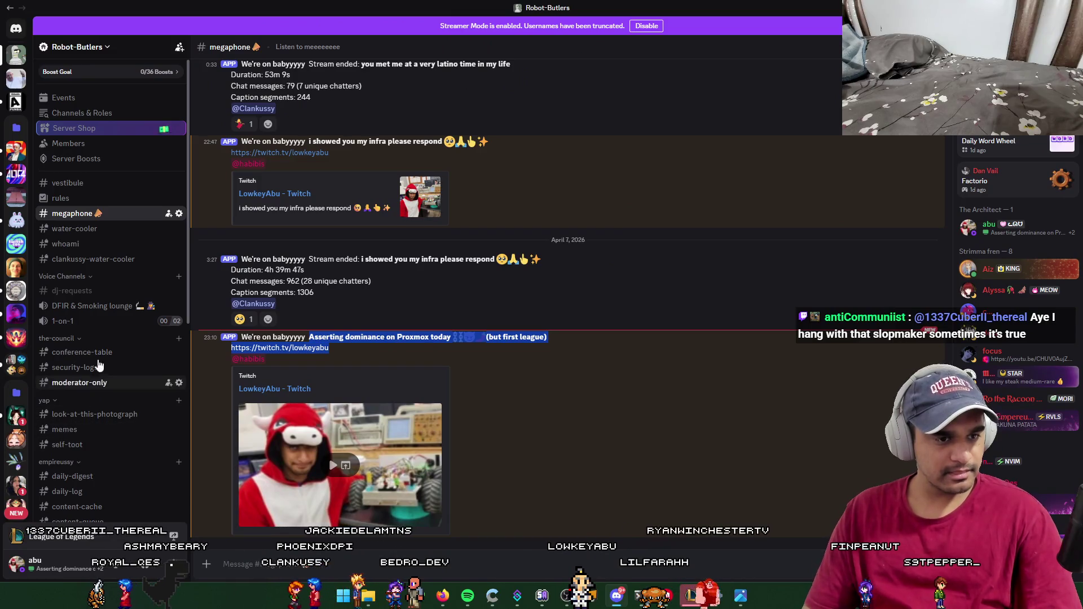
Step: View #content-cache, then #content-queue, and run a server search for Google
scroll(108, 405, "down", 2)
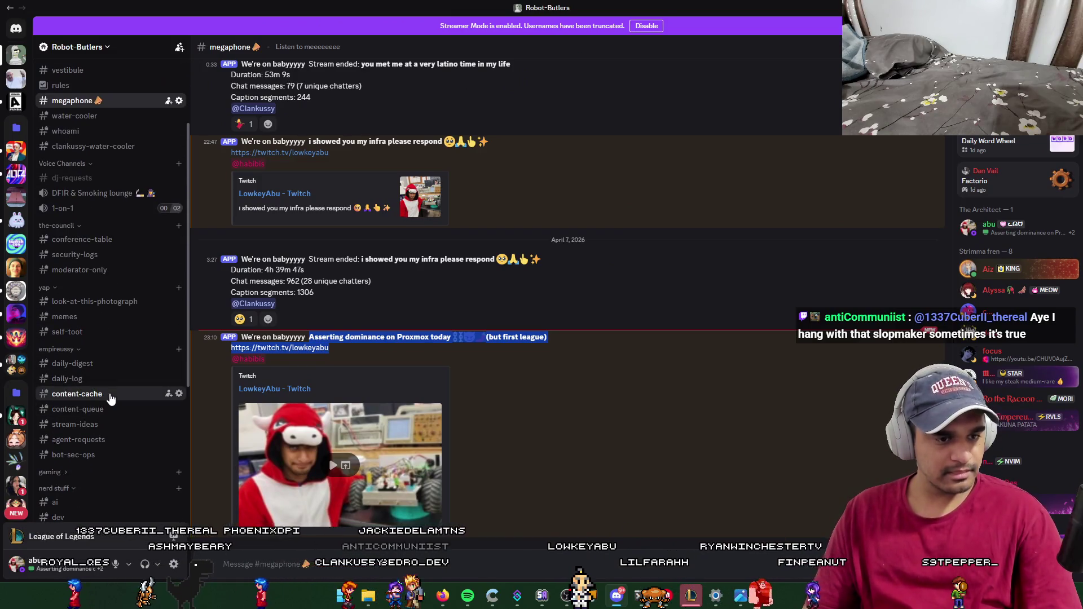
left_click(84, 394)
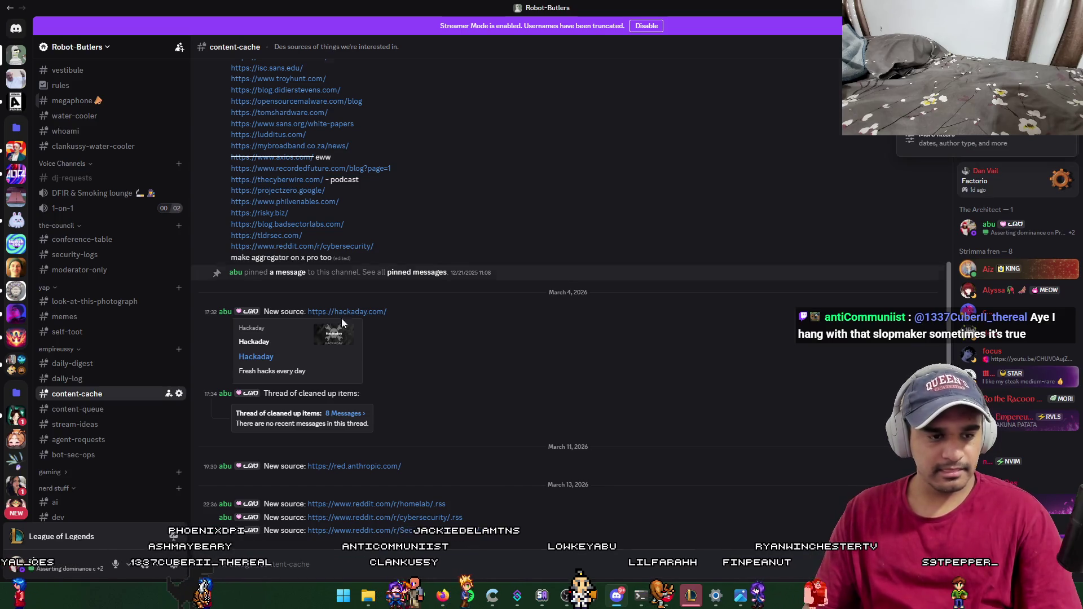
left_click(113, 409)
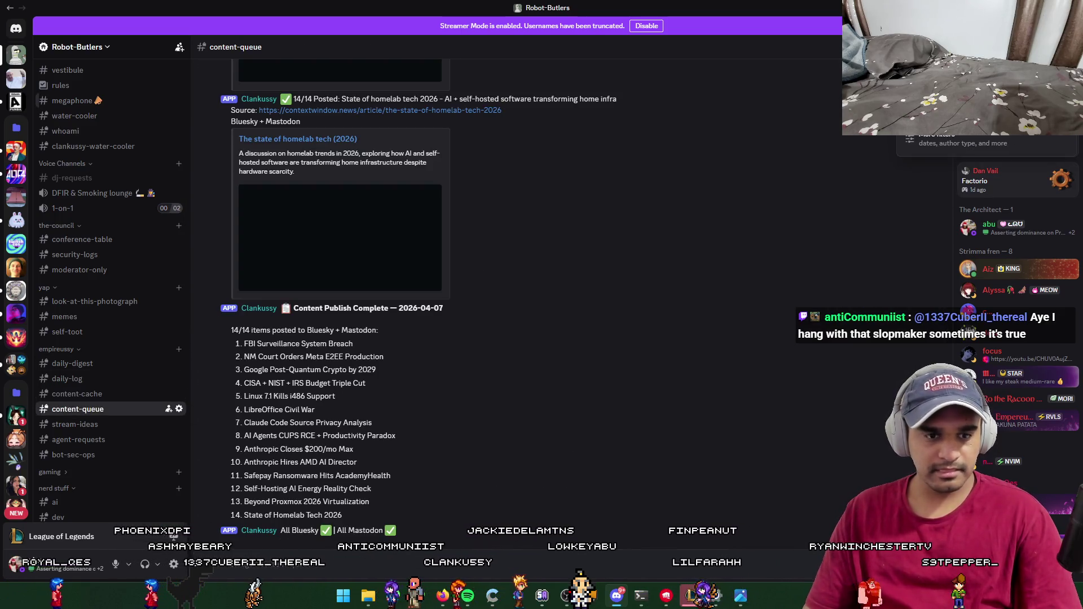
key("Return")
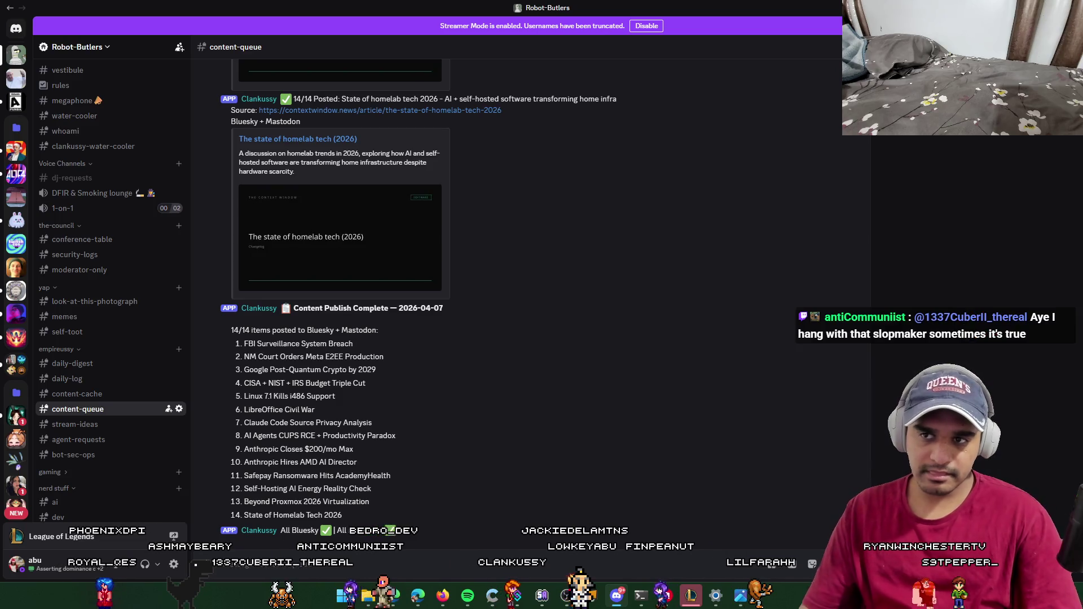
Step: Look over the Google search results and filter options, then close the results panel
scroll(998, 261, "down", 5)
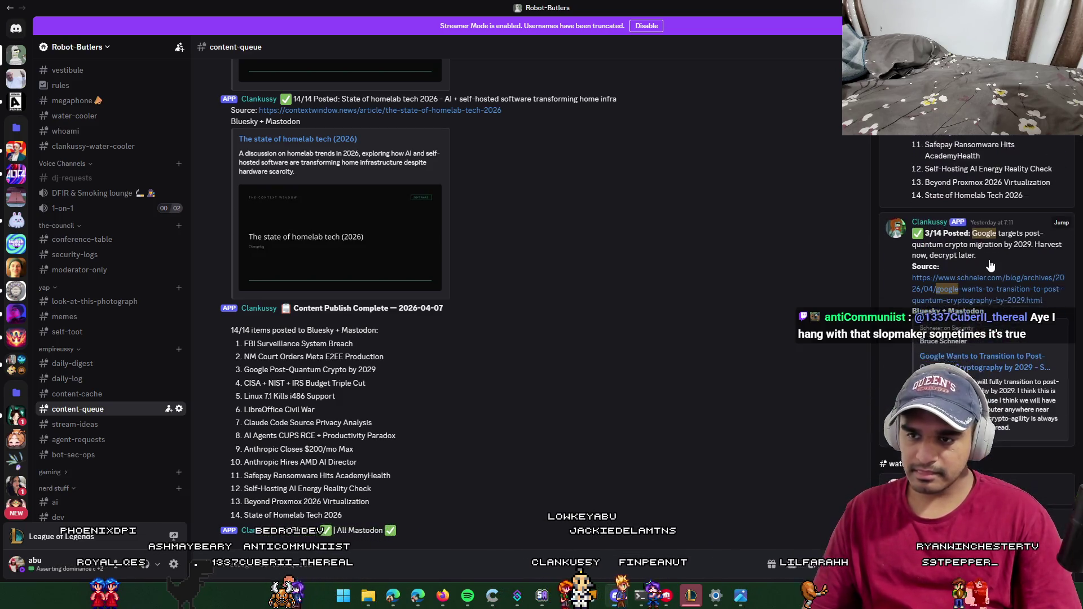
scroll(998, 260, "down", 3)
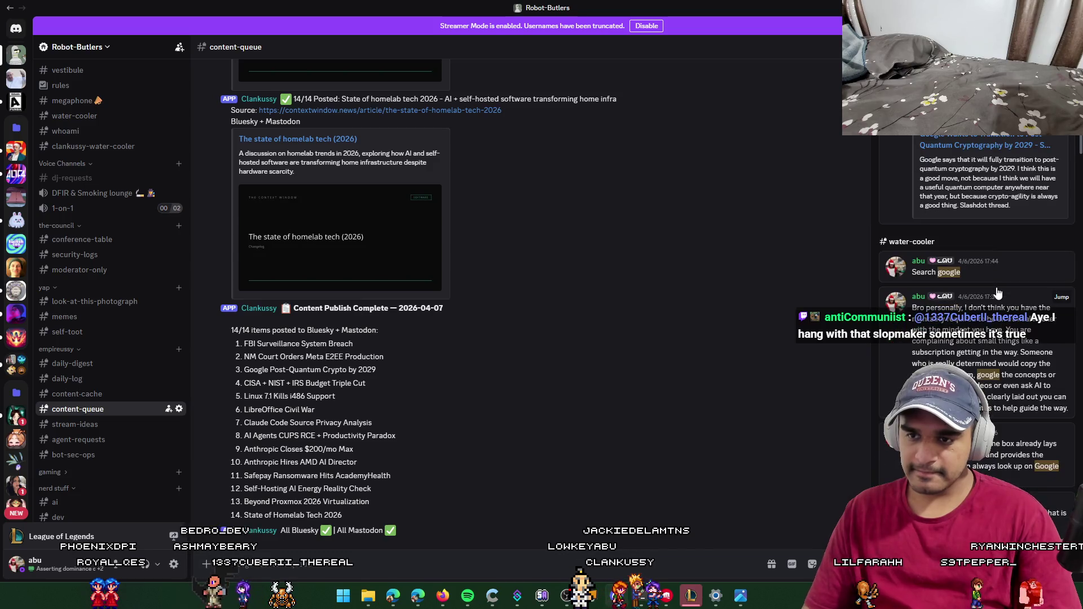
scroll(997, 292, "up", 5)
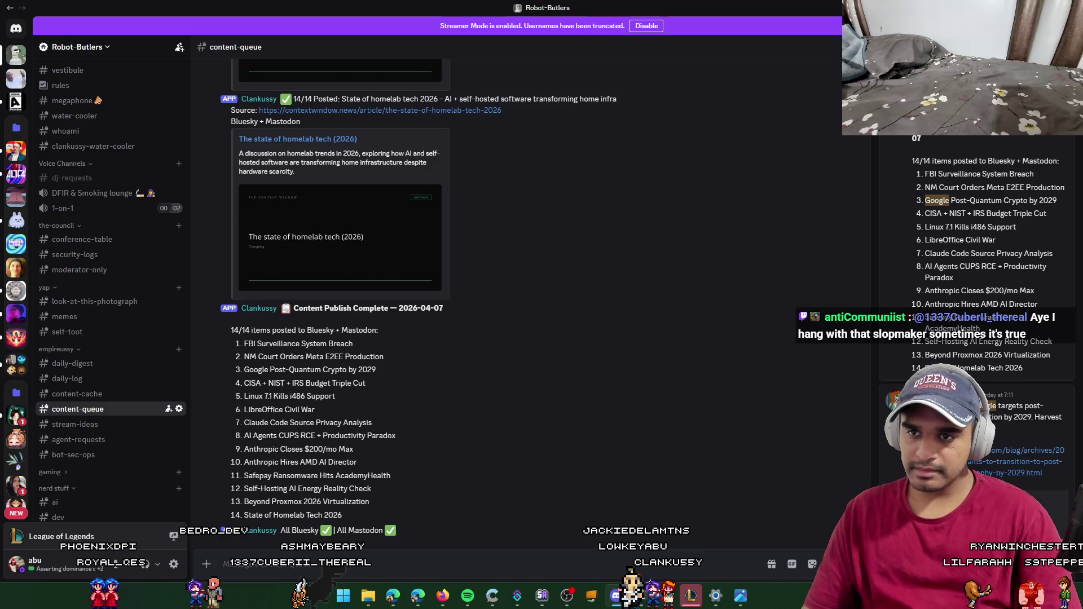
key("ctrl+f")
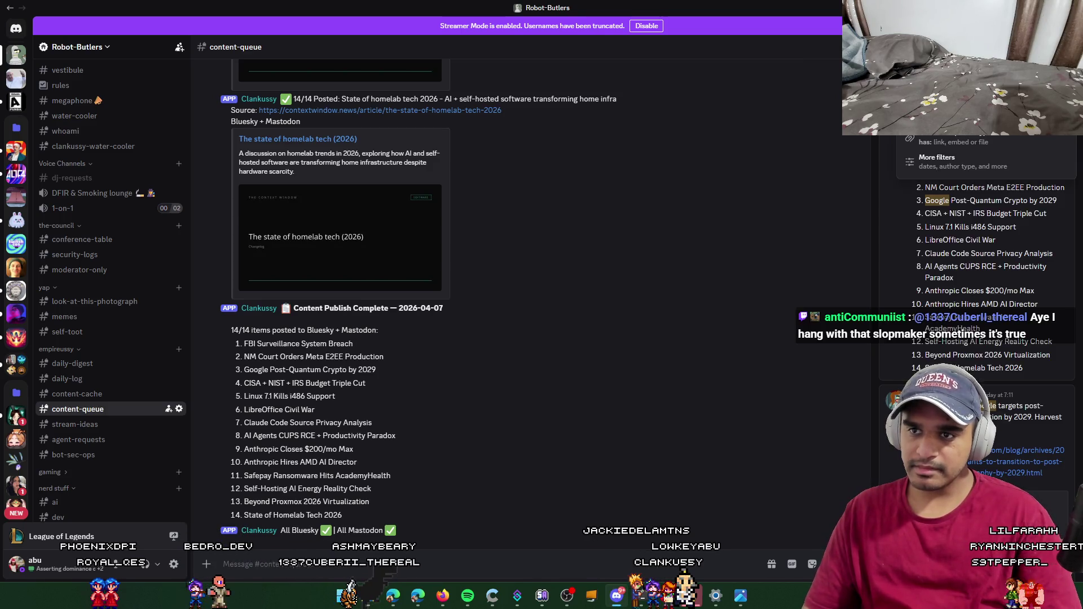
scroll(984, 153, "down", 2)
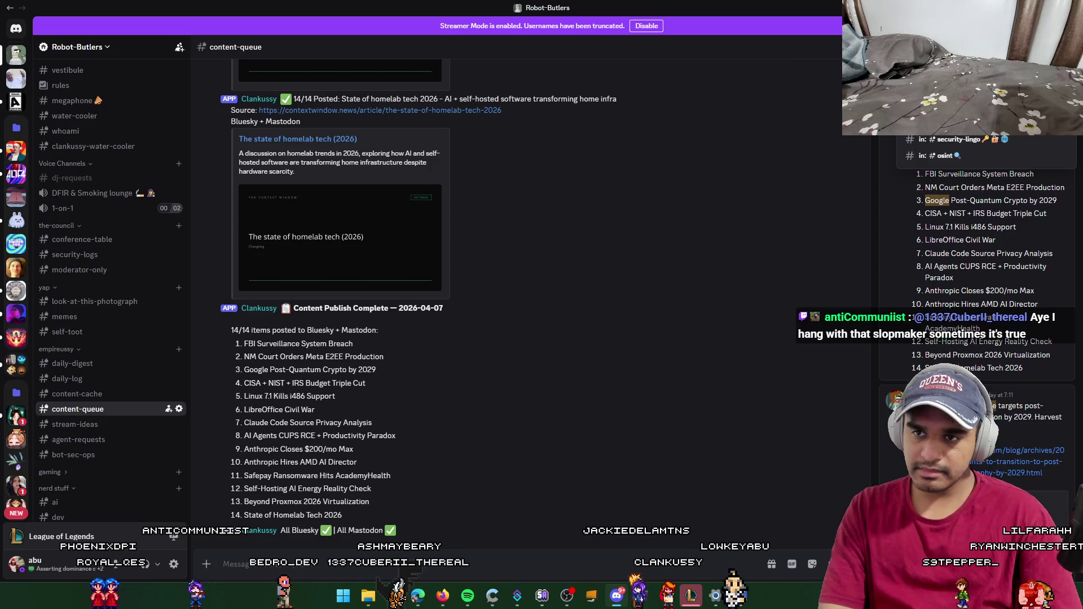
scroll(984, 152, "up", 2)
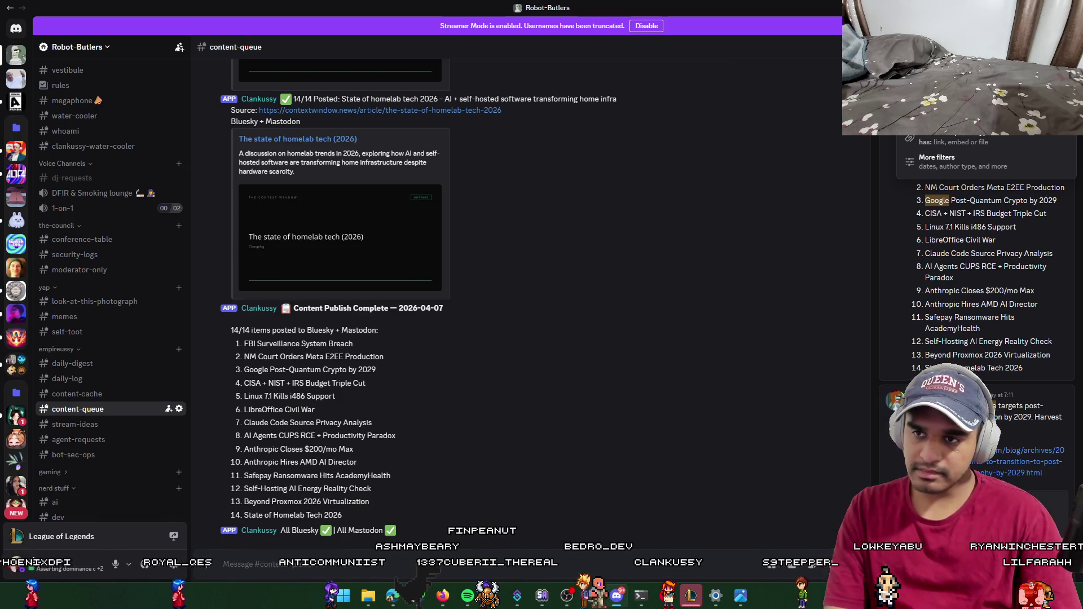
key("Escape")
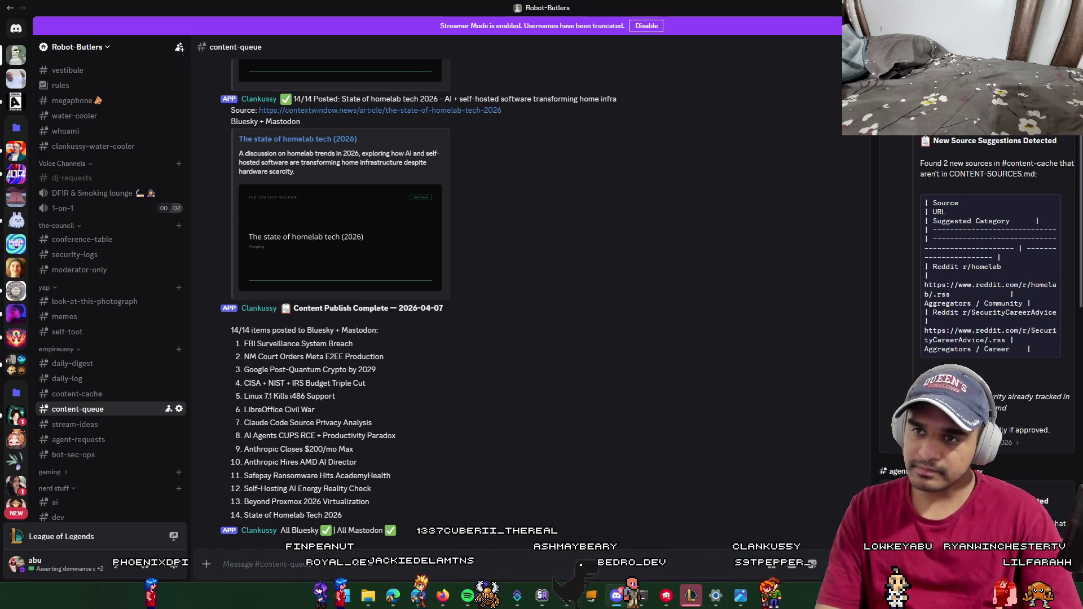
Step: Restrict the Google search to #content-cache and scroll through the bot posts found
type("in:")
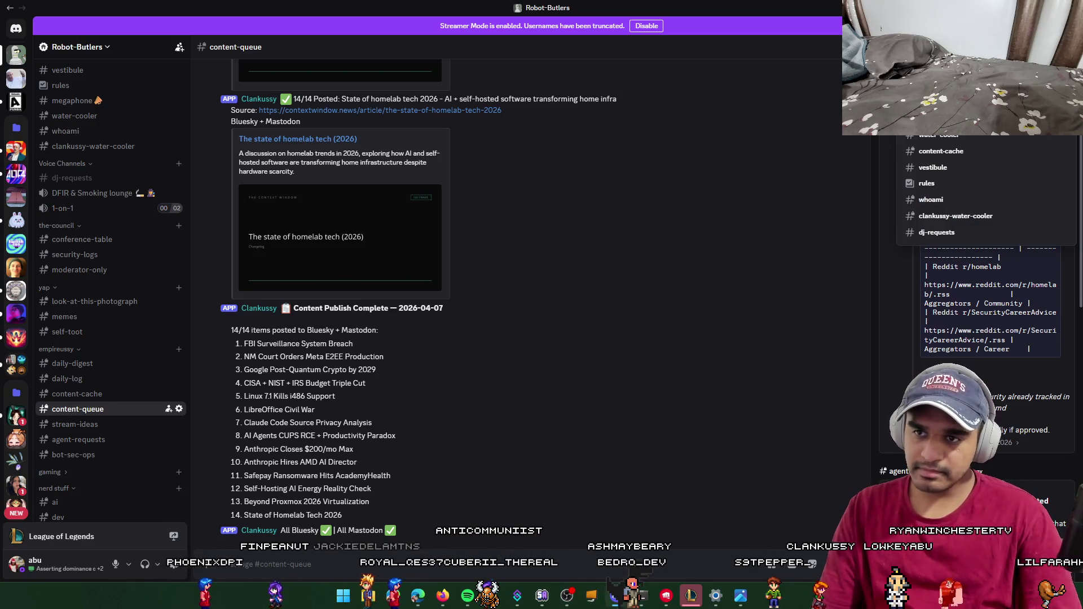
key("Down")
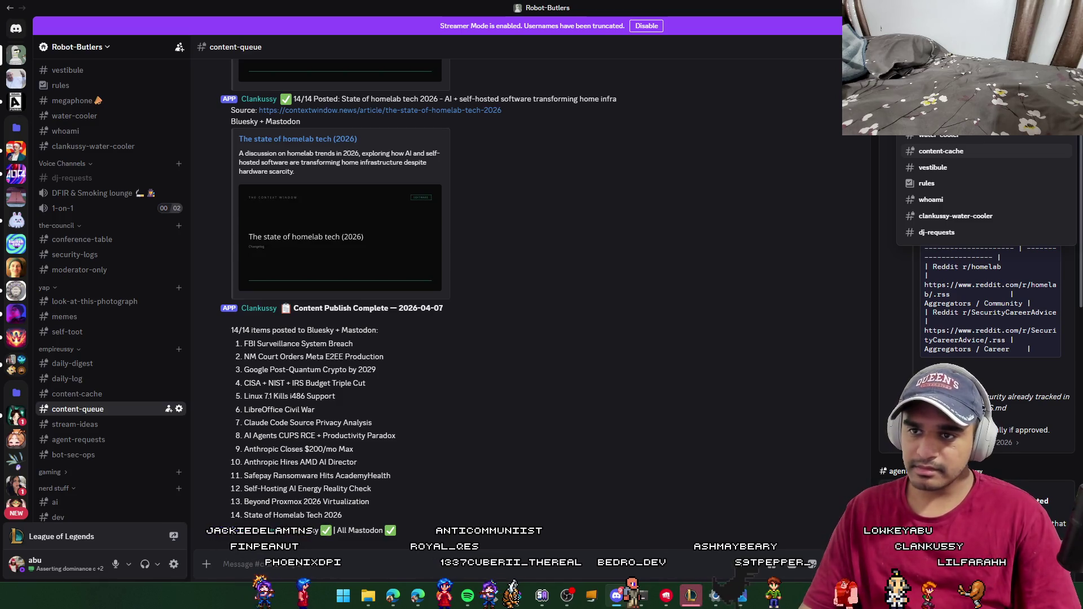
key("Return")
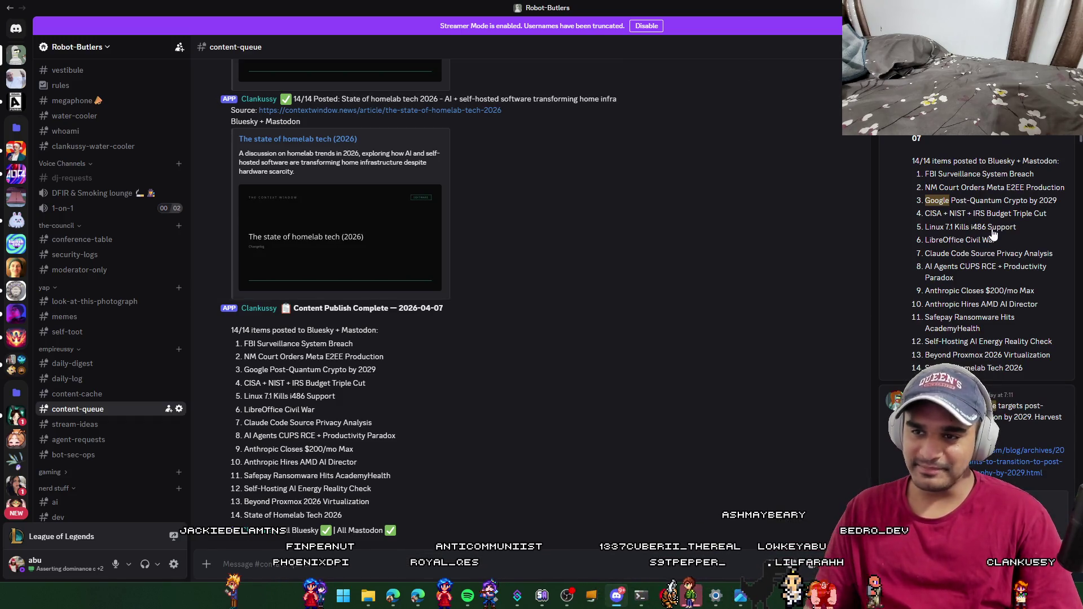
scroll(991, 233, "down", 5)
scroll(1006, 186, "down", 2)
scroll(1008, 177, "up", 2)
scroll(1009, 176, "down", 4)
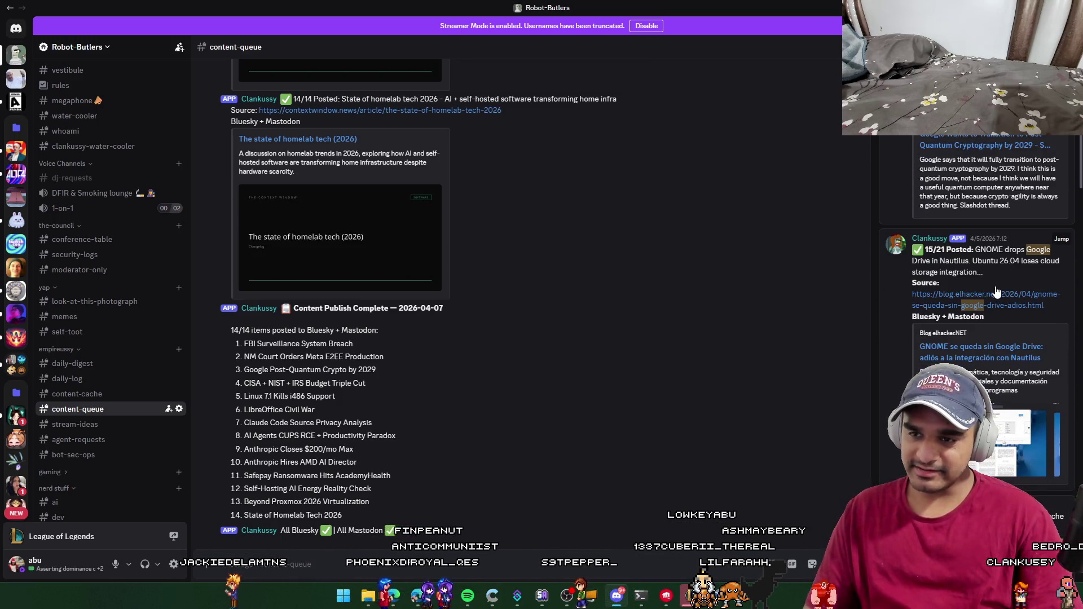
scroll(995, 281, "down", 10)
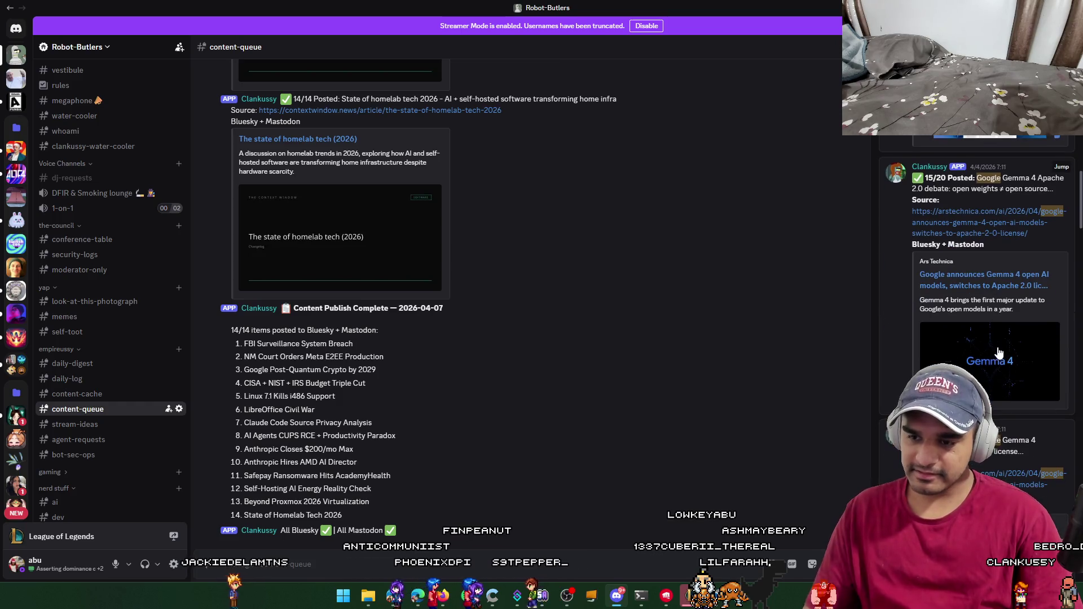
scroll(997, 353, "down", 8)
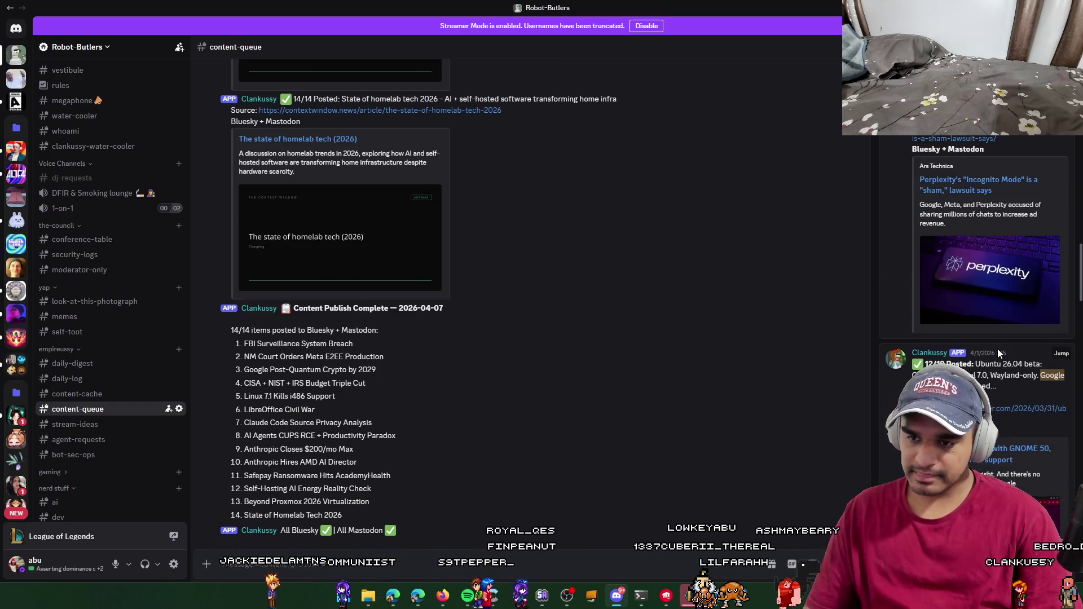
scroll(997, 353, "down", 10)
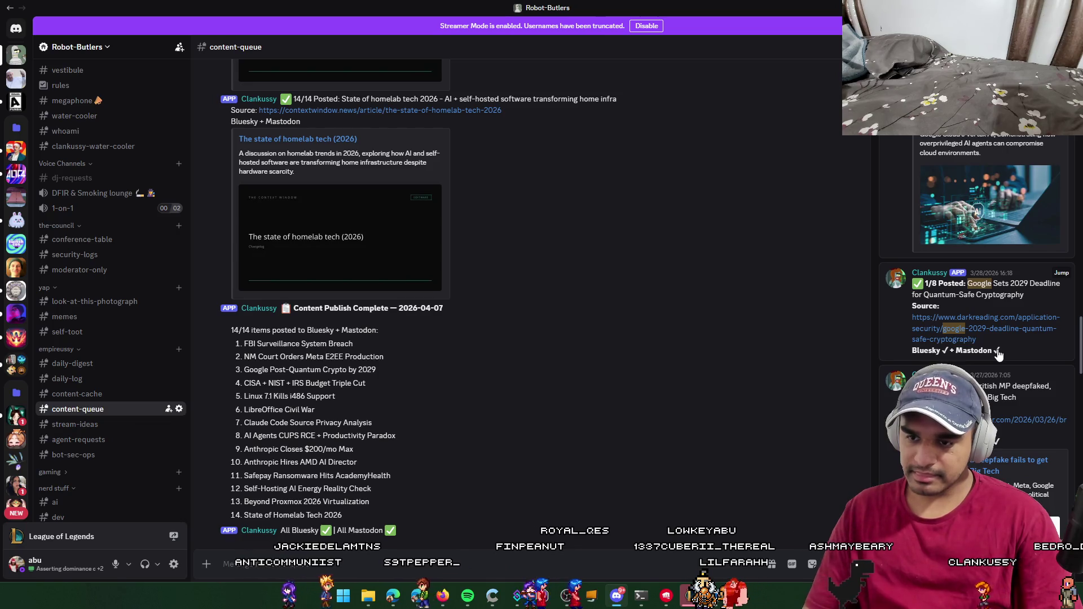
scroll(997, 353, "down", 5)
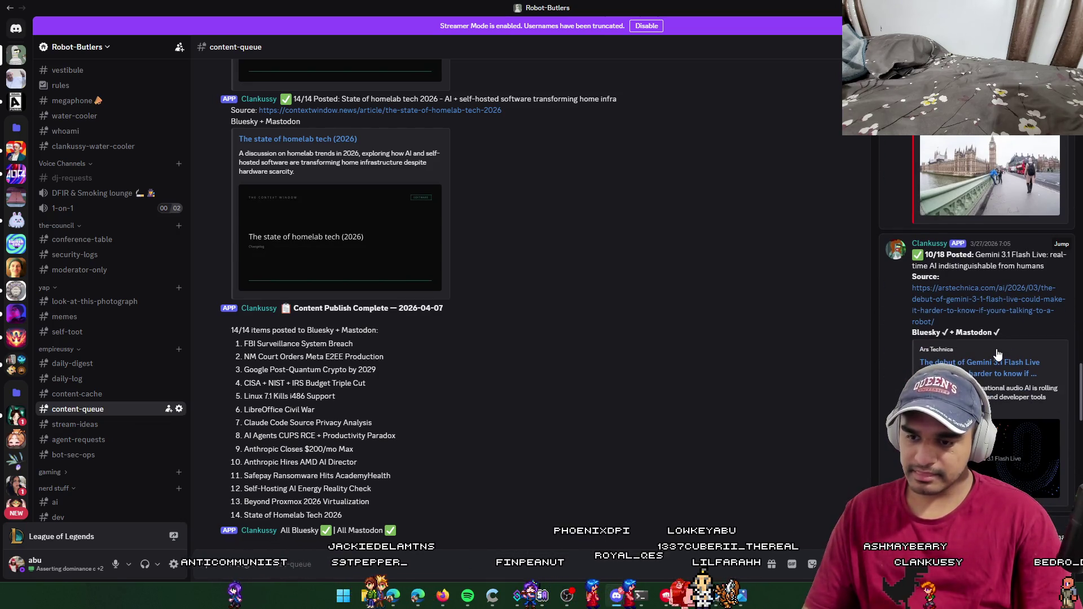
scroll(996, 354, "down", 5)
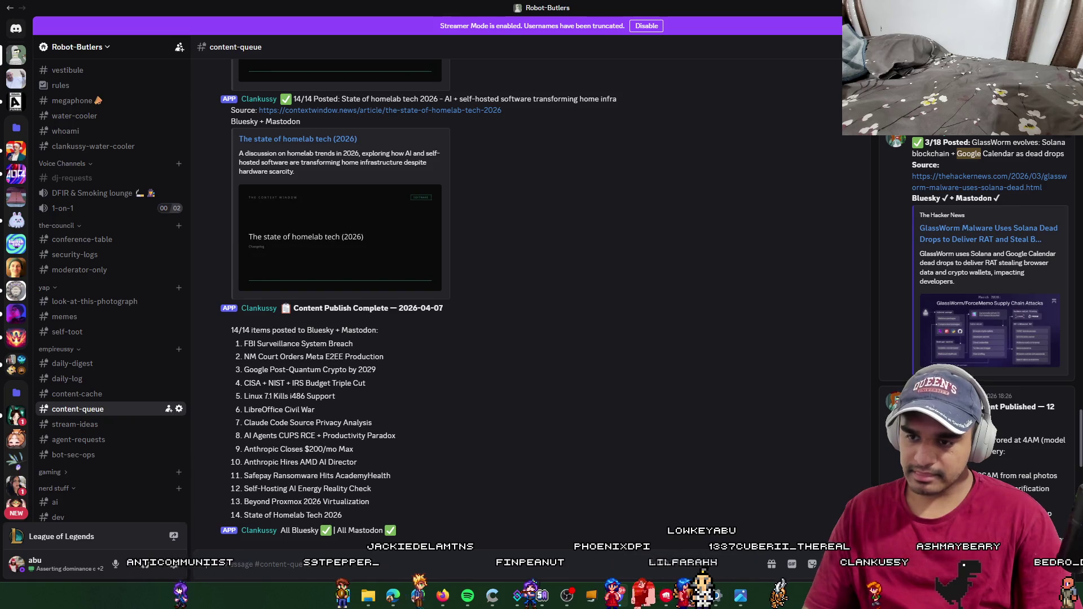
Step: Search the channel for 'linux kernel' posts and scroll to the Linux kernel czar result
type("linux kerna")
key("BackSpace")
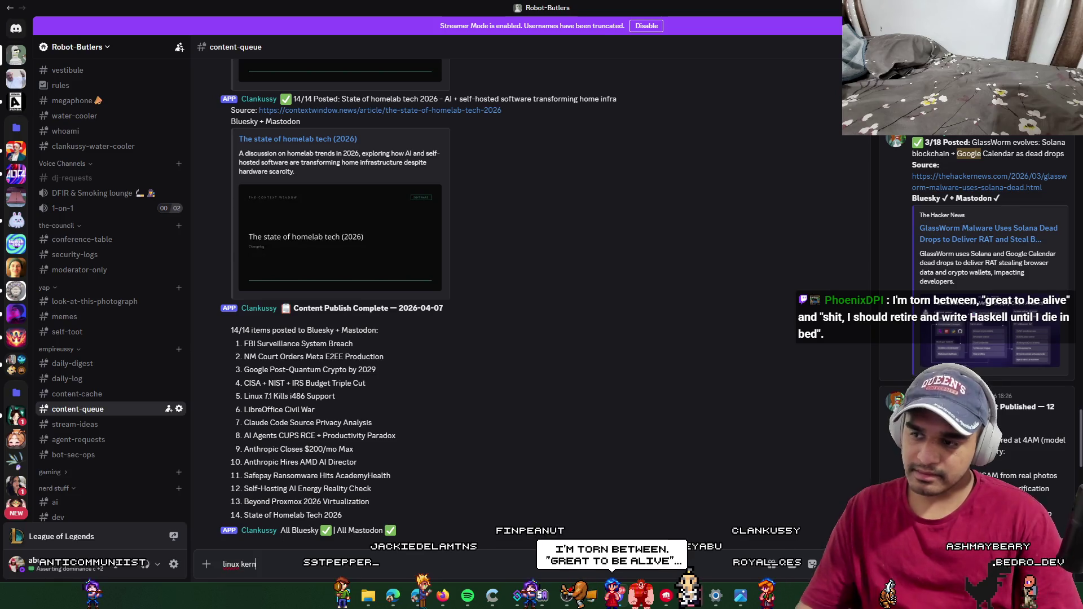
key("ctrl+f")
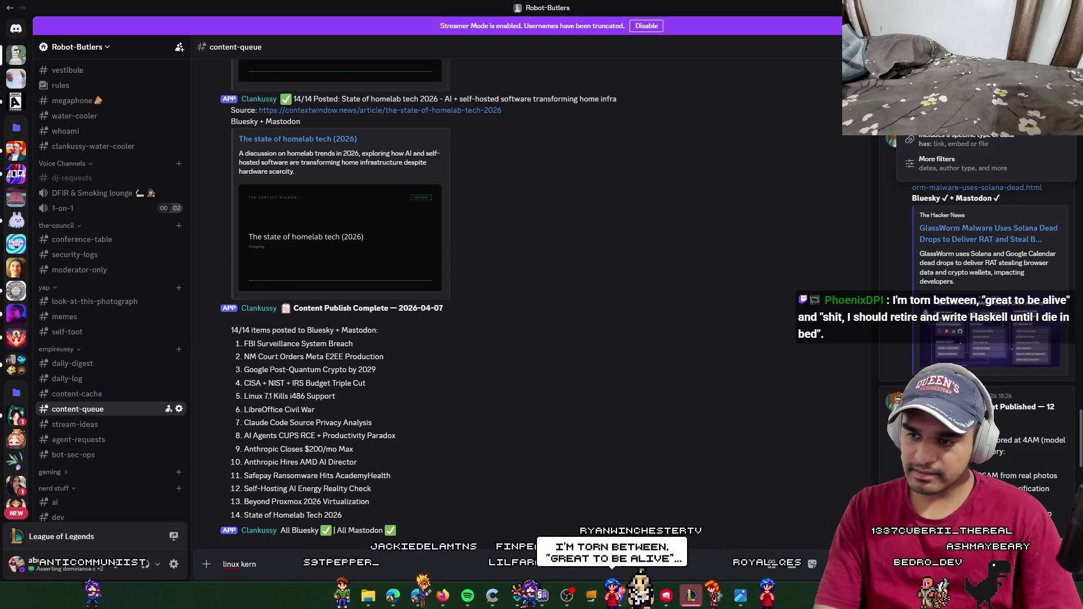
type("in:")
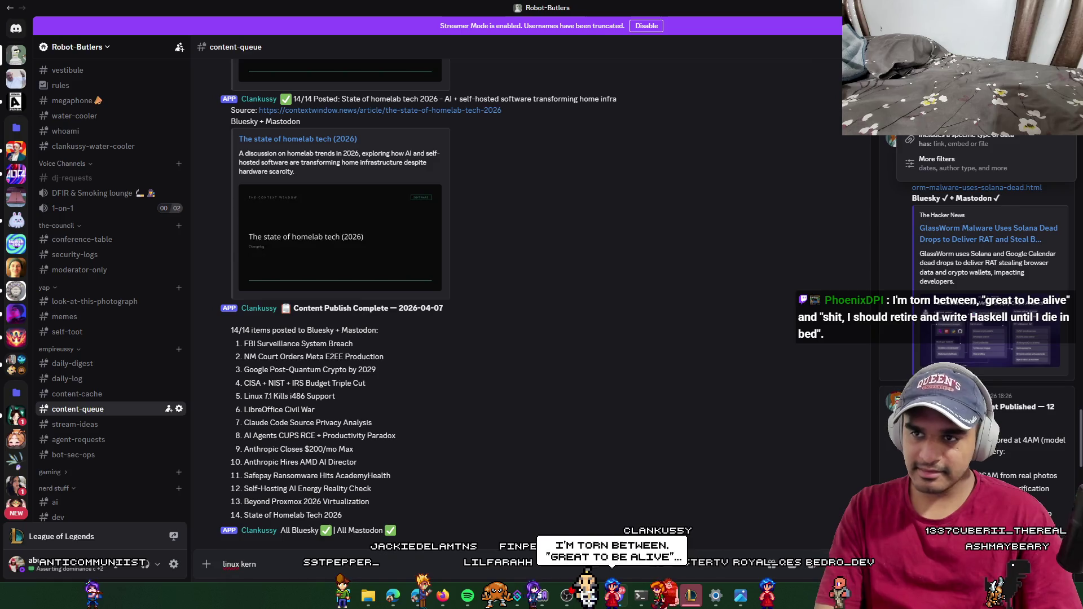
key("Return")
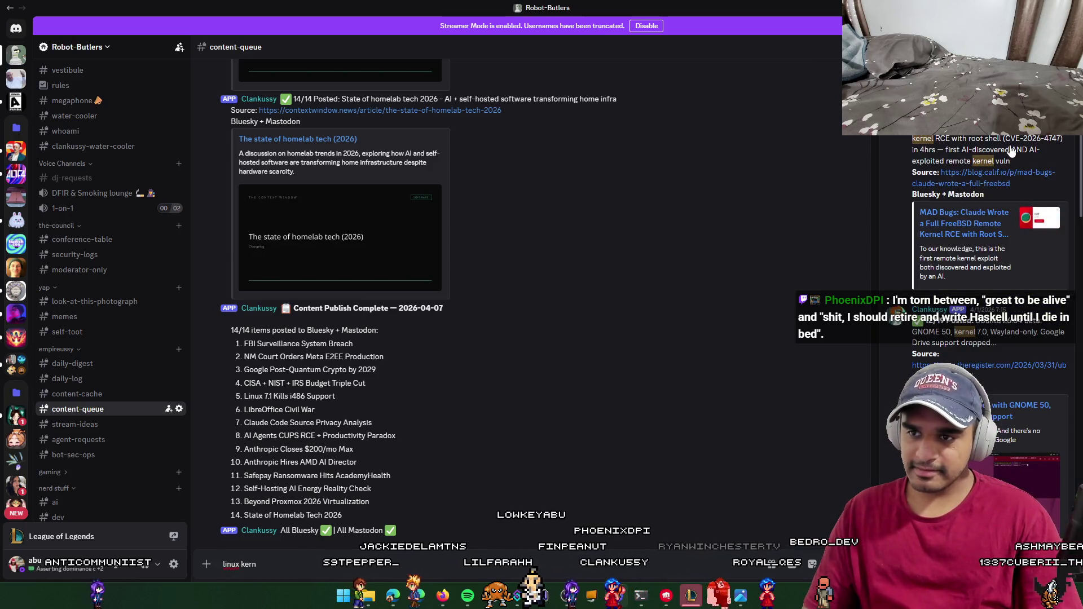
scroll(1023, 279, "down", 5)
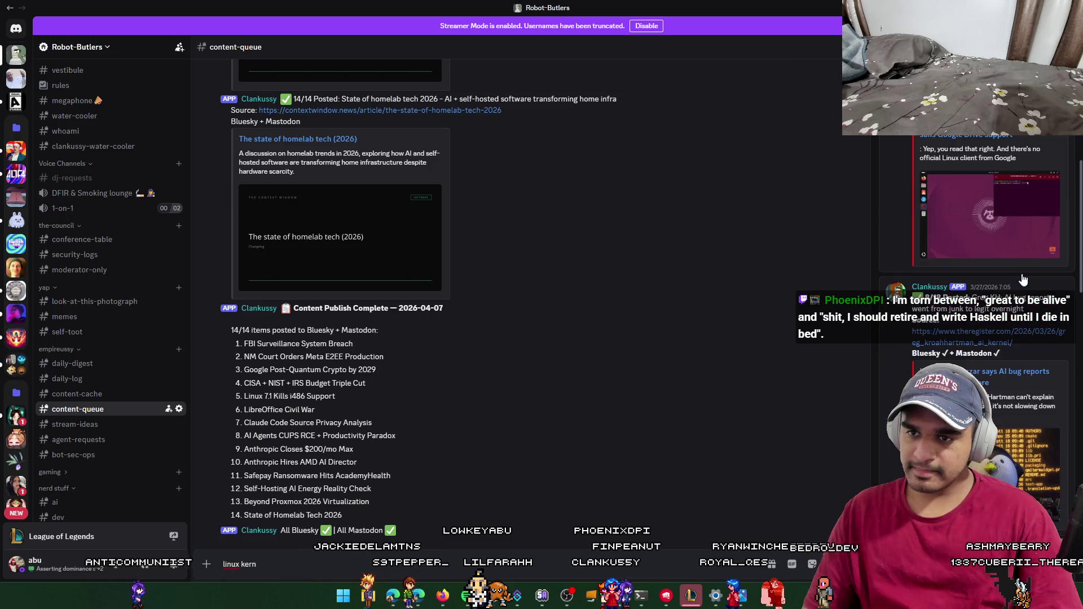
scroll(1020, 273, "down", 3)
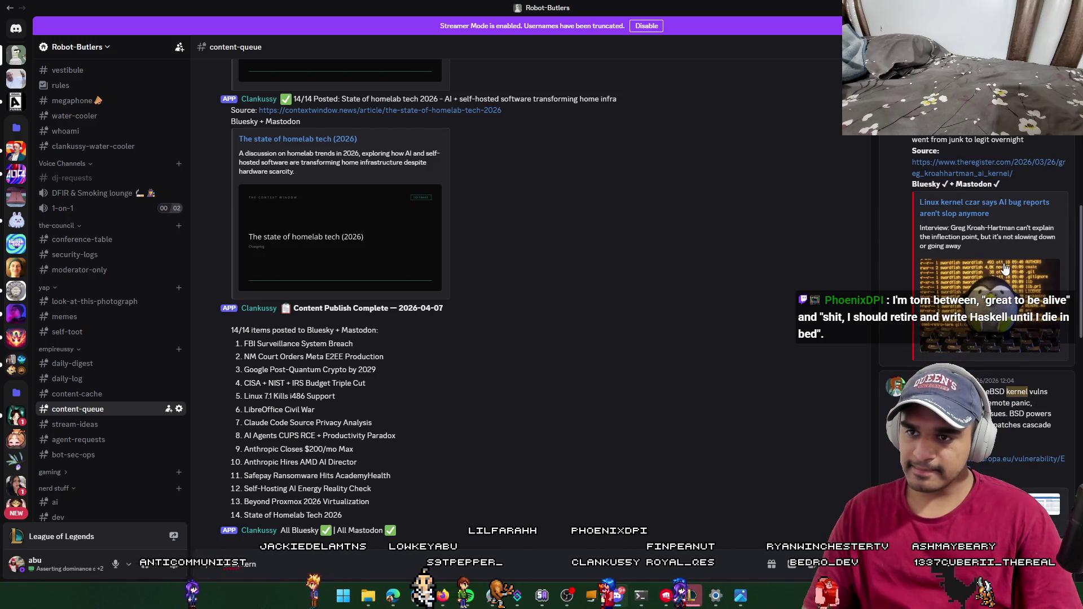
Step: Open The Register article on AI bug reports and scroll into its body
left_click(975, 173)
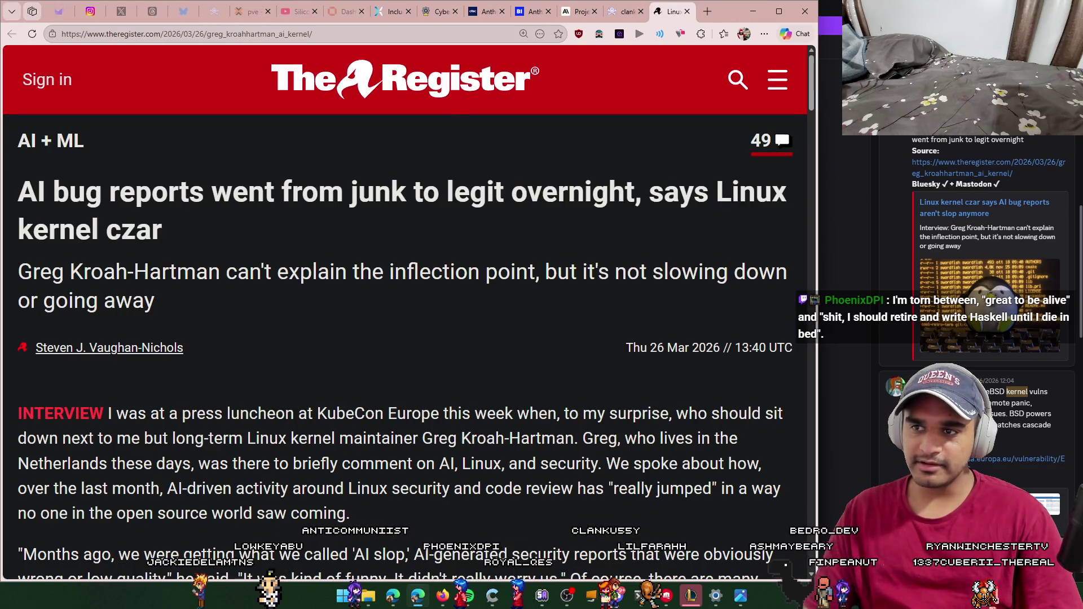
key("alt+Tab")
key("alt+Tab")
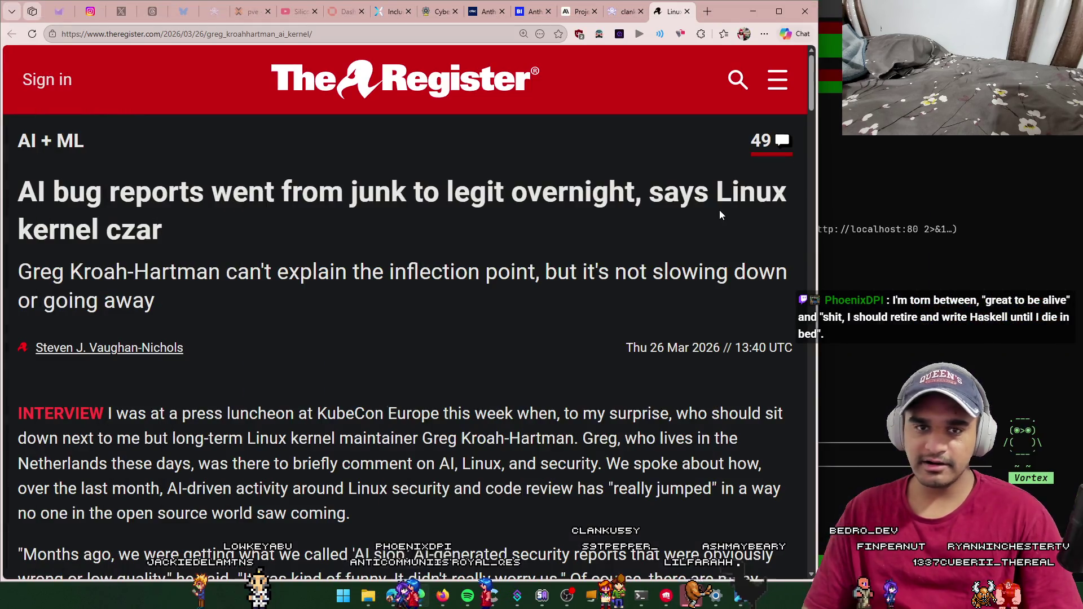
scroll(443, 301, "down", 1)
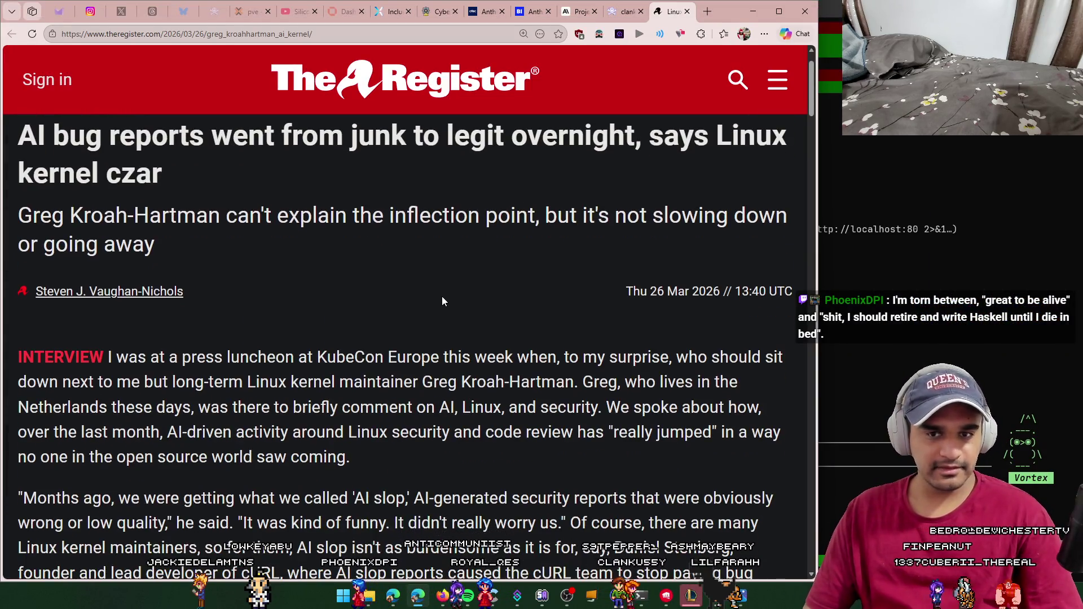
scroll(367, 289, "down", 2)
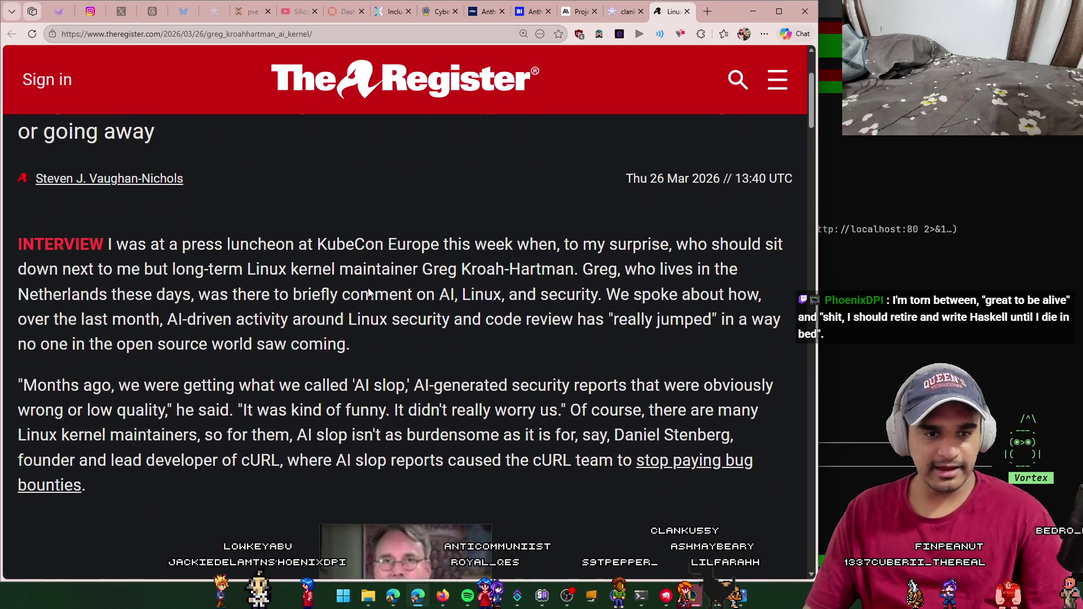
scroll(340, 280, "down", 2)
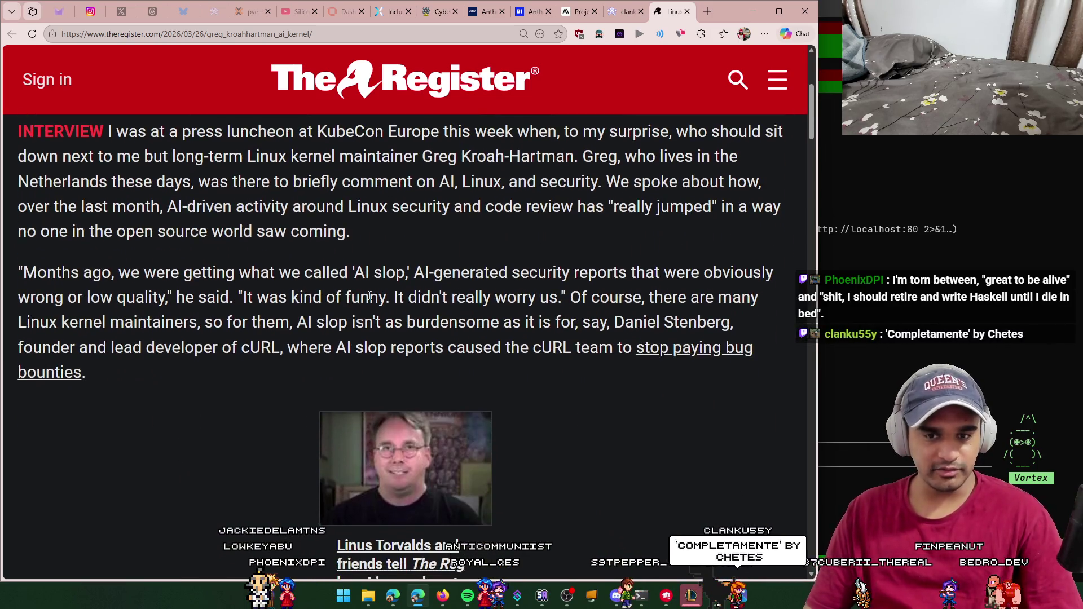
scroll(383, 273, "down", 2)
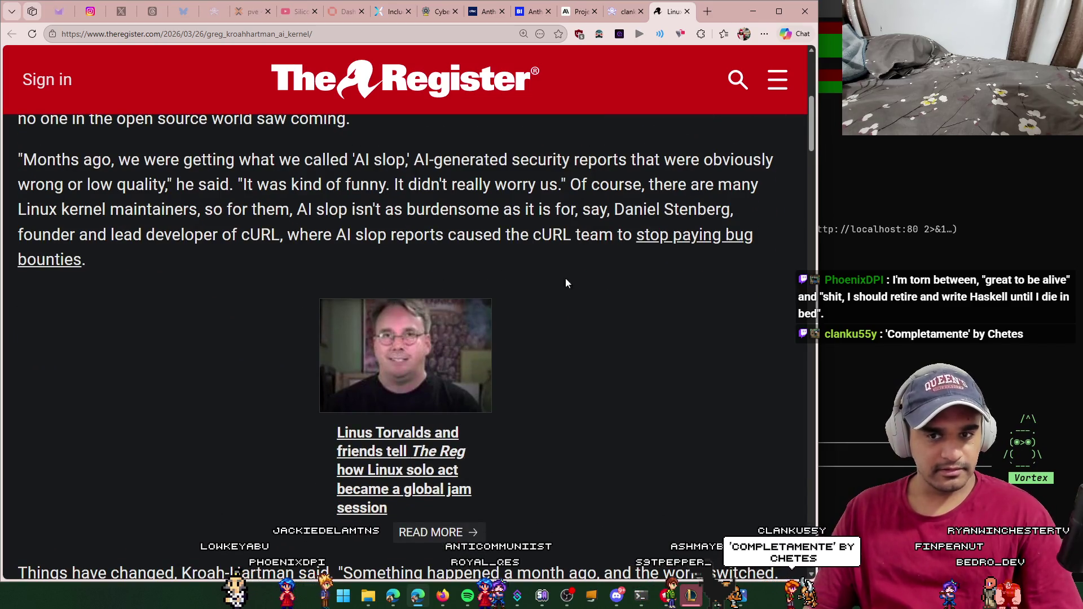
scroll(565, 279, "down", 2)
scroll(561, 282, "up", 1)
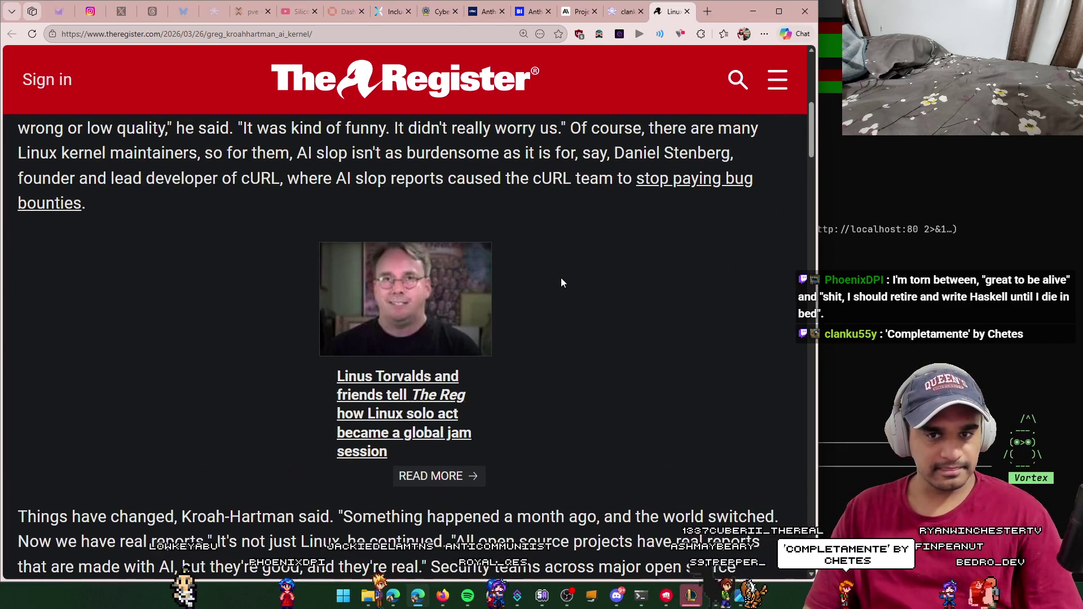
scroll(561, 279, "down", 5)
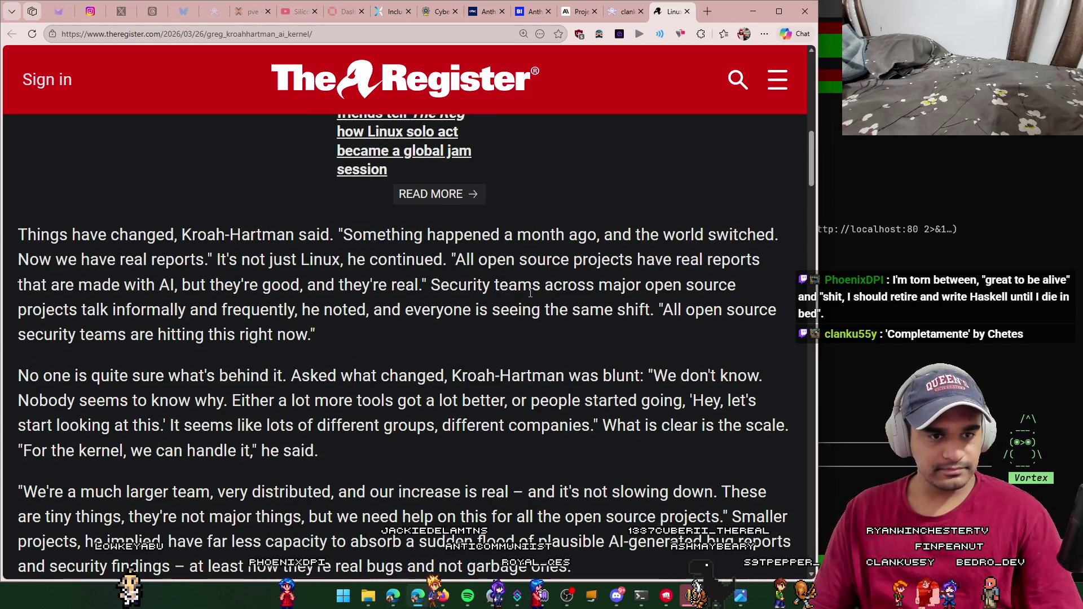
Step: Highlight Kroah-Hartman's quotes that the world switched and that AI-made reports are real
left_click_drag(202, 257, 181, 234)
left_click(497, 305)
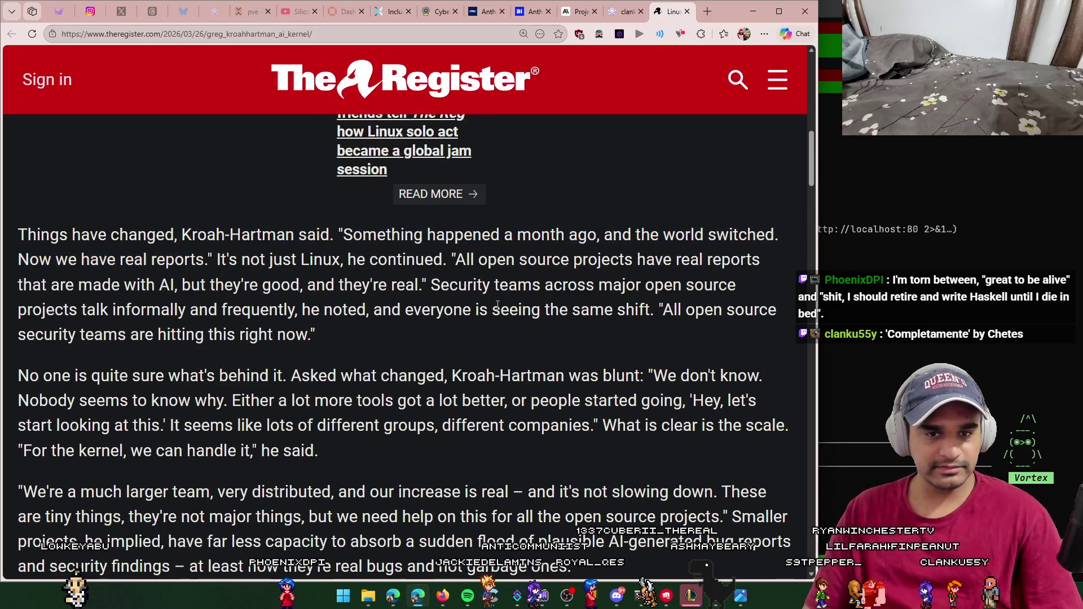
left_click_drag(361, 236, 777, 236)
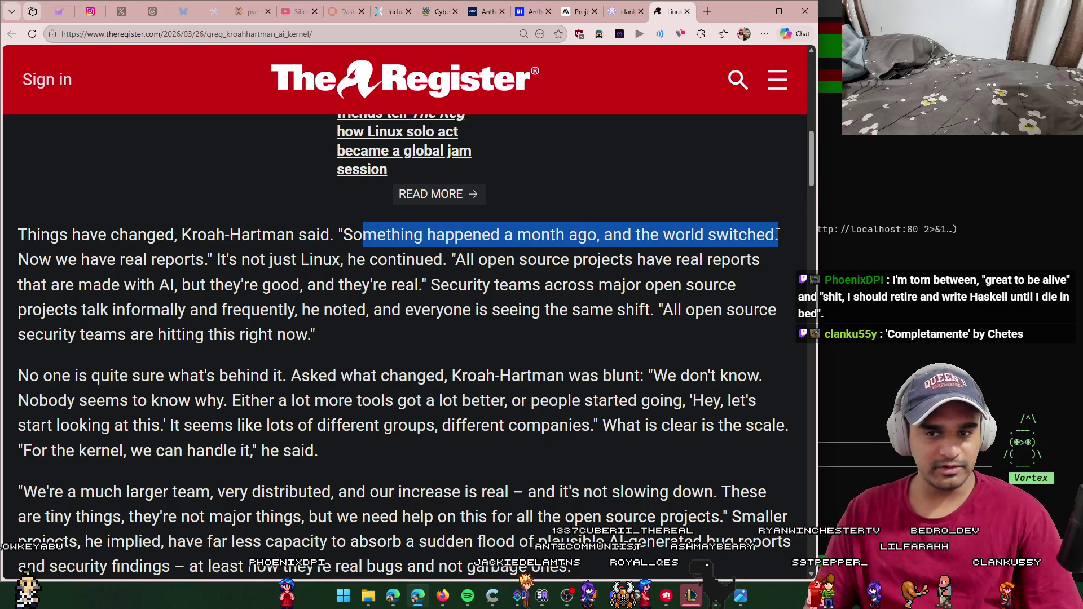
left_click(640, 290)
scroll(492, 314, "down", 1)
left_click_drag(553, 204, 756, 204)
left_click_drag(49, 228, 417, 229)
left_click(535, 256)
scroll(536, 255, "down", 1)
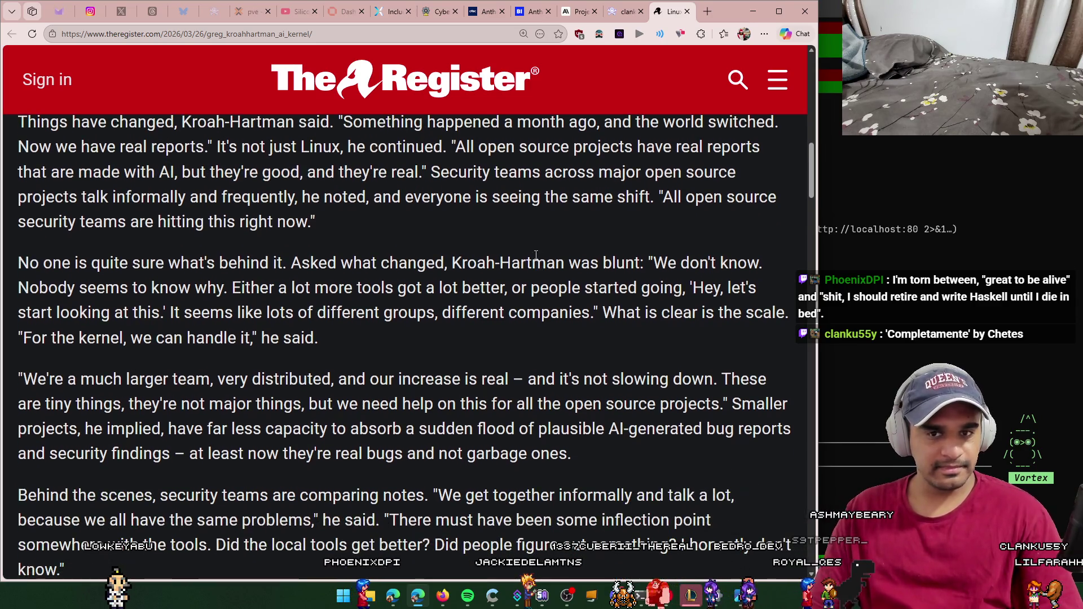
mouse_move(673, 197)
left_mouse_down()
mouse_move(779, 198)
mouse_move(636, 262)
mouse_move(275, 220)
left_mouse_up()
left_click(499, 251)
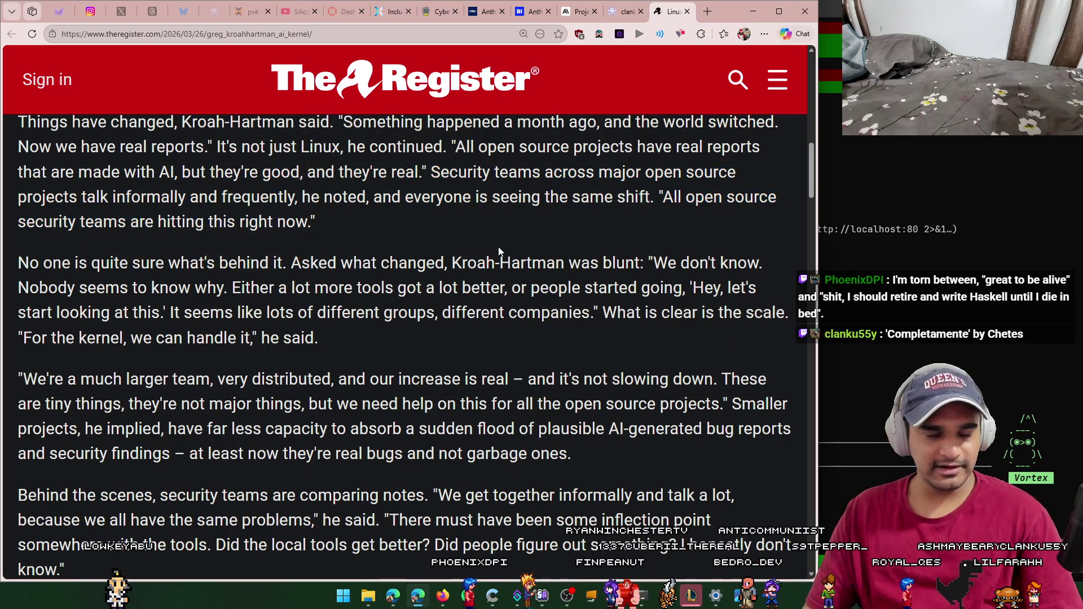
Step: Read down to the Sashiko paragraph and follow its link to the Sashiko article
scroll(490, 242, "down", 2)
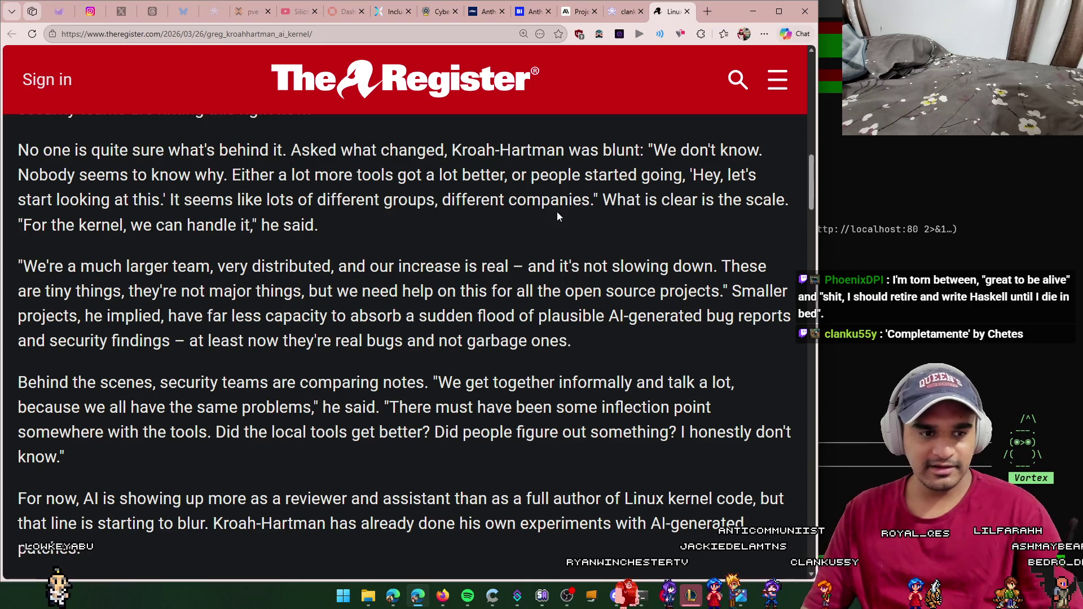
scroll(539, 357, "down", 3)
scroll(464, 344, "down", 5)
scroll(466, 363, "down", 2)
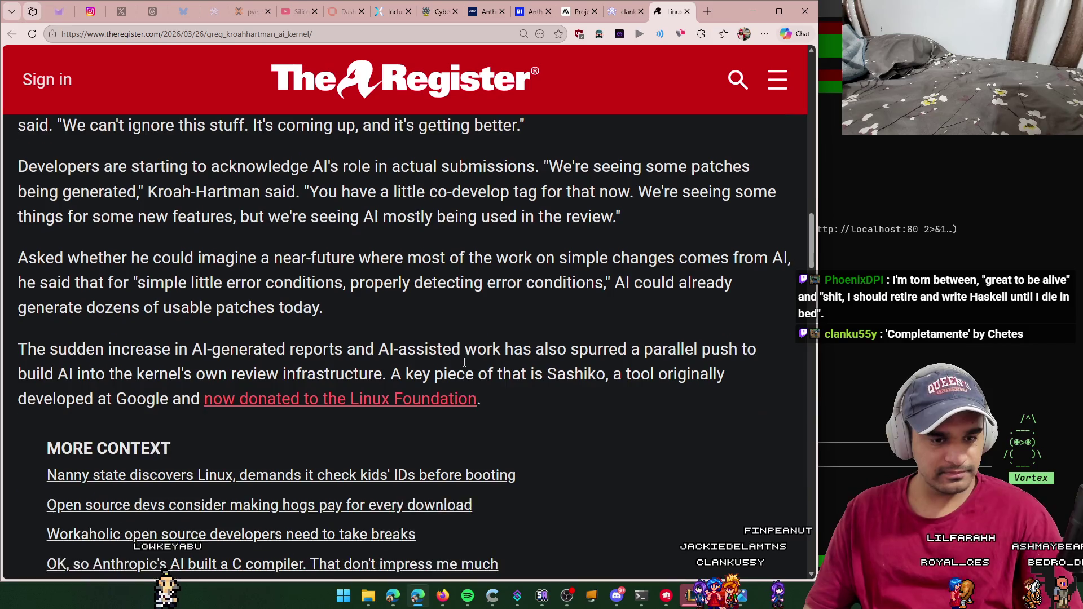
mouse_move(238, 349)
left_mouse_down()
mouse_move(580, 350)
mouse_move(588, 373)
left_mouse_up()
left_click(558, 395)
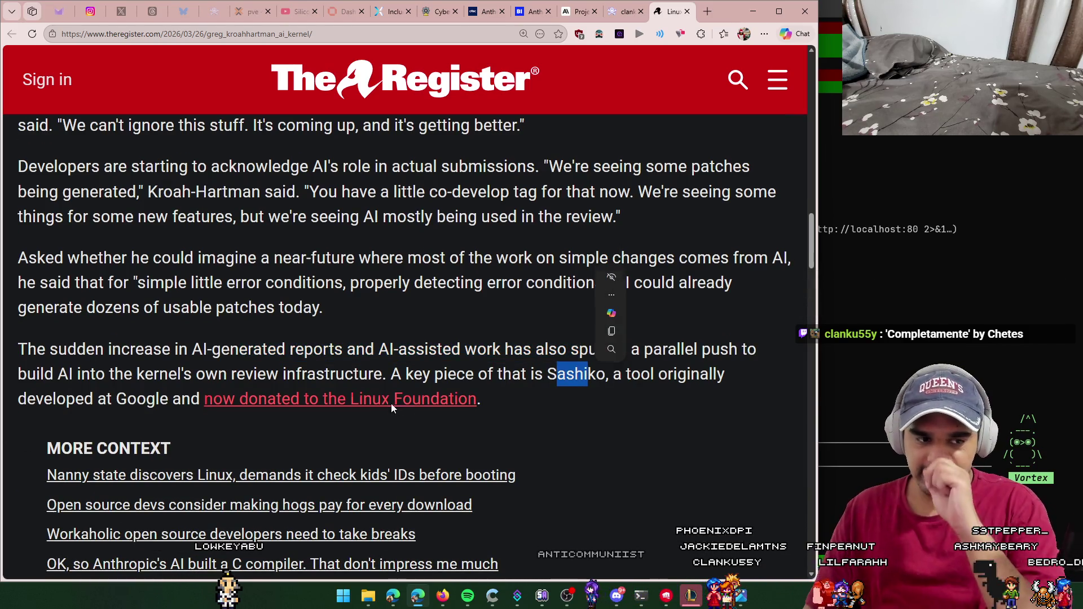
left_click(319, 408)
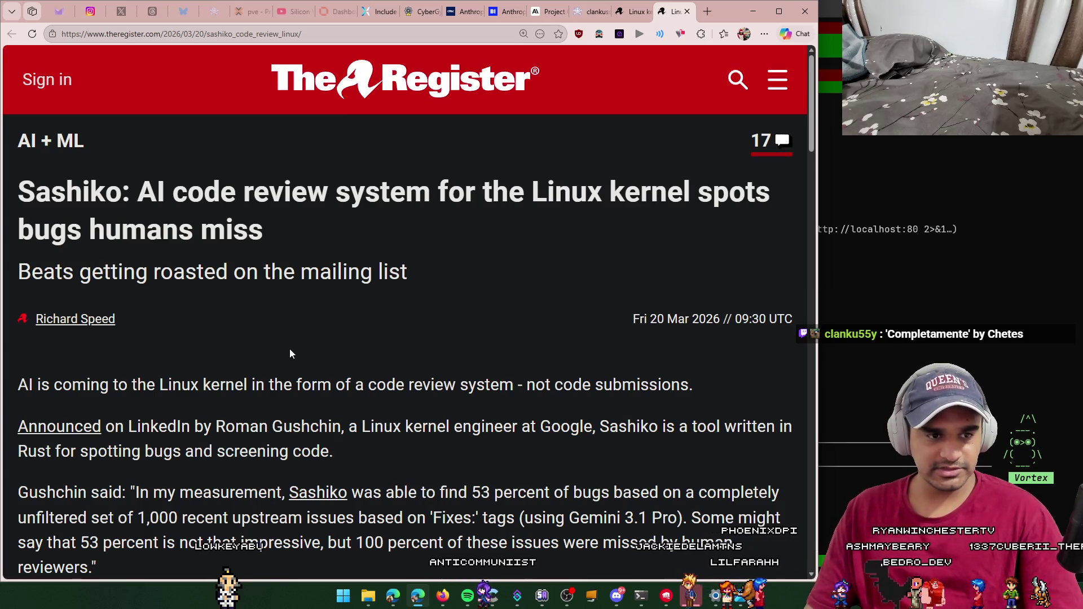
Step: Web-search the headline word 'Sashiko', refining the query to 'Sashiko google'
scroll(197, 389, "down", 5)
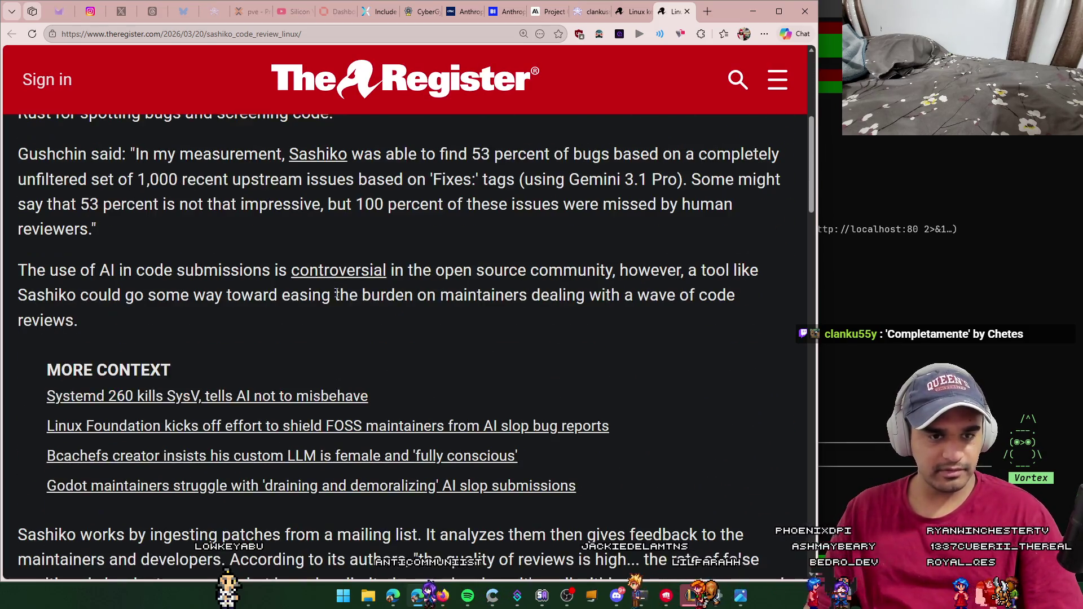
scroll(336, 294, "up", 5)
left_click_drag(20, 193, 120, 193)
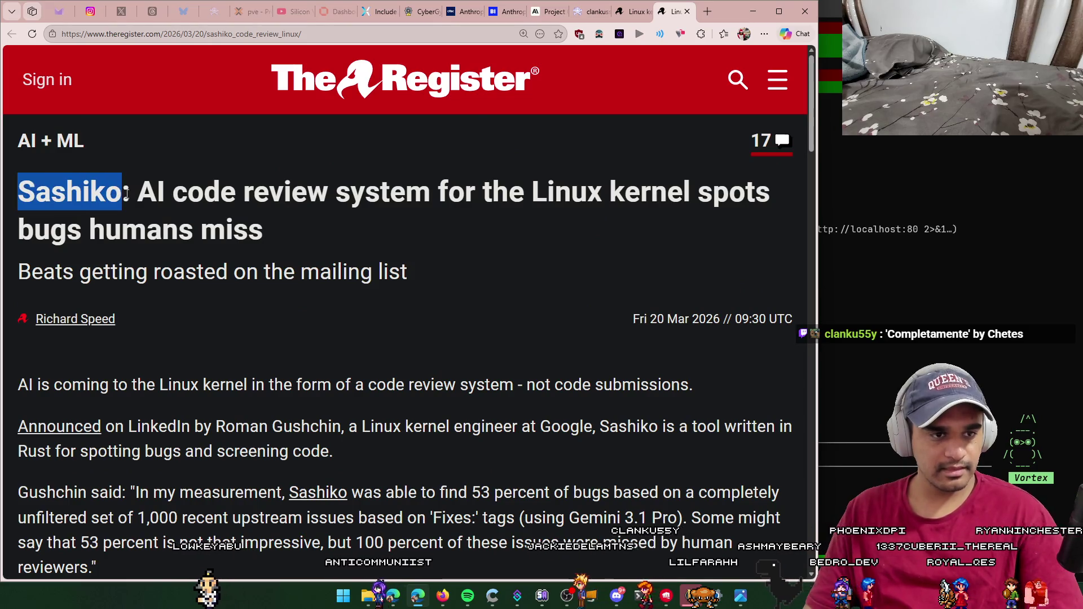
right_click(107, 197)
left_click(216, 261)
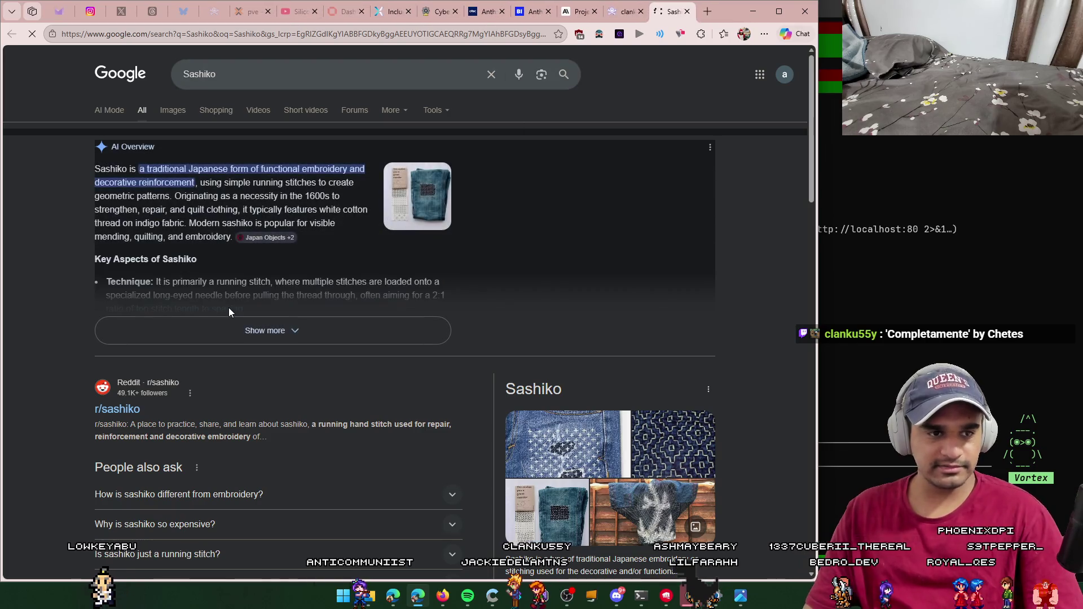
left_click(320, 76)
type("google")
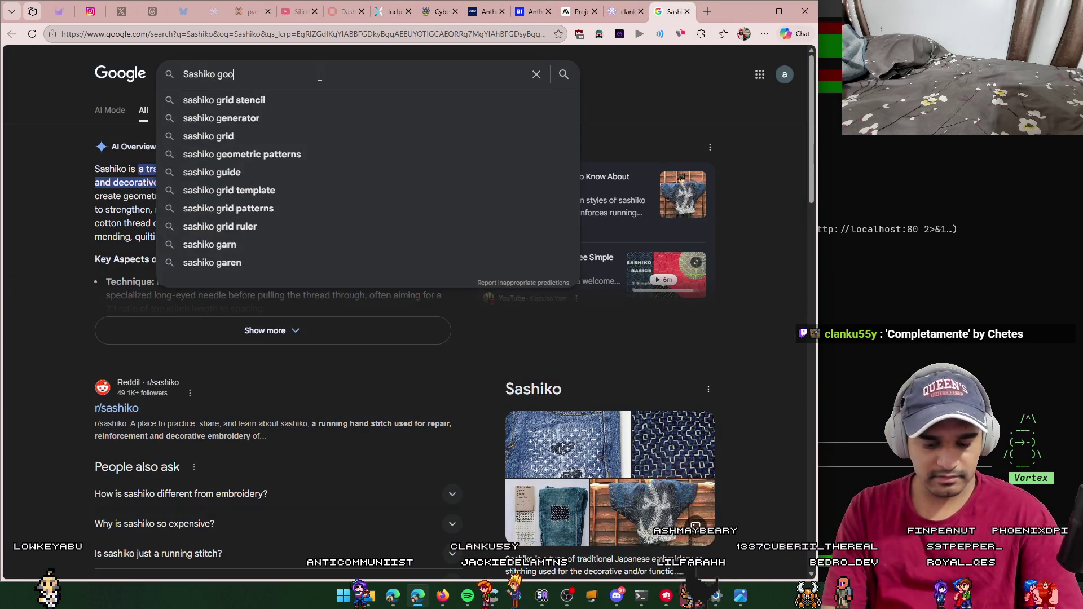
key("Return")
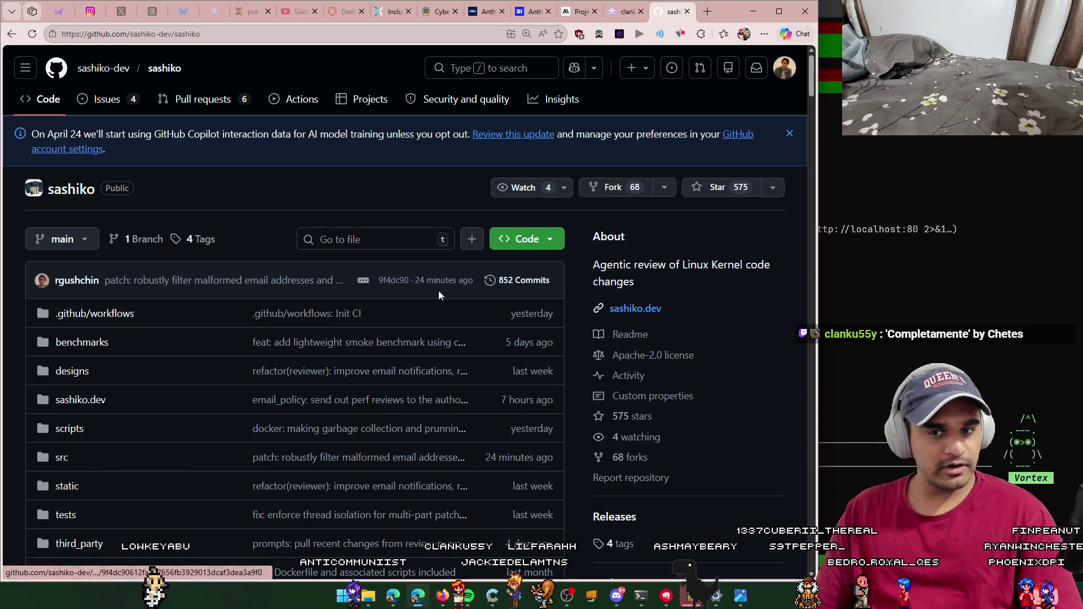
Step: Scroll the sashiko README down to its Review Stages section
scroll(533, 322, "down", 1)
scroll(578, 332, "down", 2)
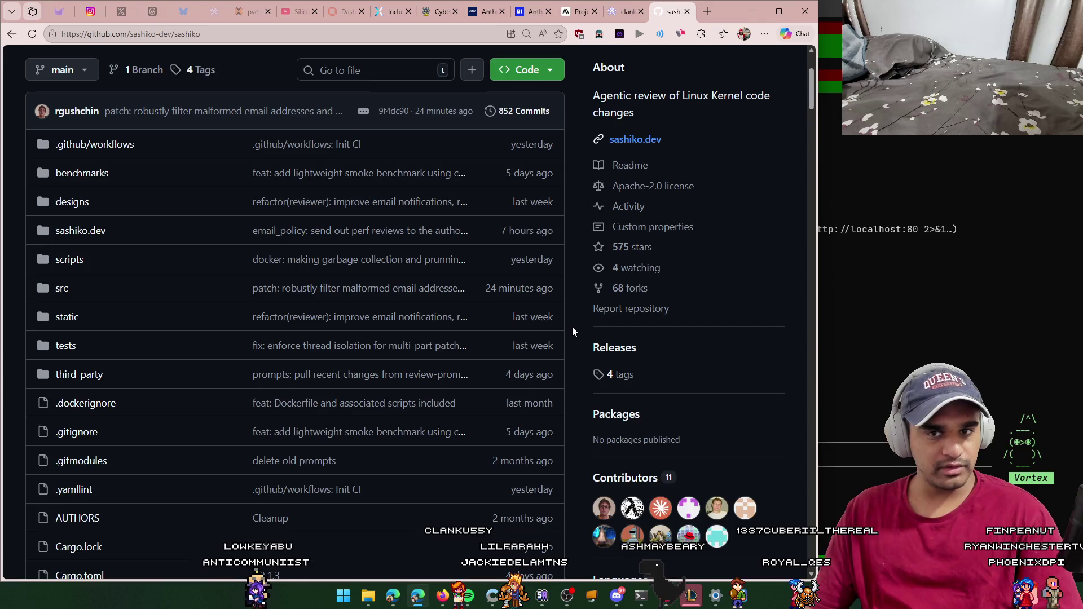
scroll(573, 327, "down", 10)
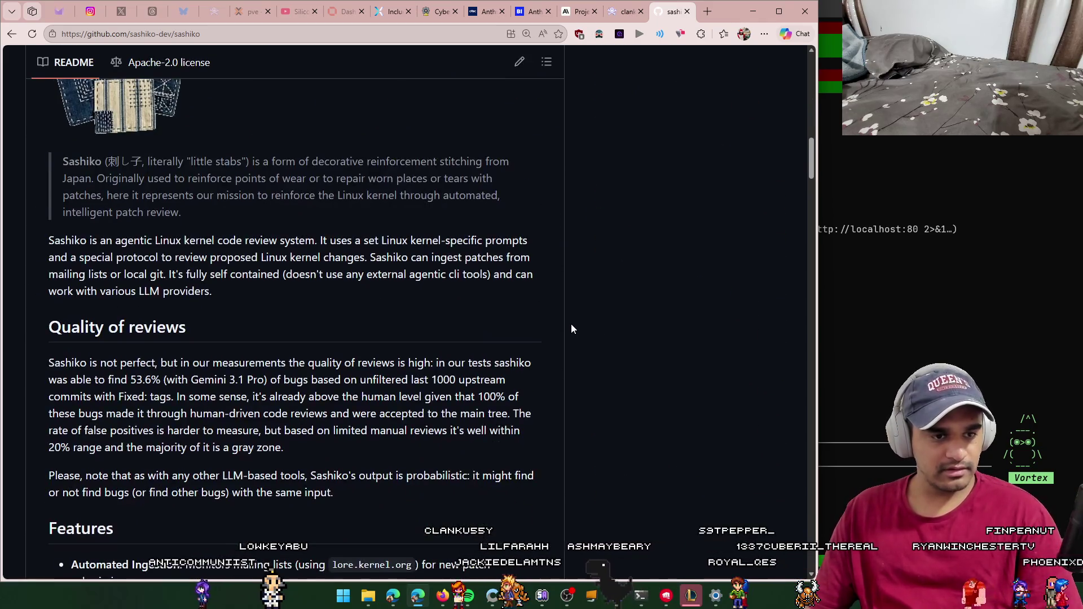
scroll(571, 329, "down", 6)
scroll(569, 327, "down", 3)
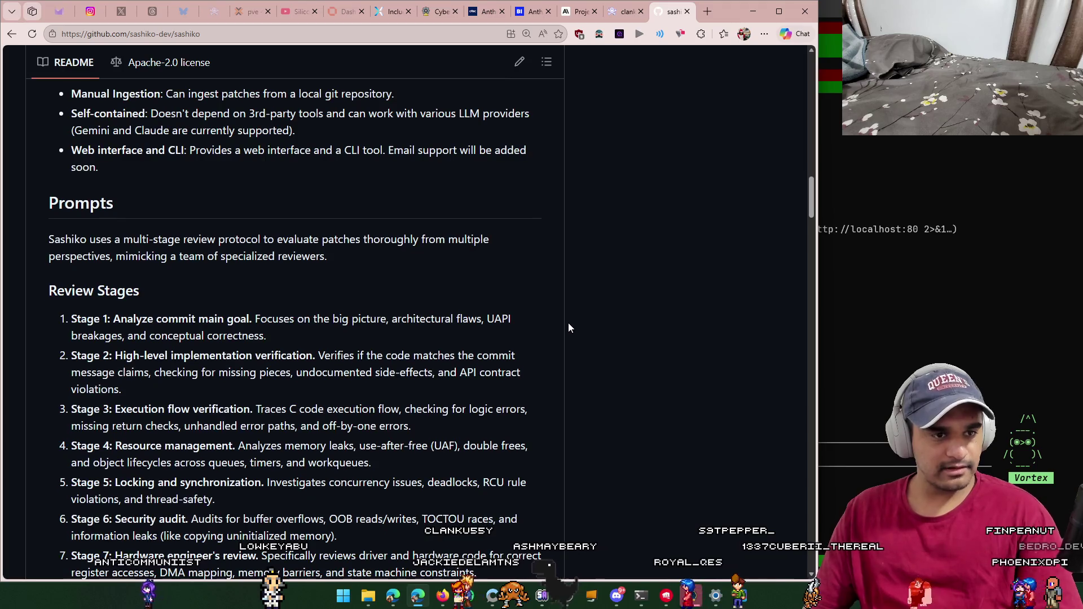
scroll(478, 327, "down", 2)
scroll(123, 201, "down", 1)
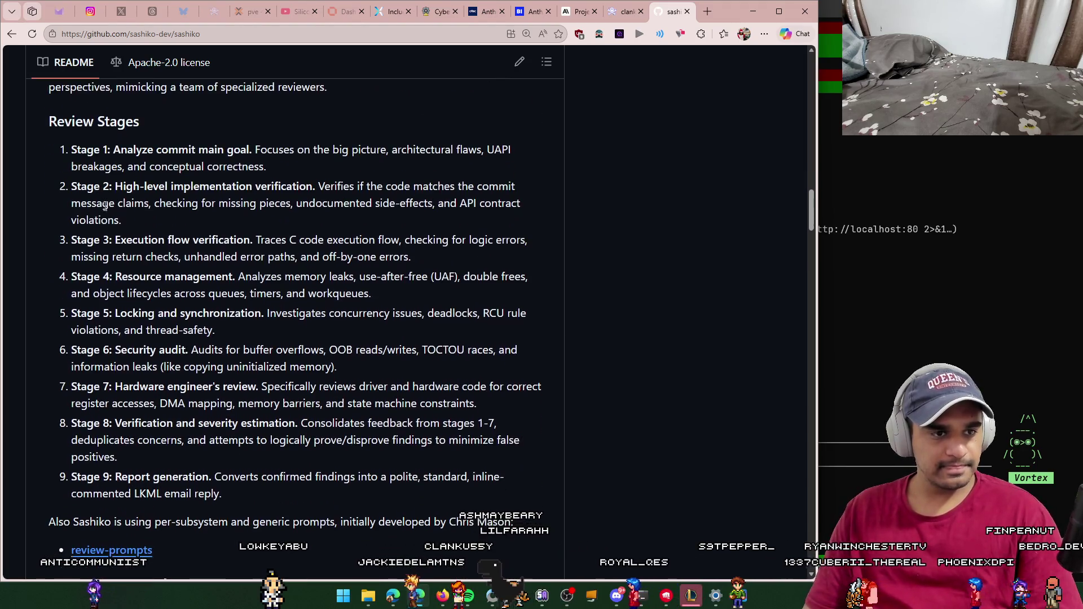
Step: Mark each stage title from Stage 1 through Stage 9 Report generation
mouse_move(109, 150)
left_mouse_down()
mouse_move(236, 138)
mouse_move(252, 146)
left_mouse_up()
left_click_drag(115, 187, 318, 190)
left_click_drag(115, 241, 252, 241)
left_click_drag(115, 276, 244, 276)
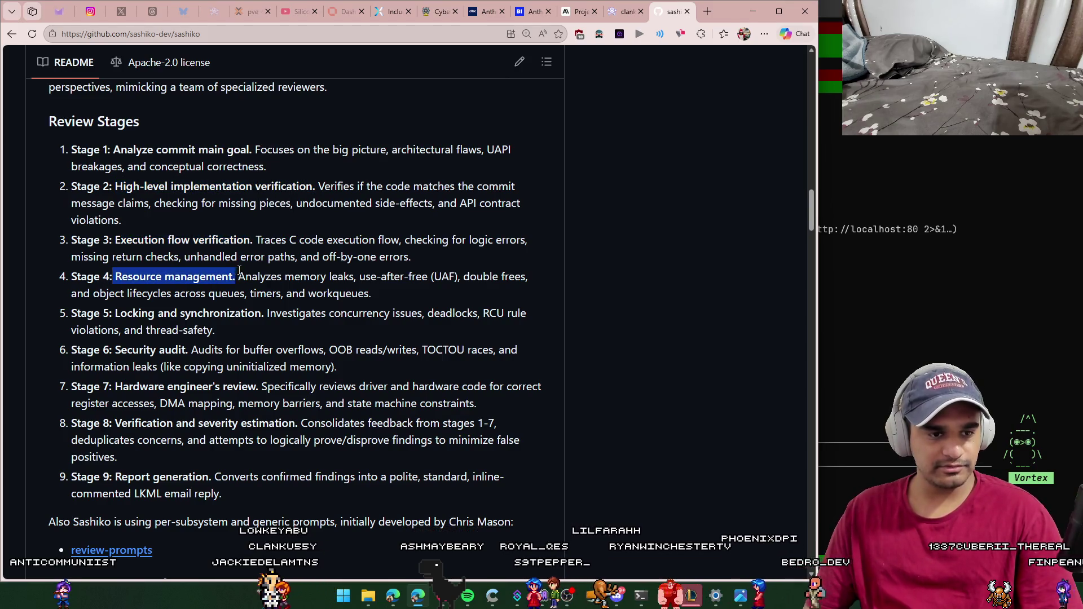
left_click_drag(116, 314, 265, 314)
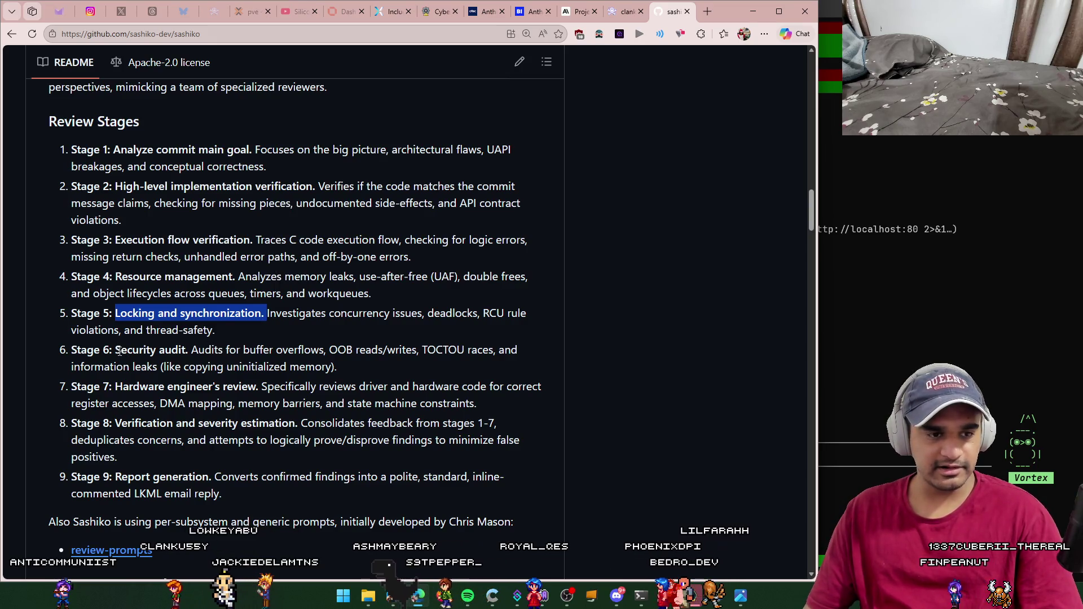
left_click_drag(116, 350, 186, 350)
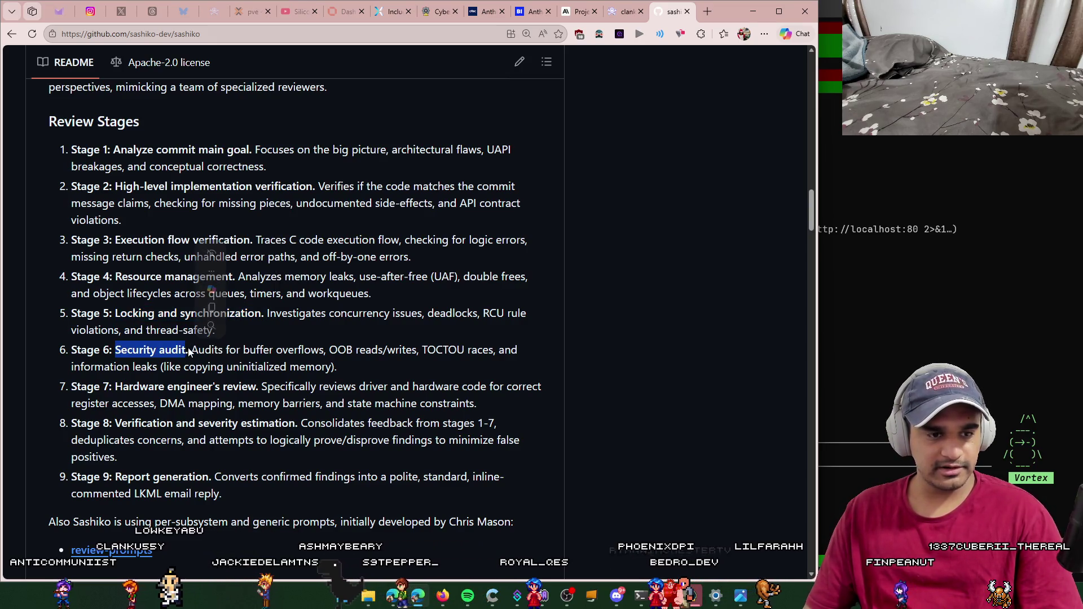
left_click_drag(116, 387, 258, 386)
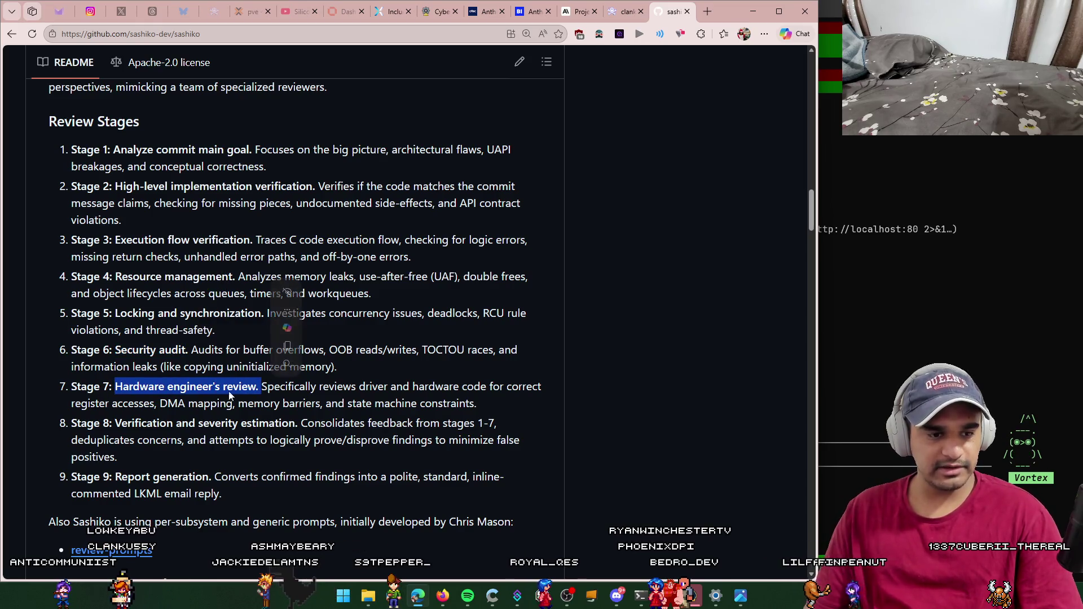
left_click_drag(109, 422, 297, 424)
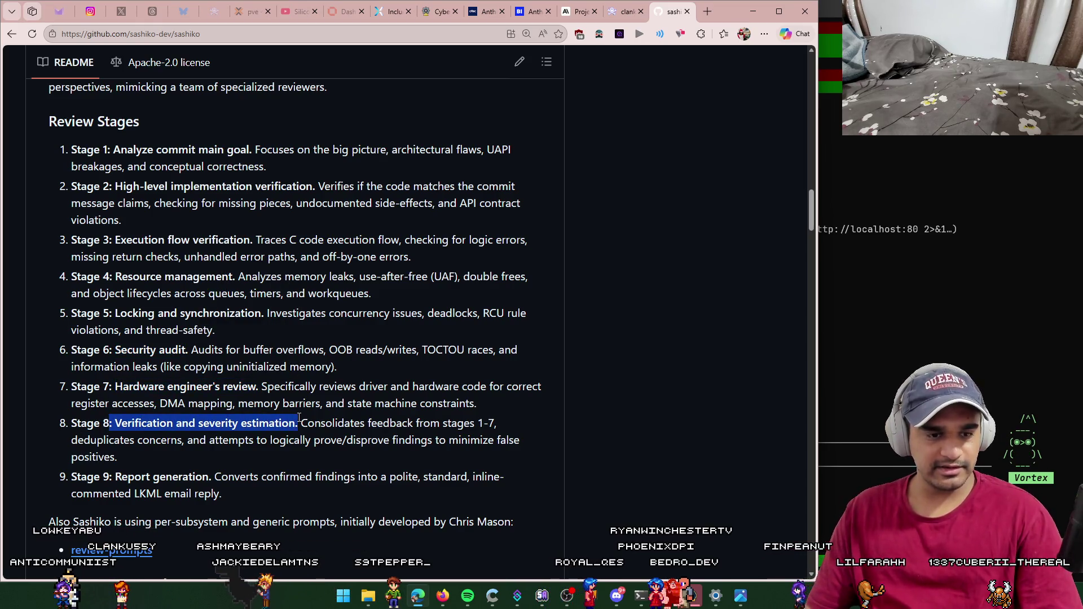
triple_click(148, 494)
left_click_drag(115, 477, 211, 476)
left_click(381, 473)
scroll(381, 473, "down", 2)
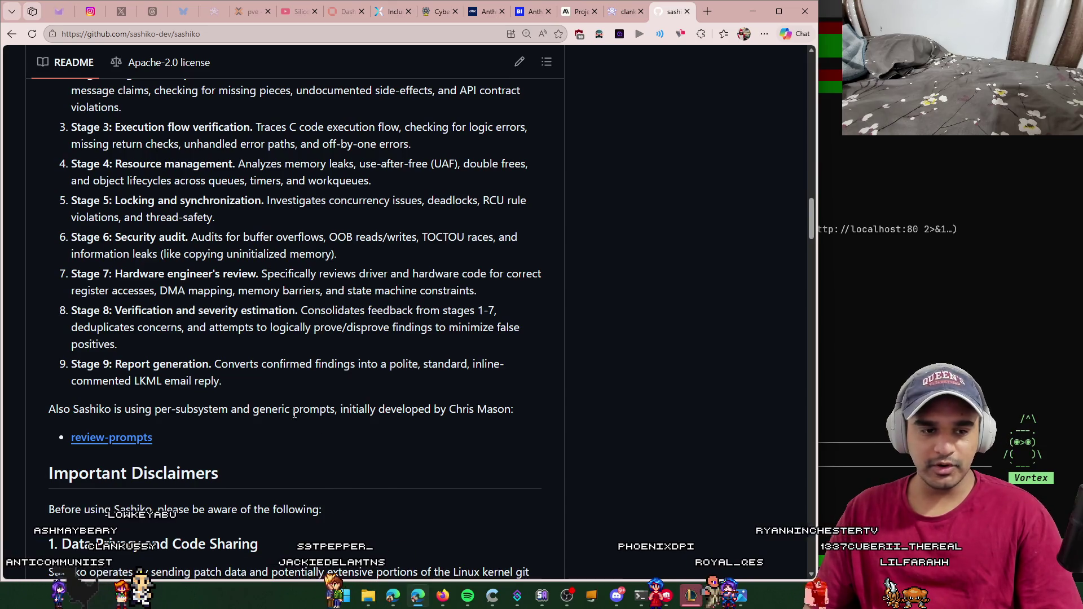
Step: Finish with Stage 9 Report generation and scroll further down the README
mouse_move(113, 365)
left_mouse_down()
mouse_move(210, 364)
mouse_move(122, 364)
left_mouse_up()
left_click(133, 259)
scroll(339, 316, "down", 2)
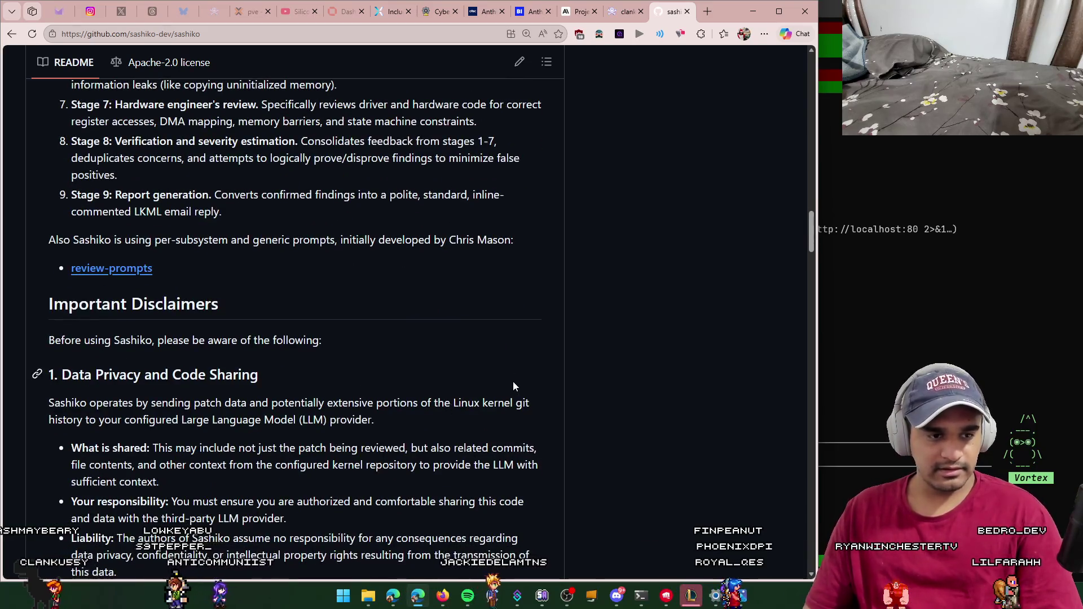
scroll(513, 381, "down", 3)
scroll(564, 414, "down", 4)
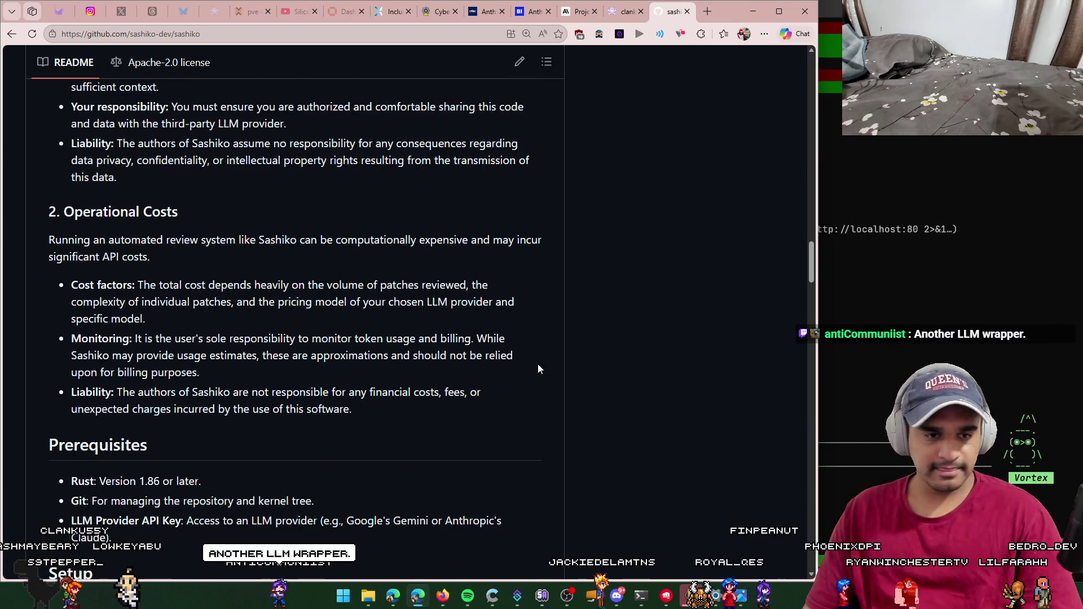
scroll(514, 399, "down", 2)
scroll(514, 397, "down", 5)
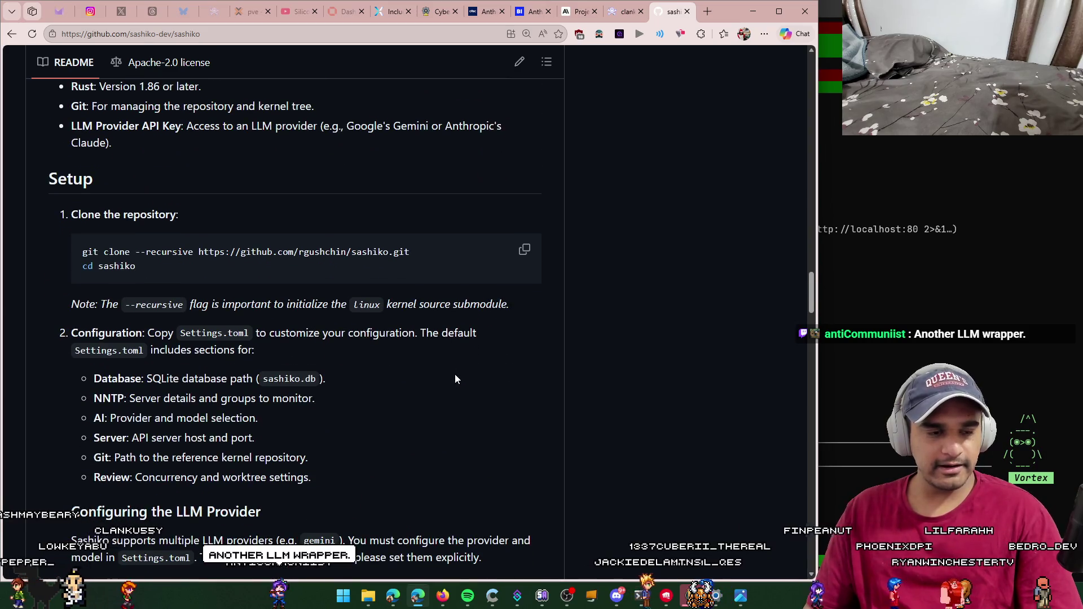
scroll(455, 378, "down", 1)
scroll(482, 397, "down", 2)
scroll(479, 399, "down", 2)
scroll(498, 402, "down", 2)
Step: Mark the Gemini provider and model settings and scroll through the rest of the README
left_click_drag(250, 311, 103, 307)
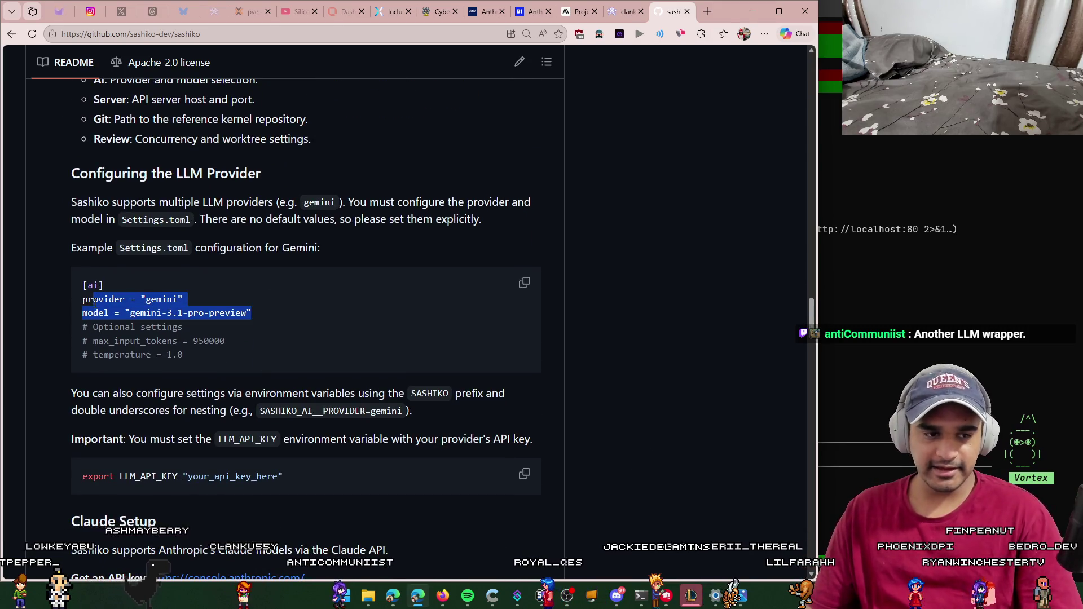
left_click_drag(265, 333, 83, 297)
left_click(365, 364)
scroll(364, 368, "down", 4)
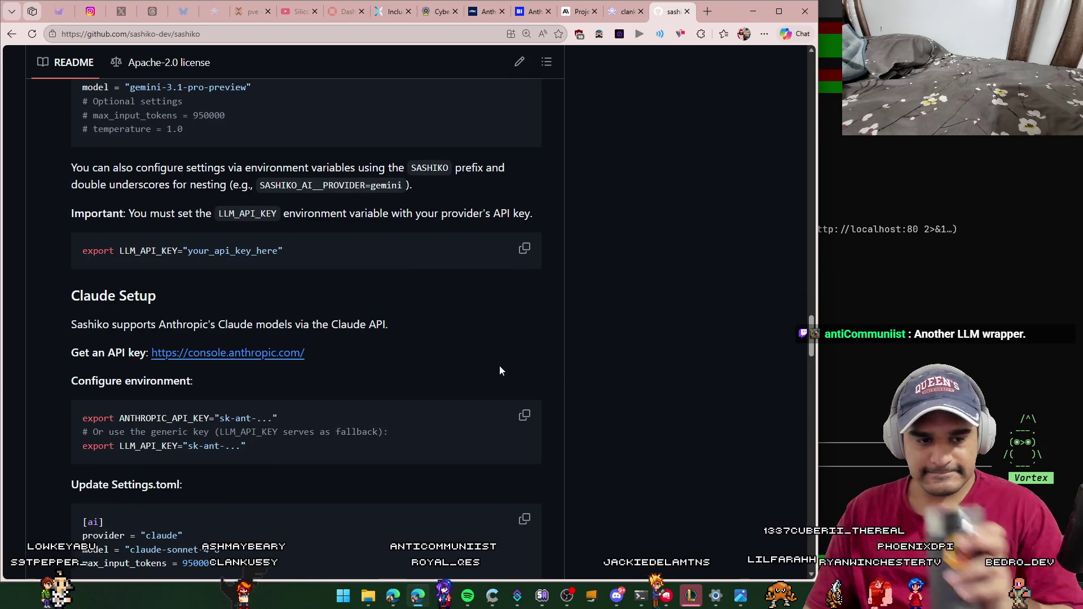
scroll(493, 369, "down", 2)
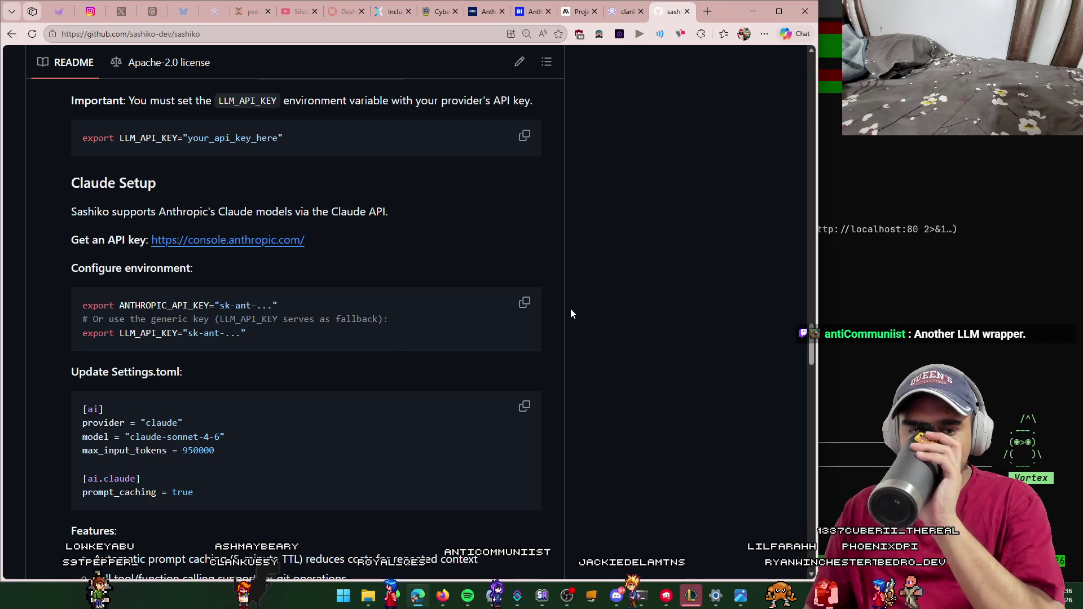
scroll(574, 330, "down", 8)
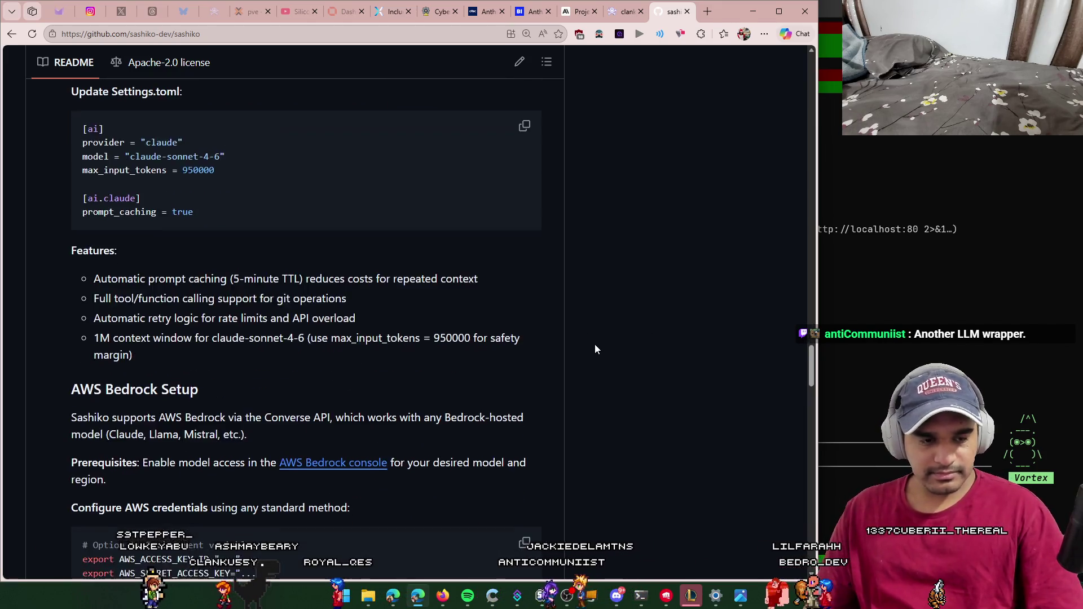
scroll(596, 349, "down", 14)
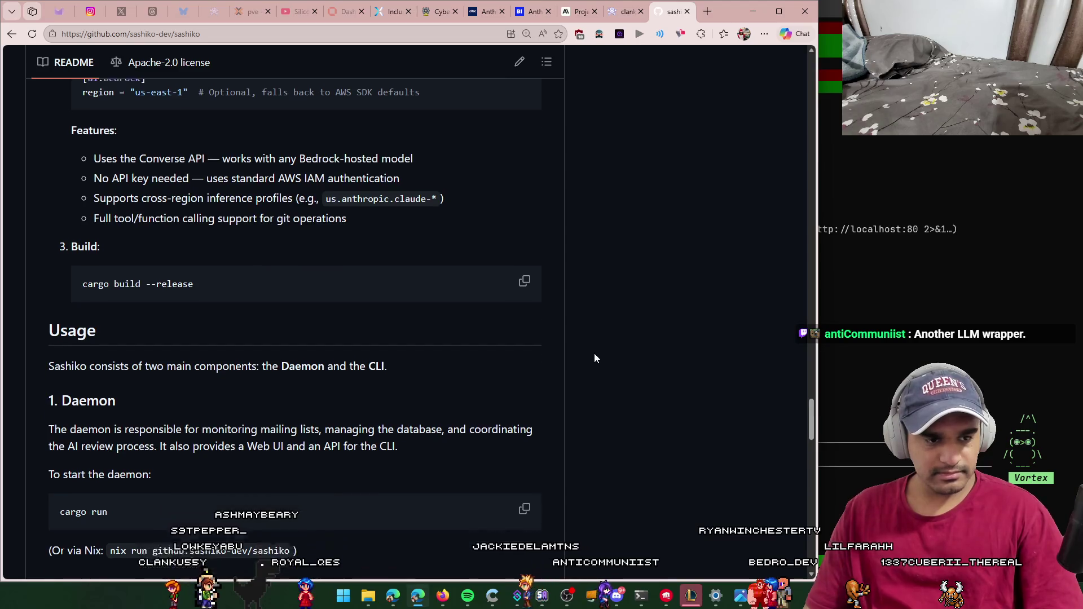
scroll(595, 355, "down", 6)
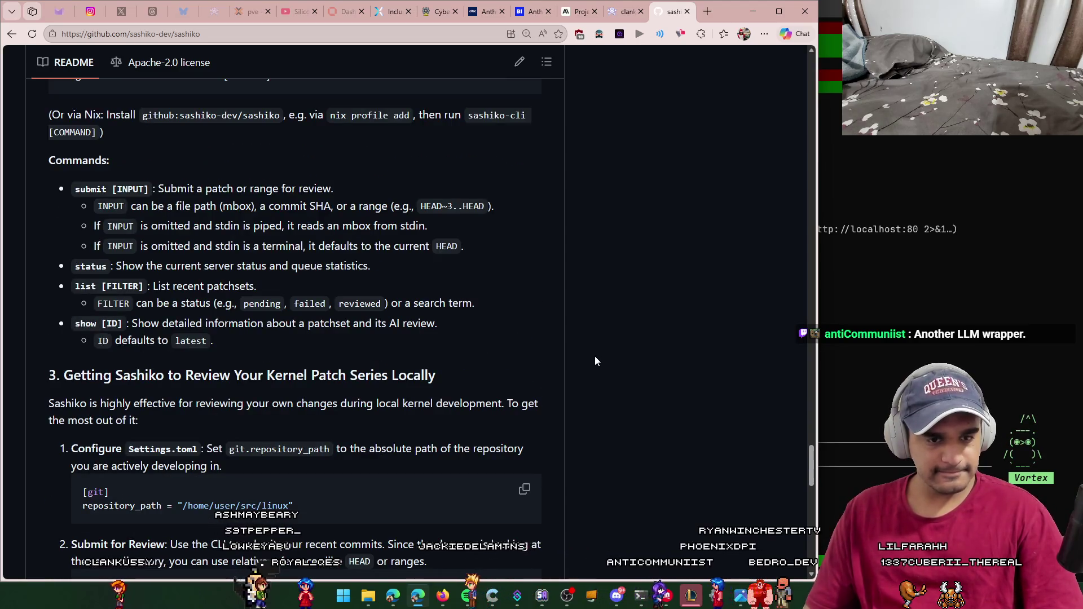
scroll(595, 357, "down", 6)
scroll(598, 365, "down", 4)
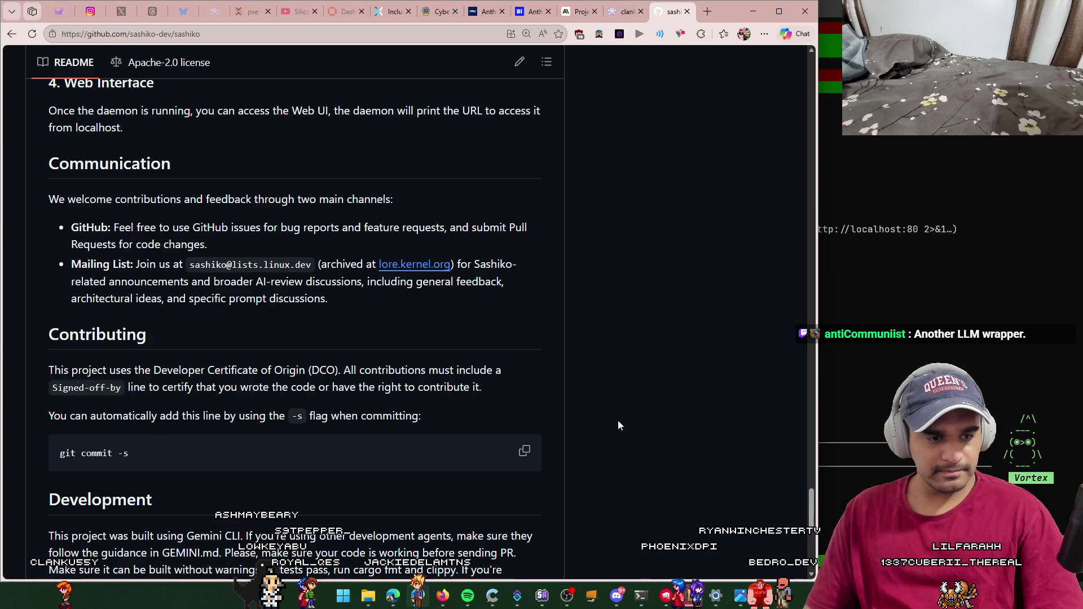
scroll(617, 424, "down", 4)
Step: Highlight the About description 'Agentic review of Linux Kernel code changes', then close the tab
scroll(590, 428, "up", 20)
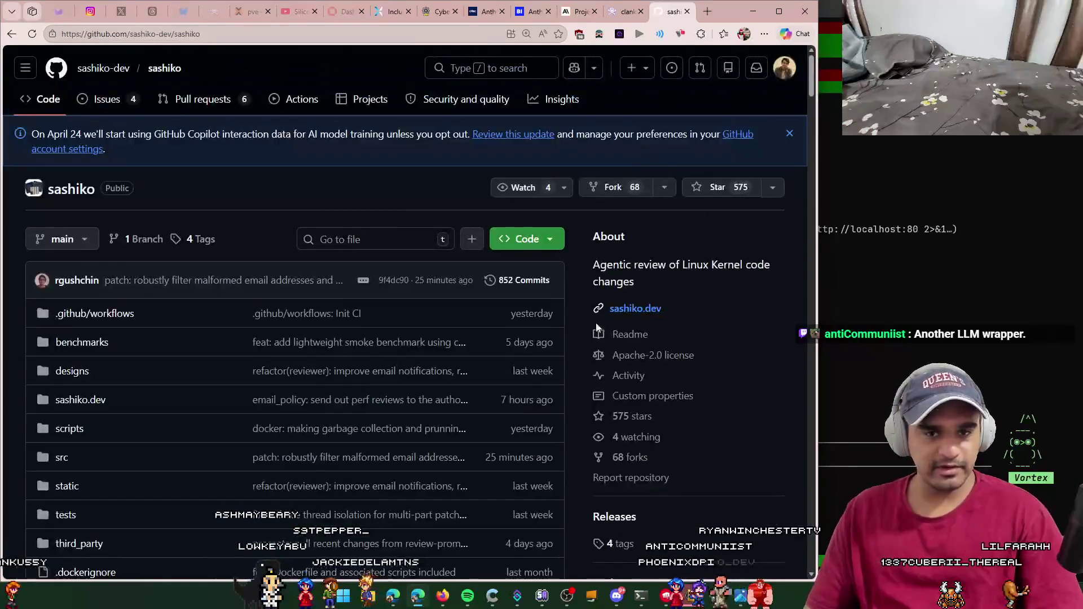
scroll(345, 255, "down", 3)
scroll(739, 209, "up", 4)
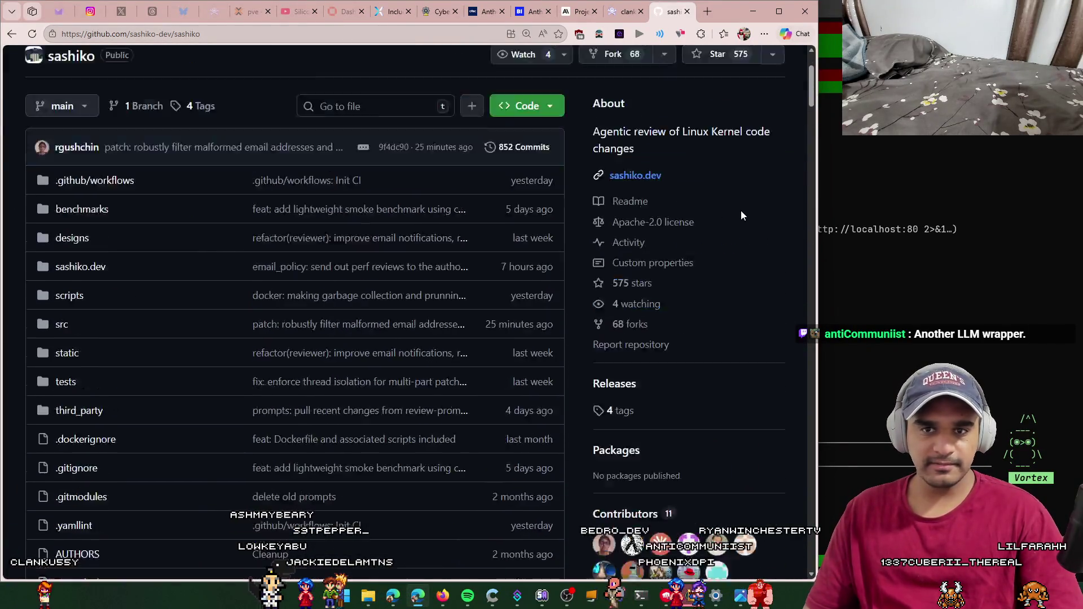
left_click_drag(723, 280, 583, 259)
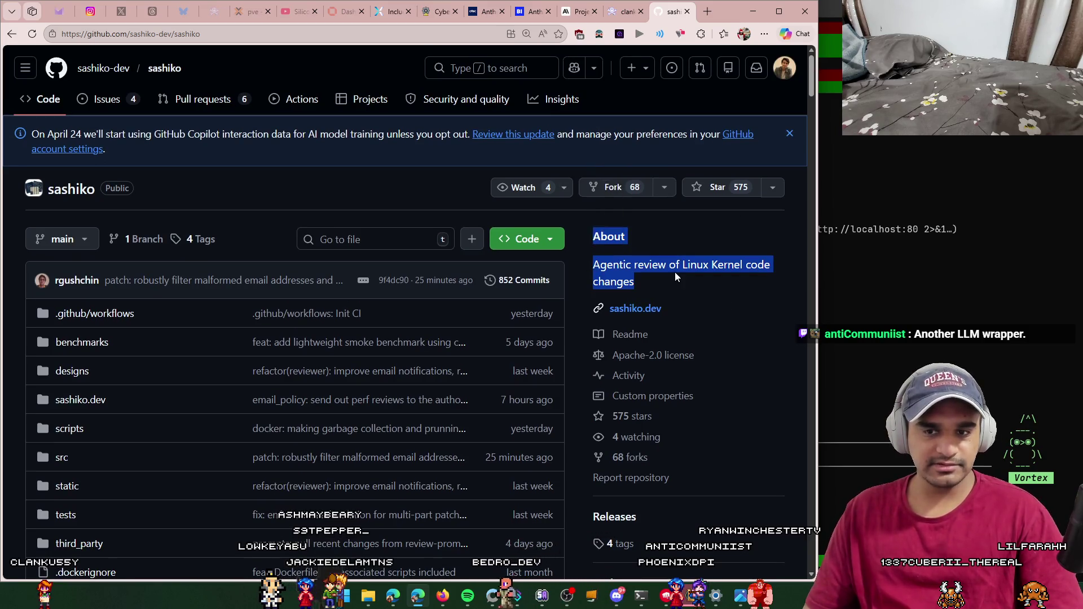
left_click(756, 310)
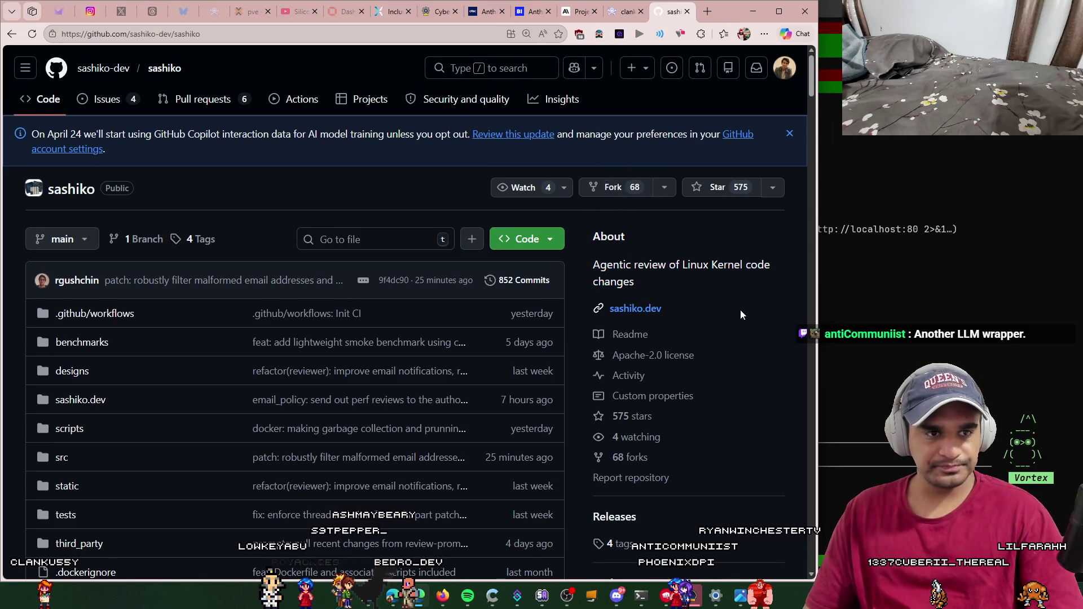
key("ctrl+w")
key("ctrl+w")
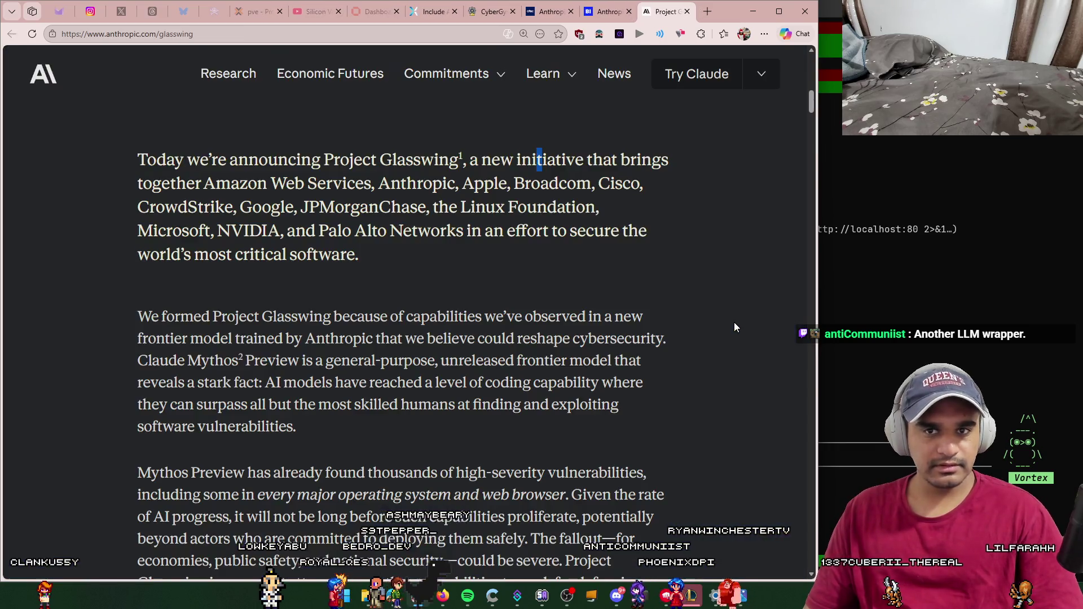
Step: Read the opening, highlighting 'could reshape cybersecurity' and the Claude Mythos Preview lines
scroll(617, 281, "down", 2)
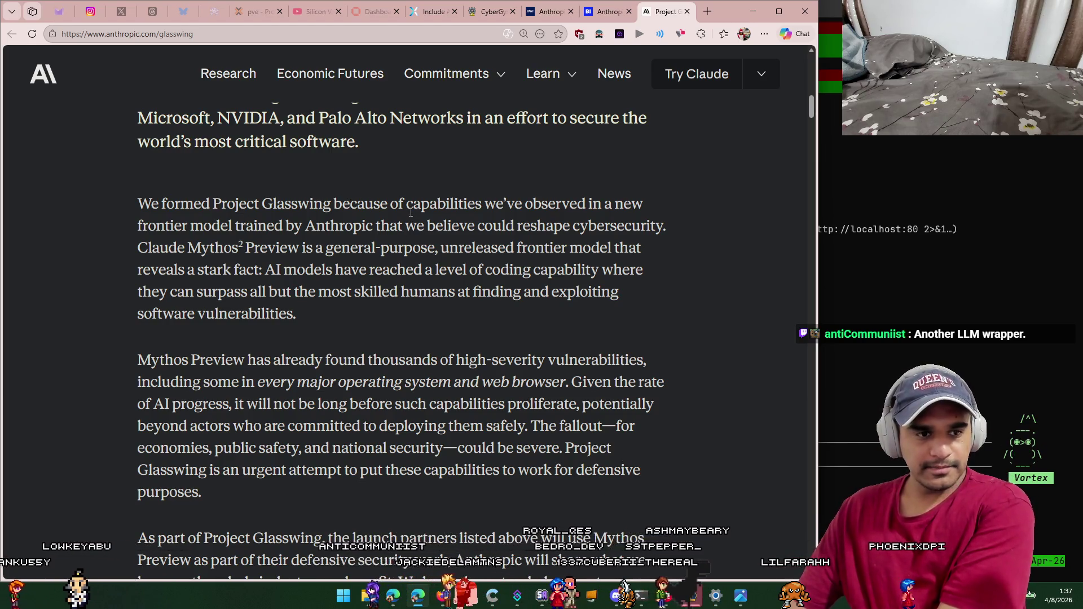
scroll(406, 223, "down", 1)
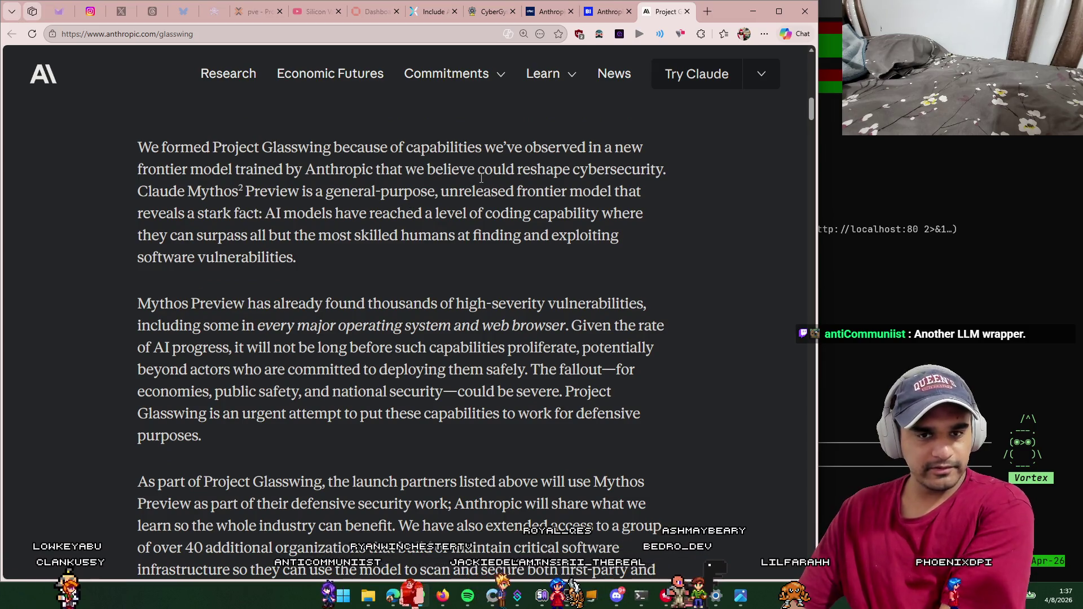
left_click_drag(493, 170, 672, 170)
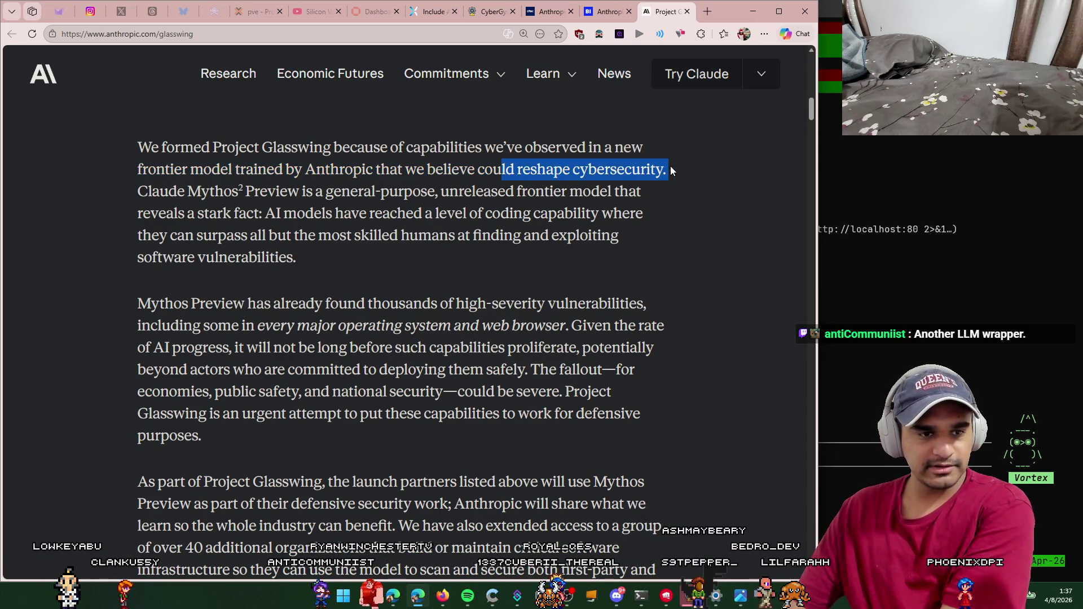
left_click(354, 202)
left_click_drag(350, 191, 622, 187)
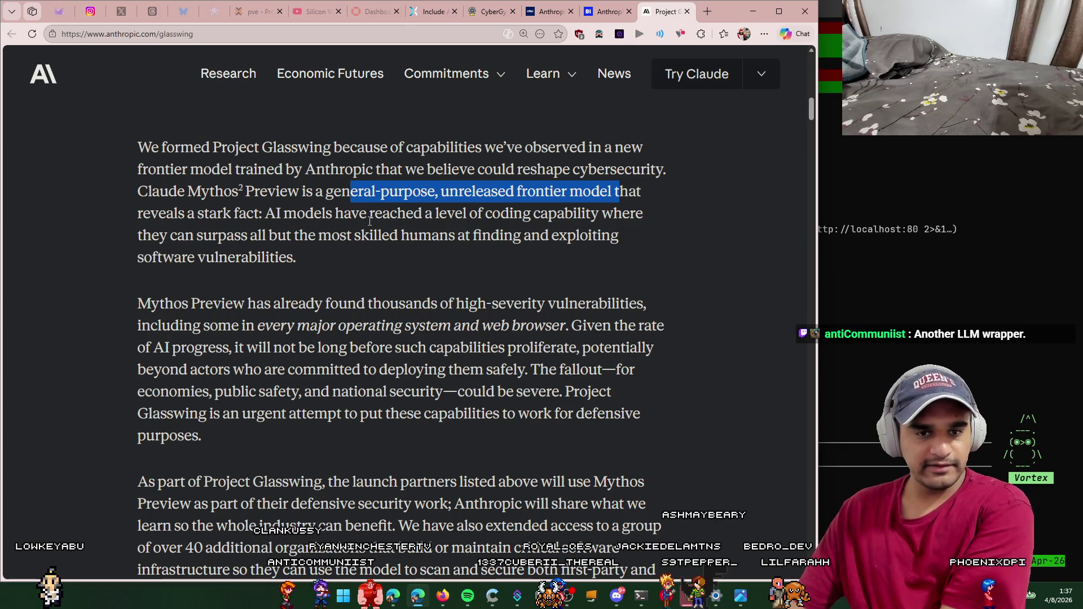
mouse_move(177, 235)
left_mouse_down()
mouse_move(413, 232)
mouse_move(619, 237)
mouse_move(623, 246)
left_mouse_up()
left_click(620, 253)
Step: Read further, highlighting the fallout passage on public safety and national security
scroll(621, 257, "down", 1)
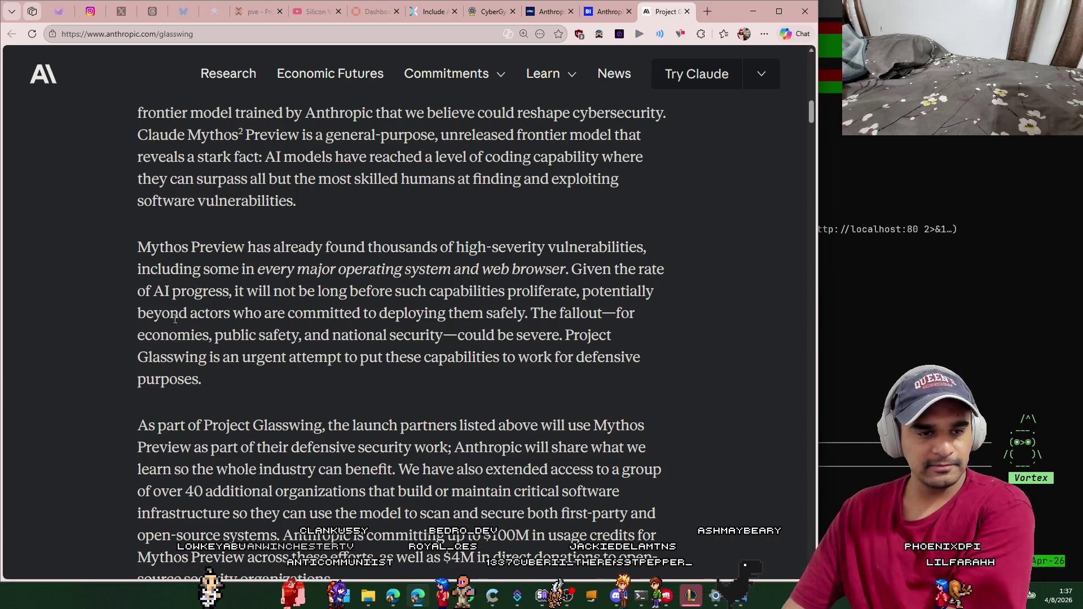
mouse_move(138, 246)
left_mouse_down()
mouse_move(281, 260)
mouse_move(363, 248)
mouse_move(530, 249)
mouse_move(663, 270)
left_mouse_up()
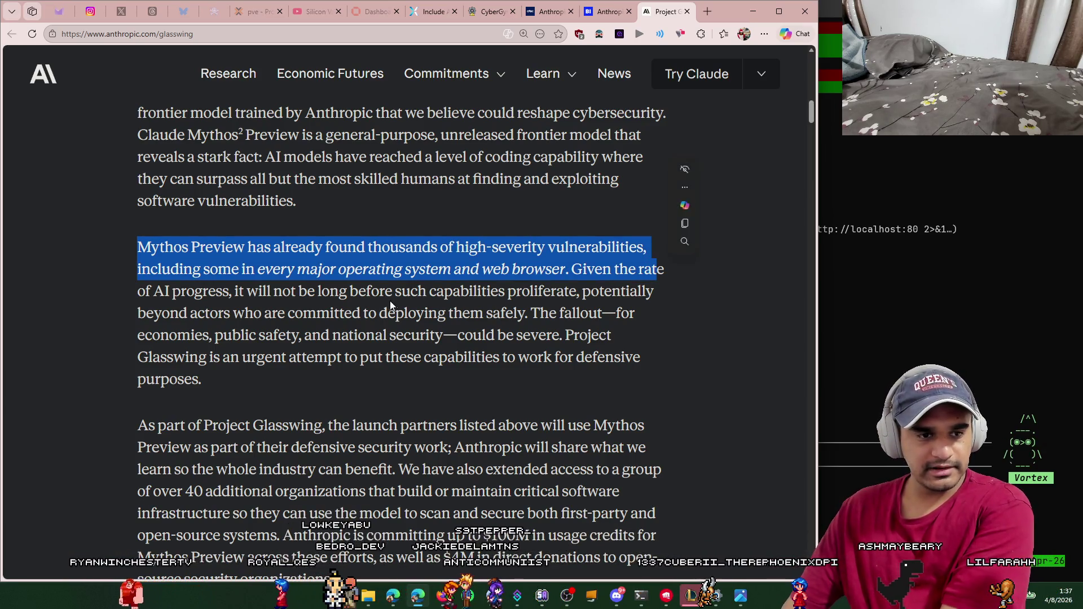
scroll(389, 305, "down", 1)
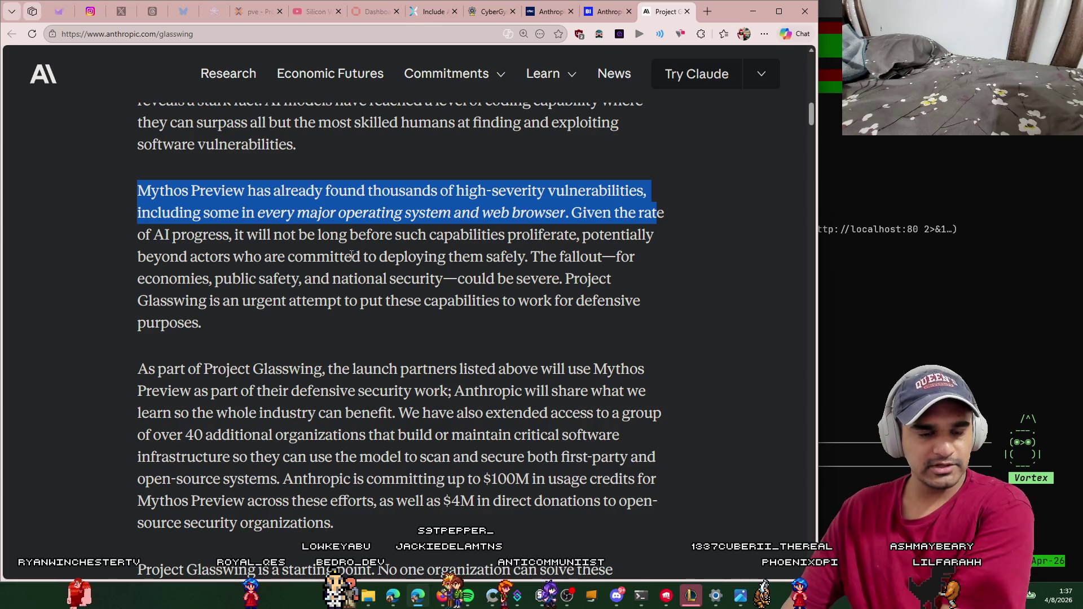
scroll(364, 243, "down", 1)
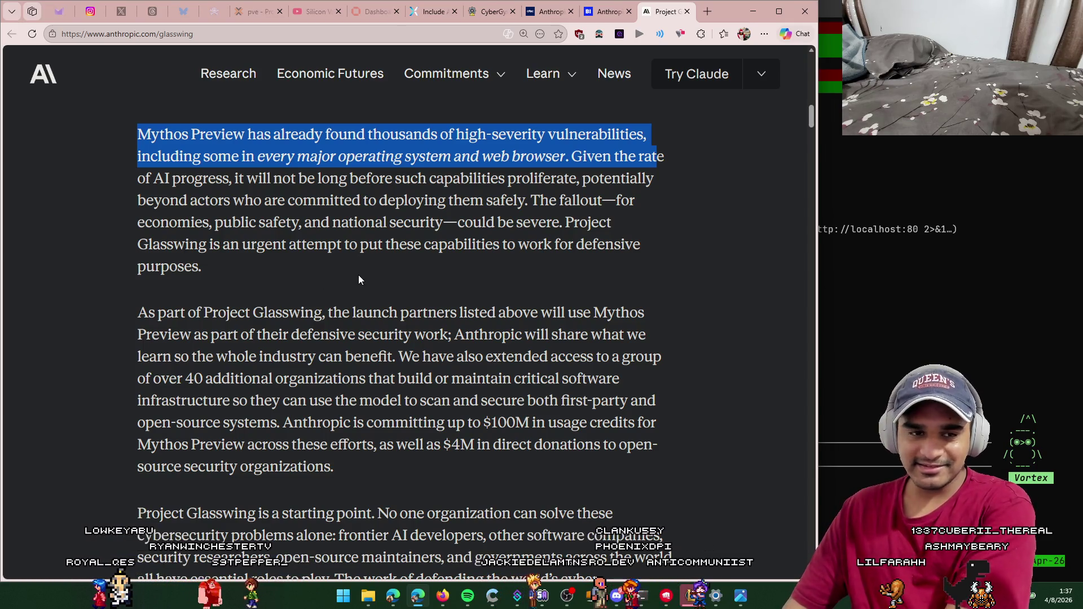
left_click_drag(530, 201, 759, 195)
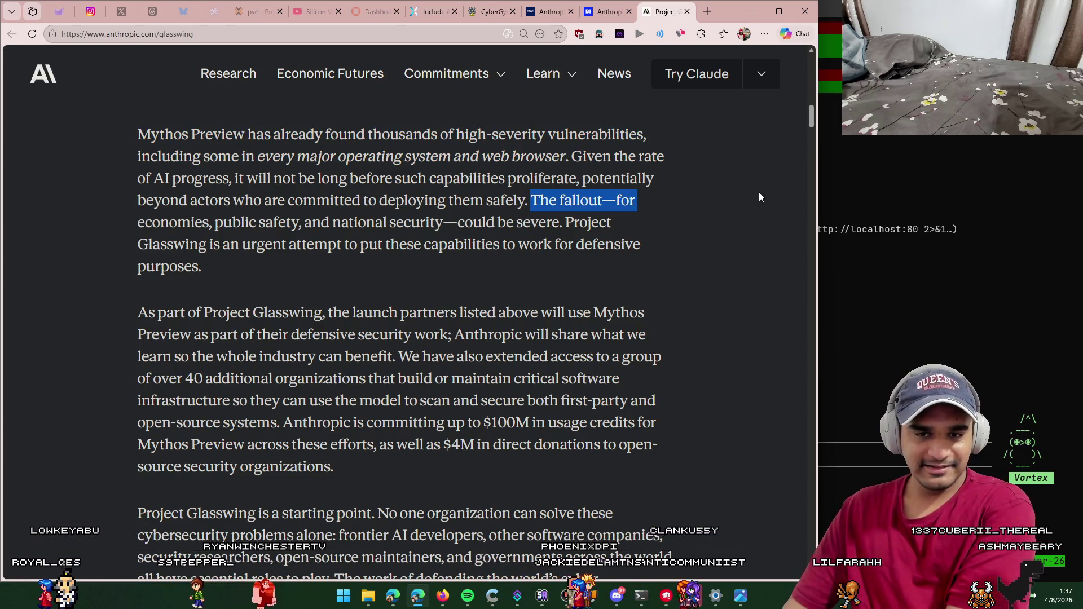
left_click_drag(209, 224, 371, 222)
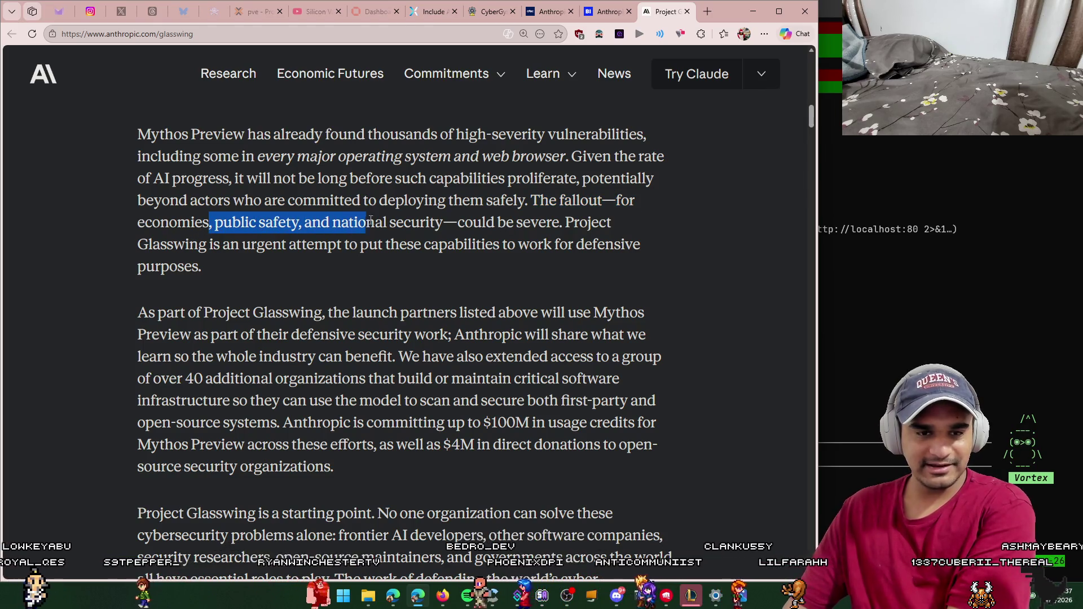
left_click(564, 229)
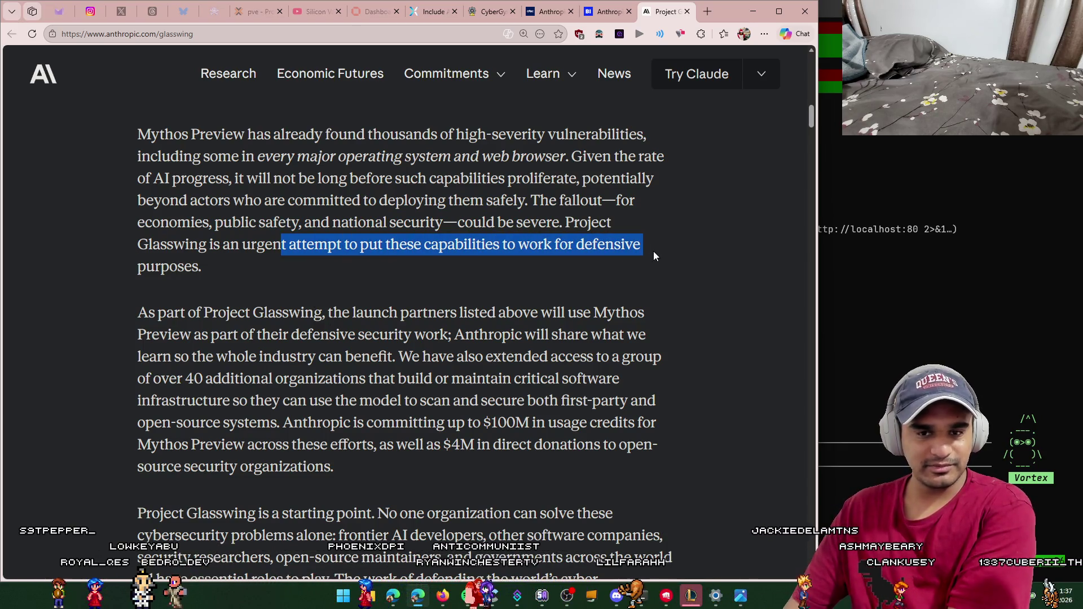
left_click_drag(654, 255, 652, 264)
left_click(648, 265)
Step: Review the passage once more, then open a new blank browser tab
scroll(649, 265, "down", 3)
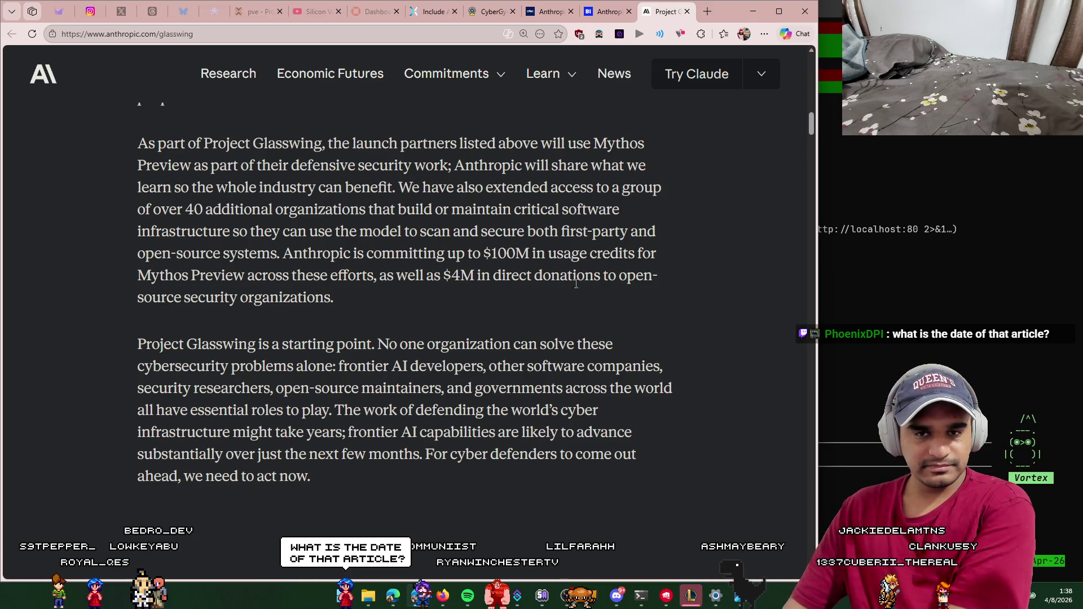
scroll(577, 350, "up", 10)
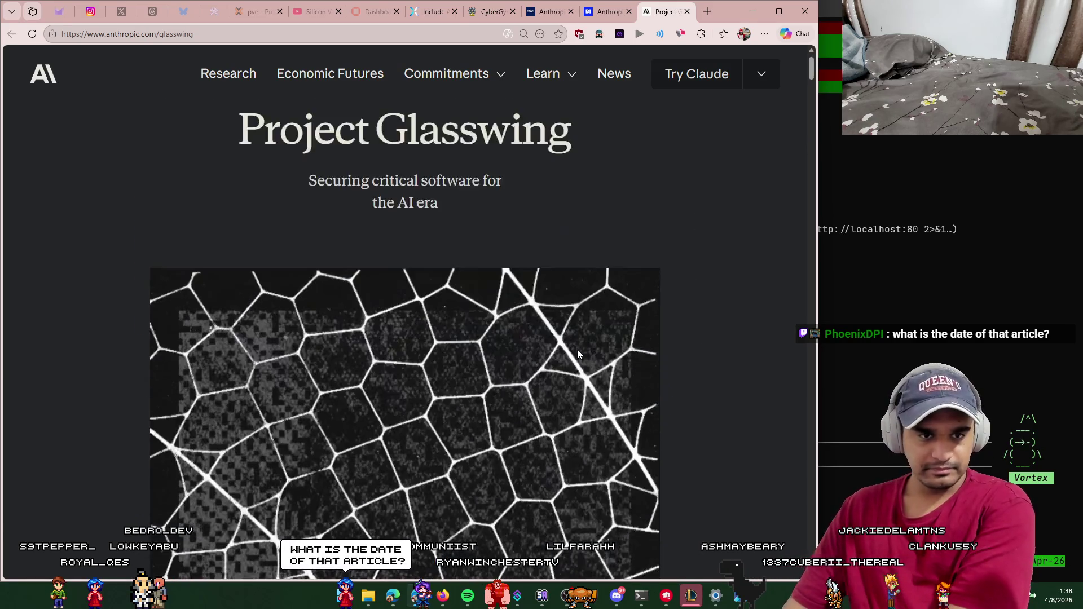
scroll(584, 242, "down", 10)
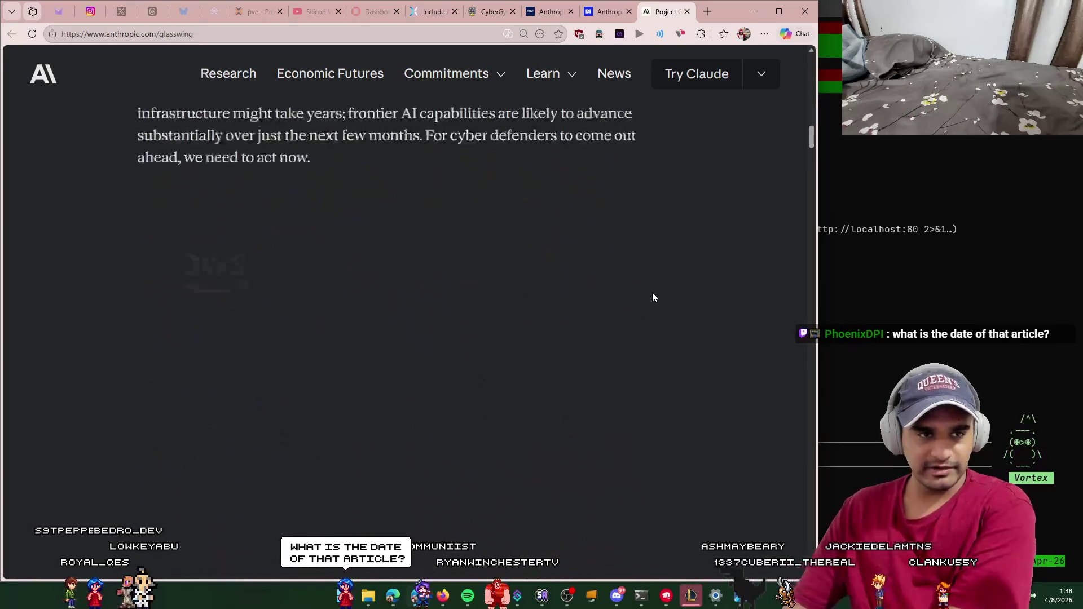
scroll(652, 292, "up", 10)
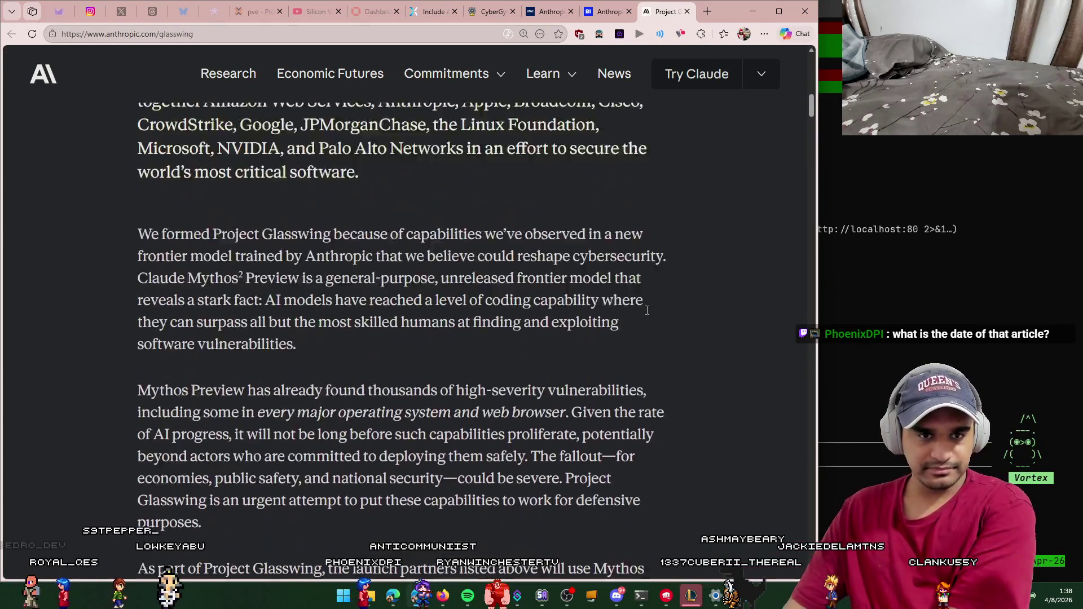
scroll(646, 311, "up", 3)
left_click(705, 15)
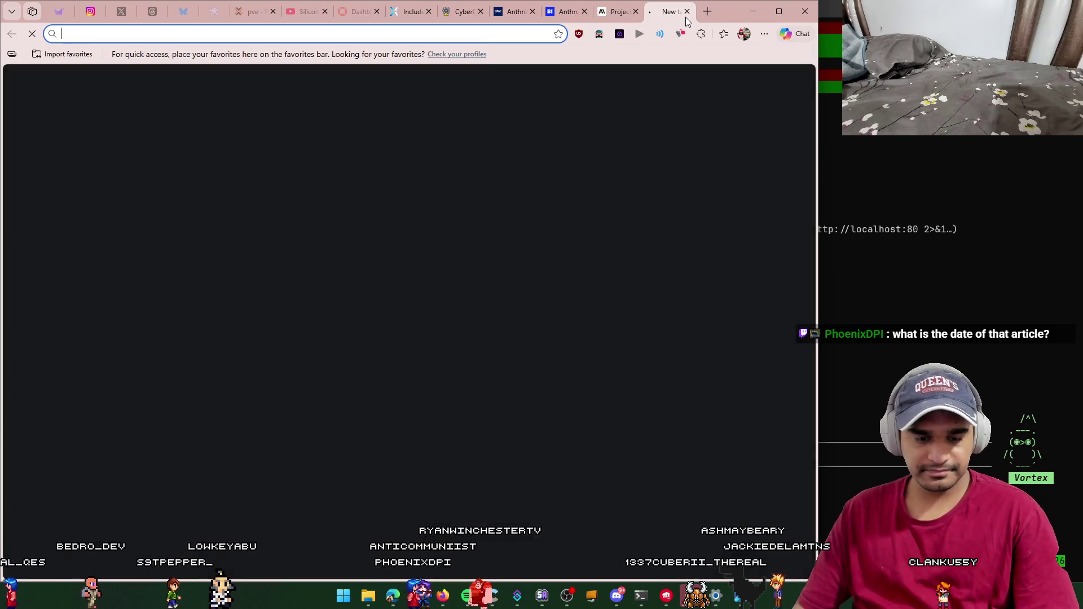
Step: Search Google for 'project glasswing'
type("project gla")
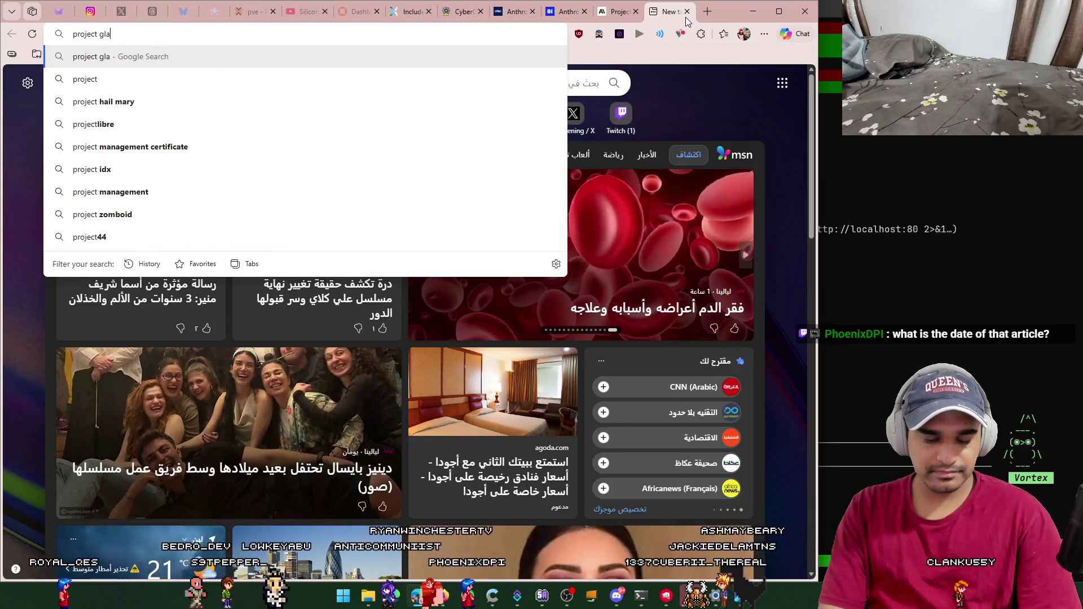
type("swing")
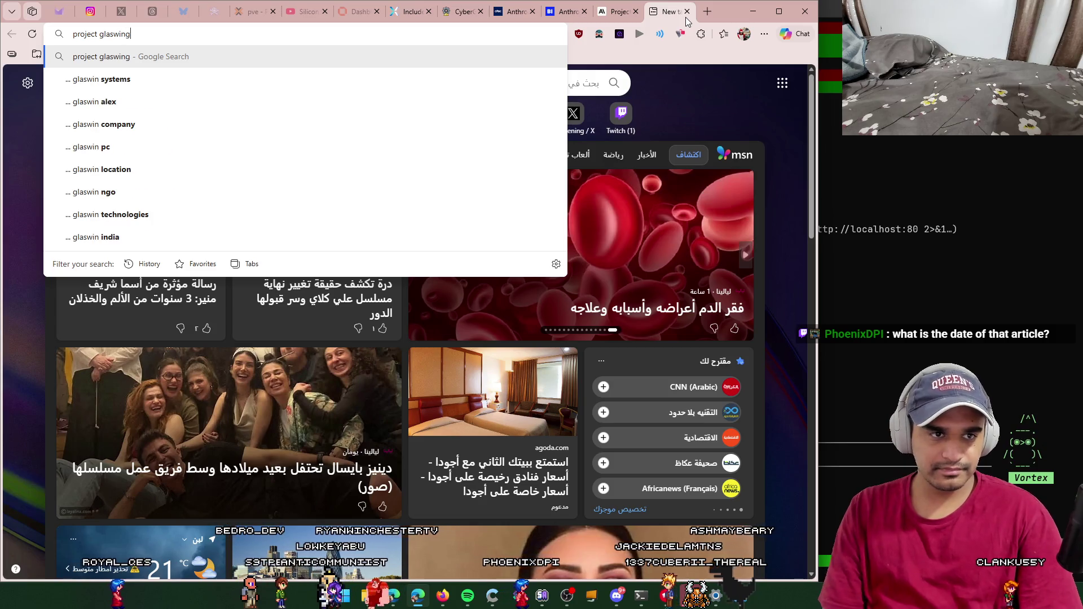
key("Return")
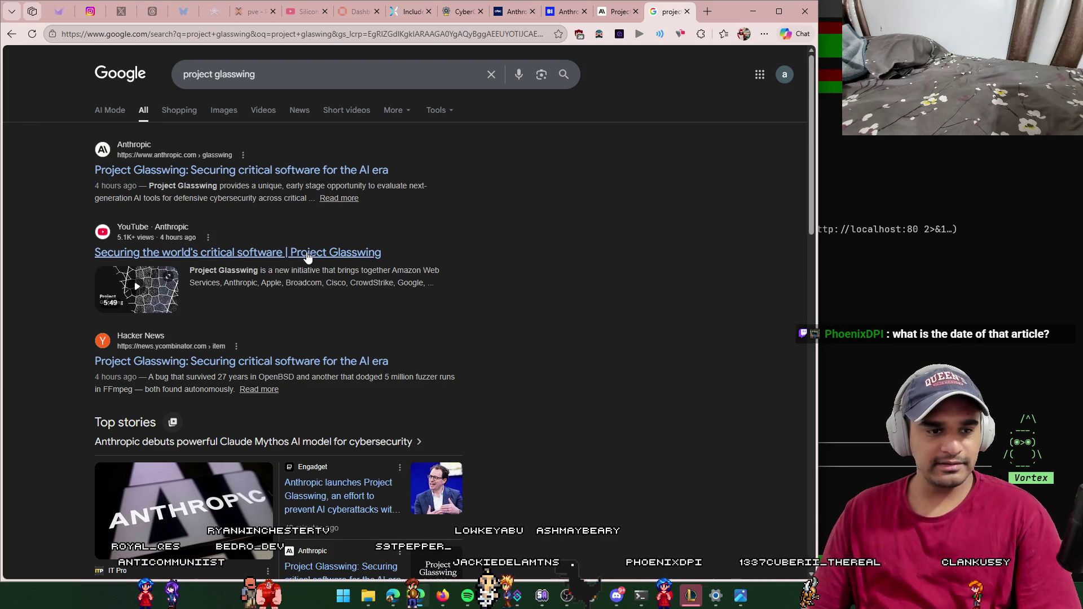
Step: Open the Project Glasswing YouTube video in a new tab, close the results, and return to the article
middle_click(307, 255)
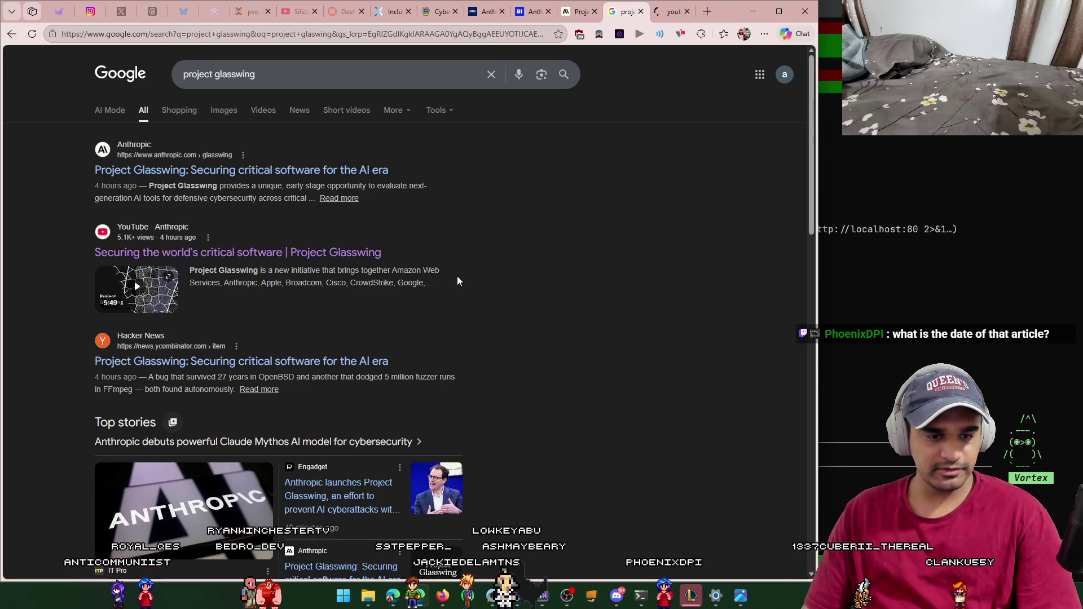
scroll(720, 270, "down", 2)
middle_click(625, 13)
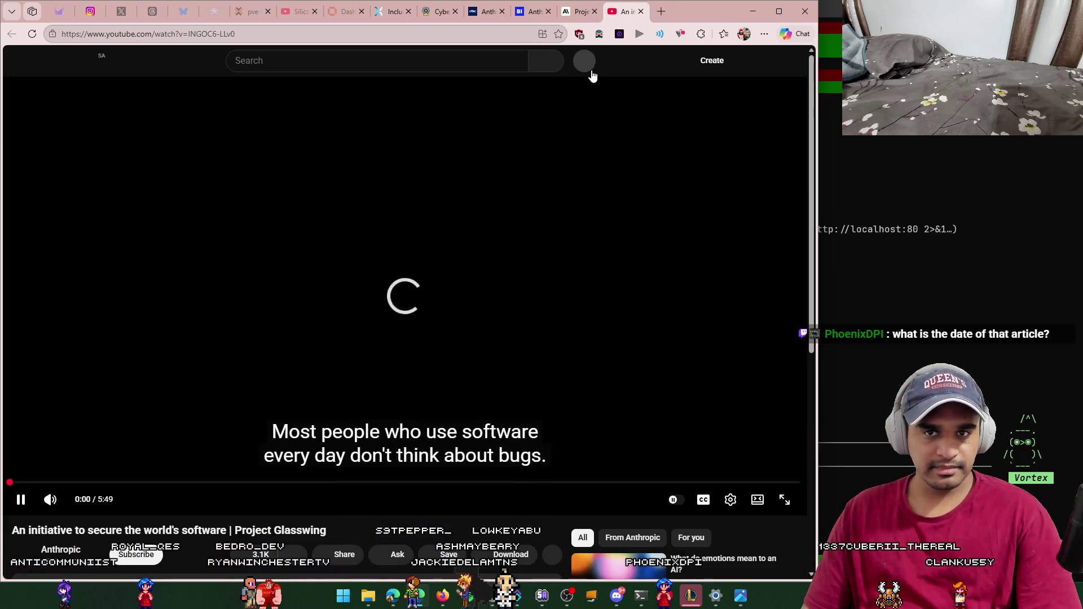
left_click(618, 11)
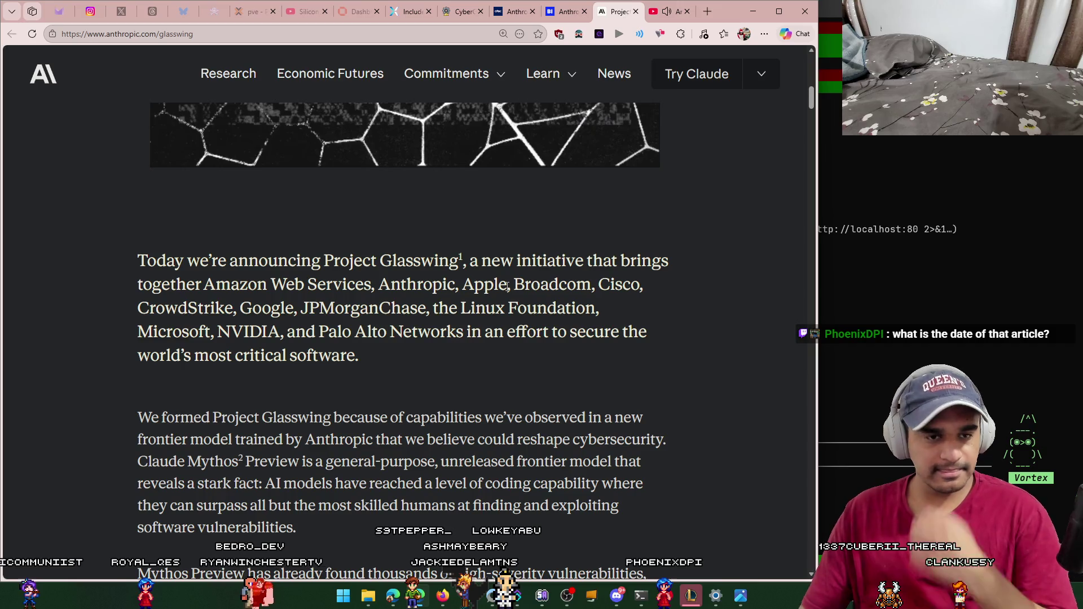
Step: Read the commitments, highlighting extended access for organizations and scanning first-party and open-source systems
scroll(486, 299, "down", 4)
scroll(465, 322, "down", 2)
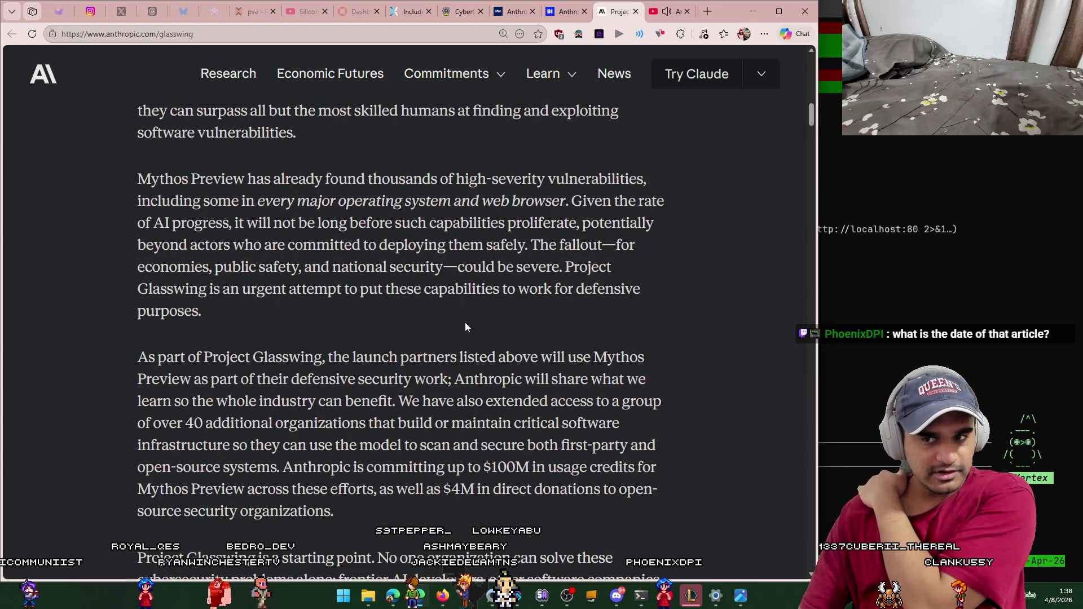
scroll(462, 313, "down", 1)
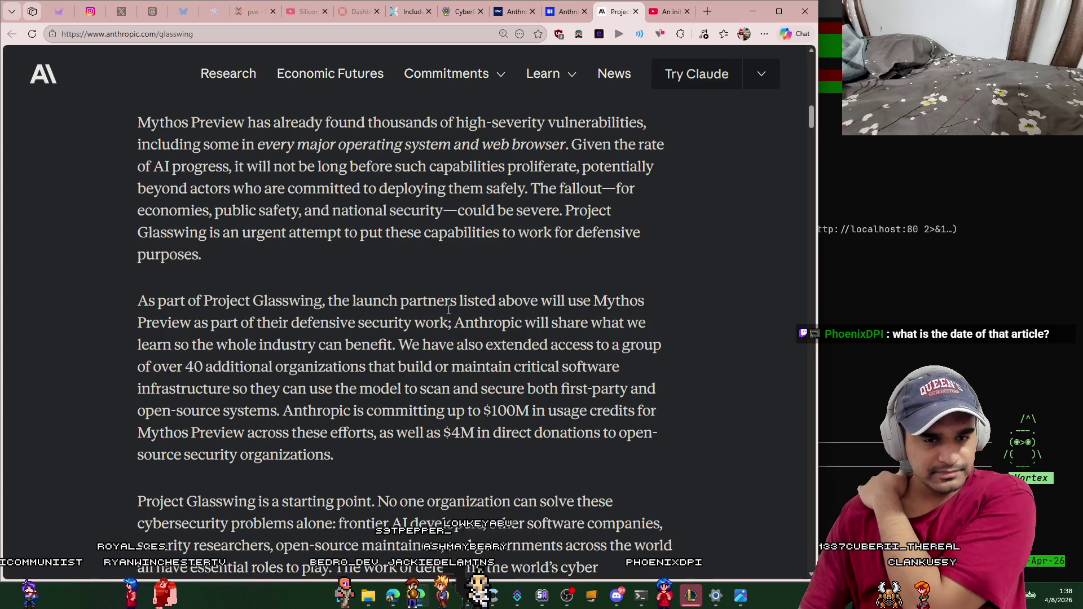
scroll(449, 306, "down", 1)
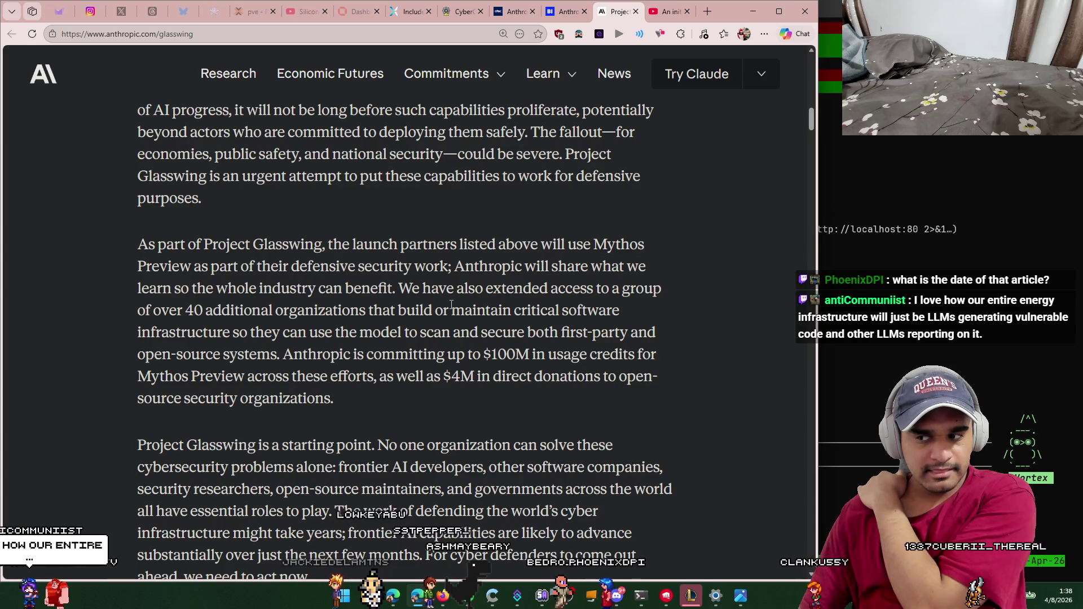
scroll(451, 305, "down", 1)
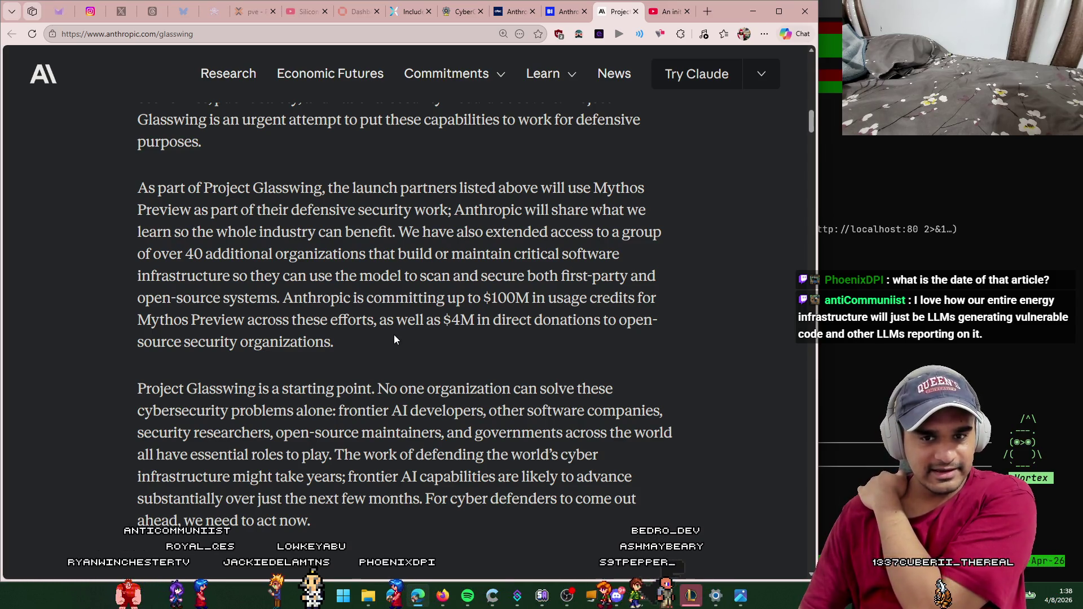
left_click_drag(400, 230, 687, 228)
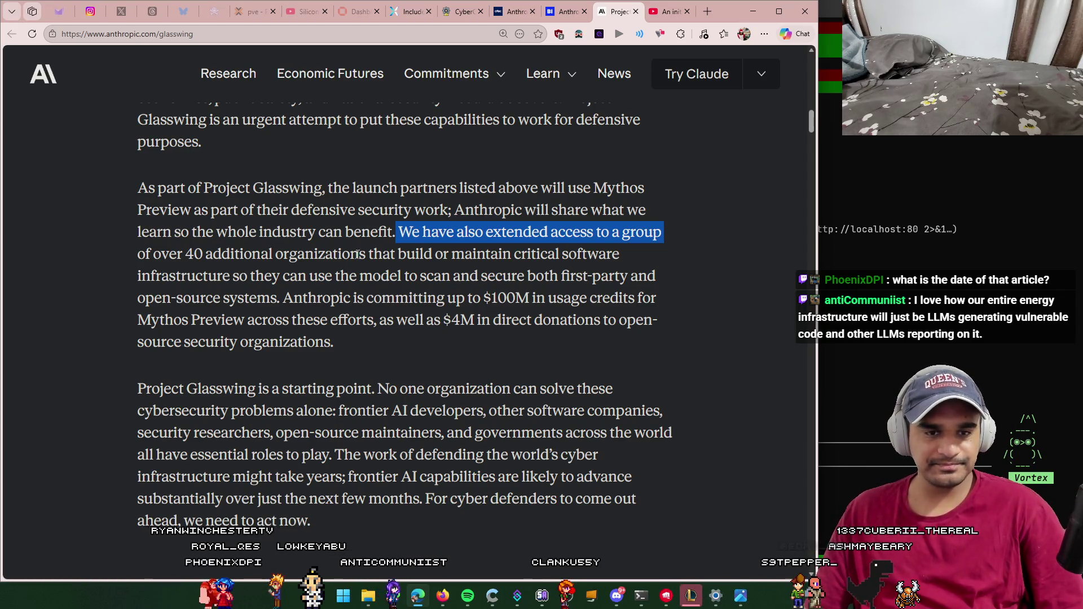
scroll(357, 254, "down", 1)
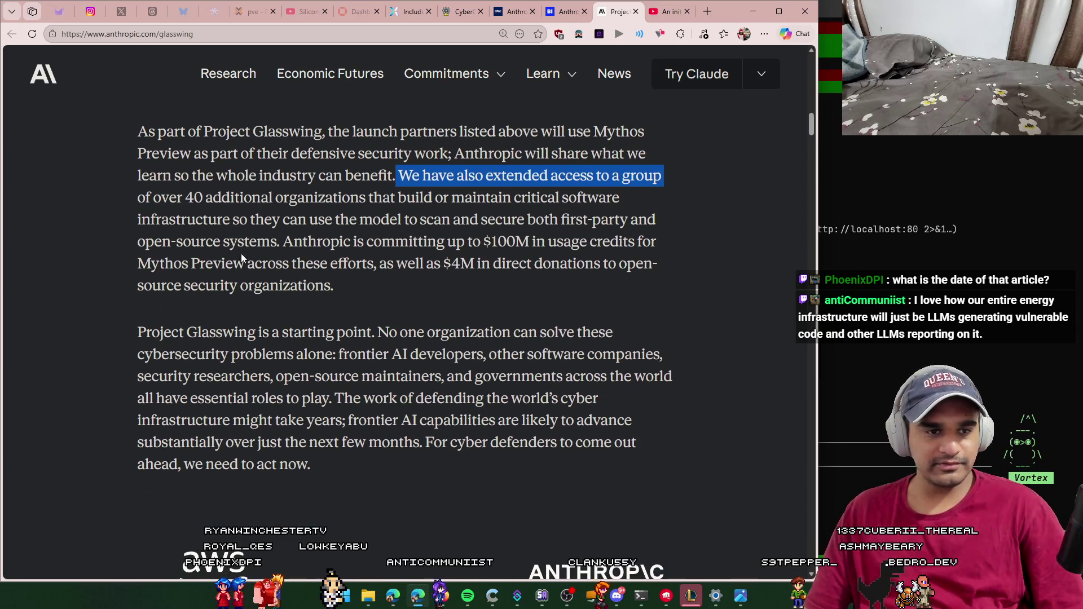
left_click_drag(233, 220, 661, 216)
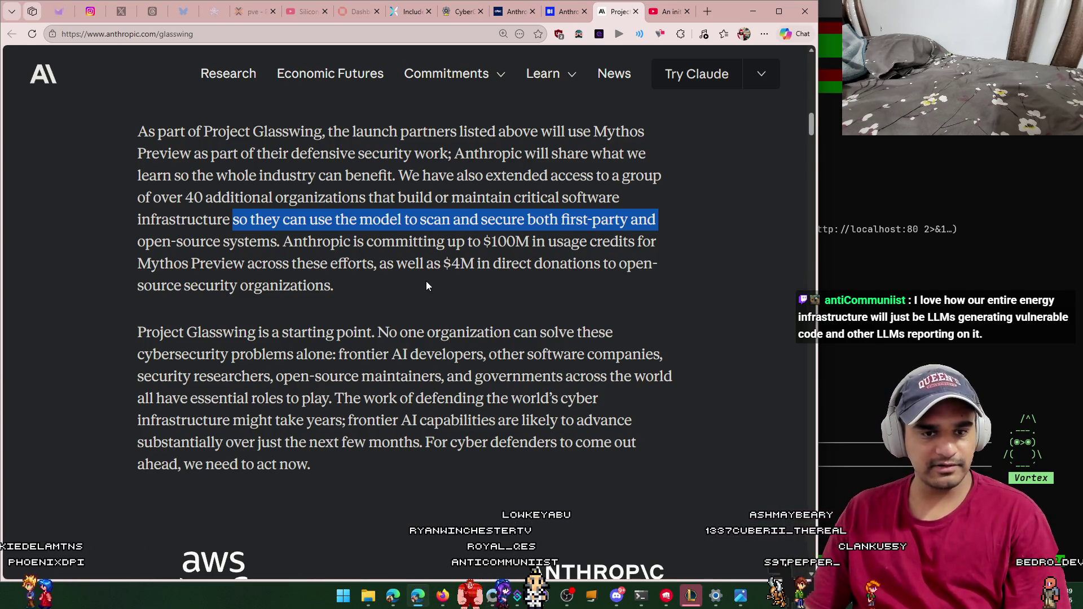
Step: Highlight the starting-point sentence, 'No one organization can solve these', and the list of collaborators
scroll(519, 279, "down", 1)
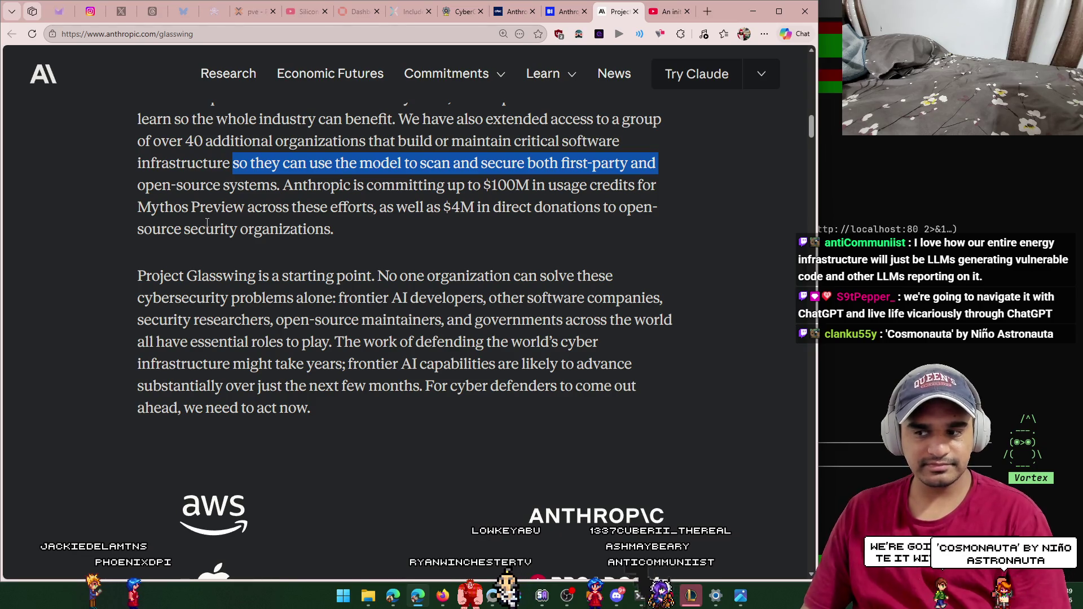
scroll(226, 242, "down", 1)
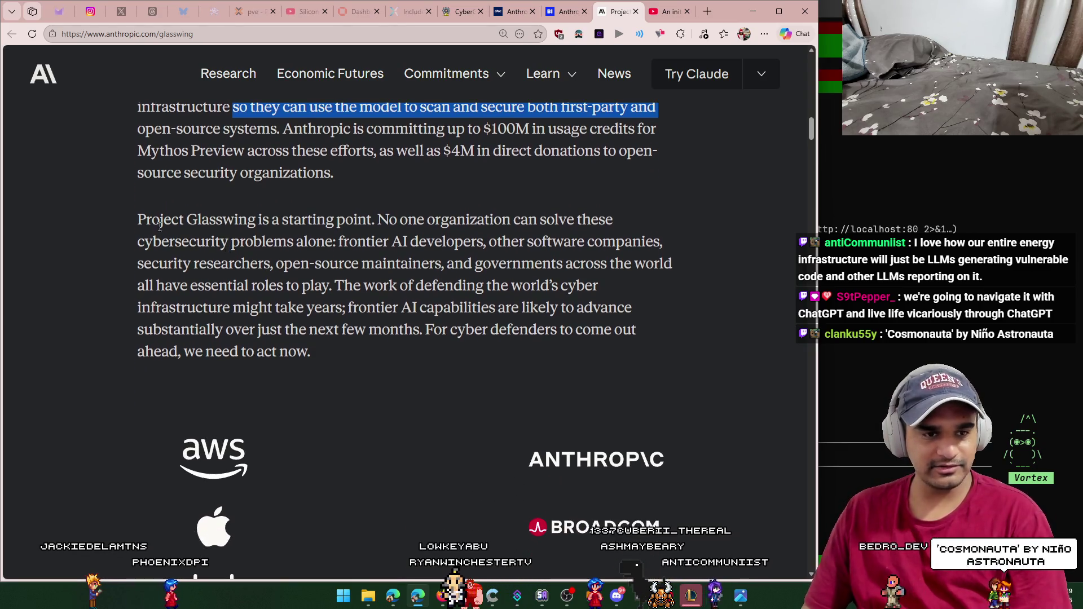
left_click_drag(139, 218, 256, 225)
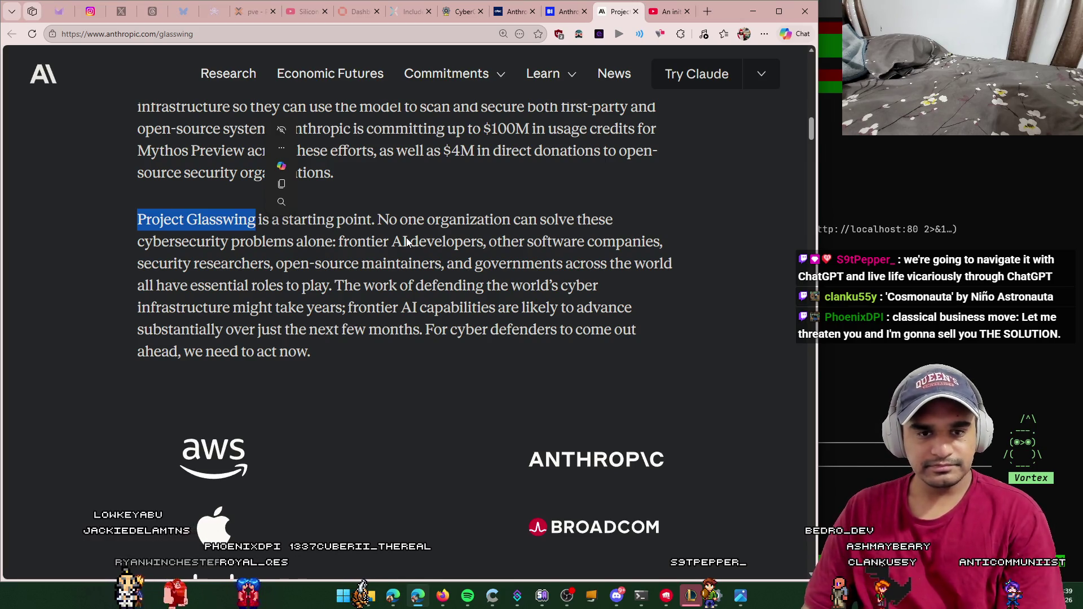
left_click_drag(384, 224, 614, 221)
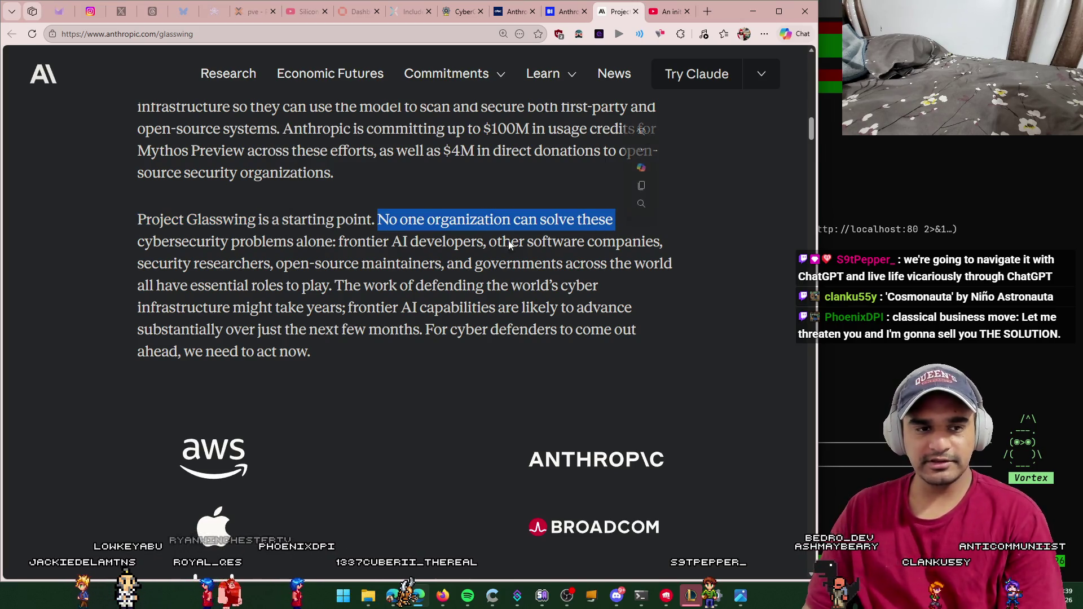
left_click_drag(338, 242, 663, 246)
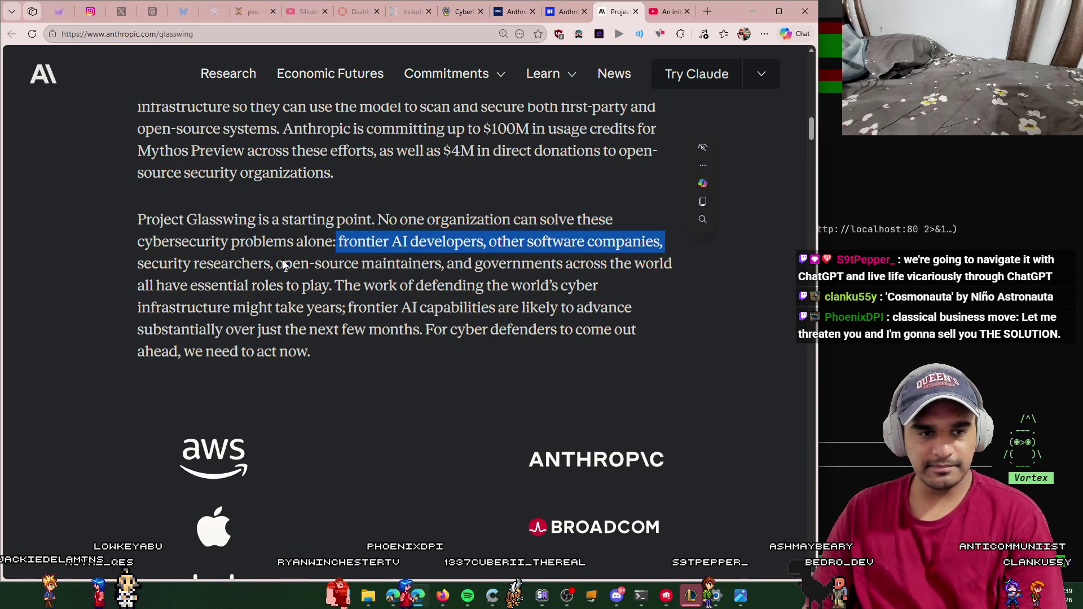
left_click(121, 272)
mouse_move(135, 263)
left_mouse_down()
mouse_move(387, 263)
mouse_move(466, 285)
mouse_move(521, 264)
mouse_move(674, 264)
left_mouse_up()
Step: Scroll past the launch partner logos to the 'Cybersecurity in the Age of AI' section
scroll(302, 313, "down", 1)
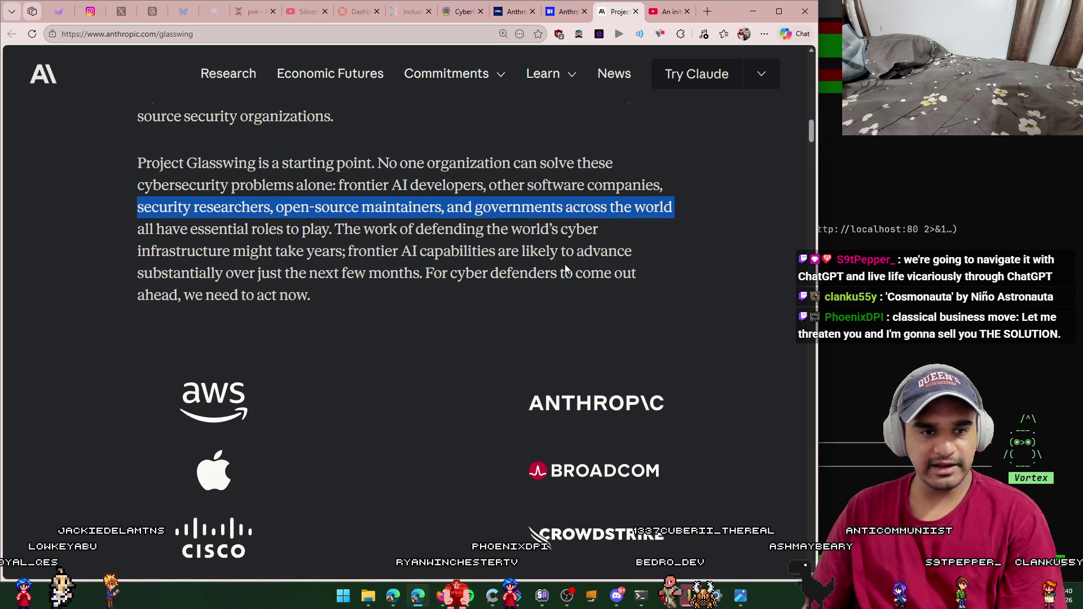
scroll(336, 202, "down", 1)
scroll(395, 231, "down", 1)
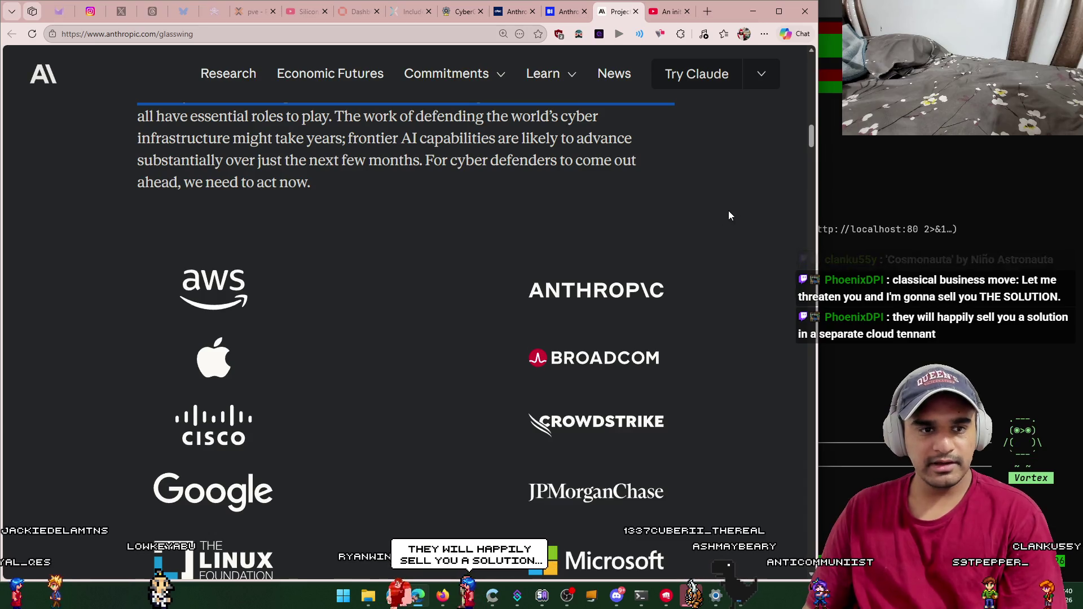
scroll(723, 216, "down", 5)
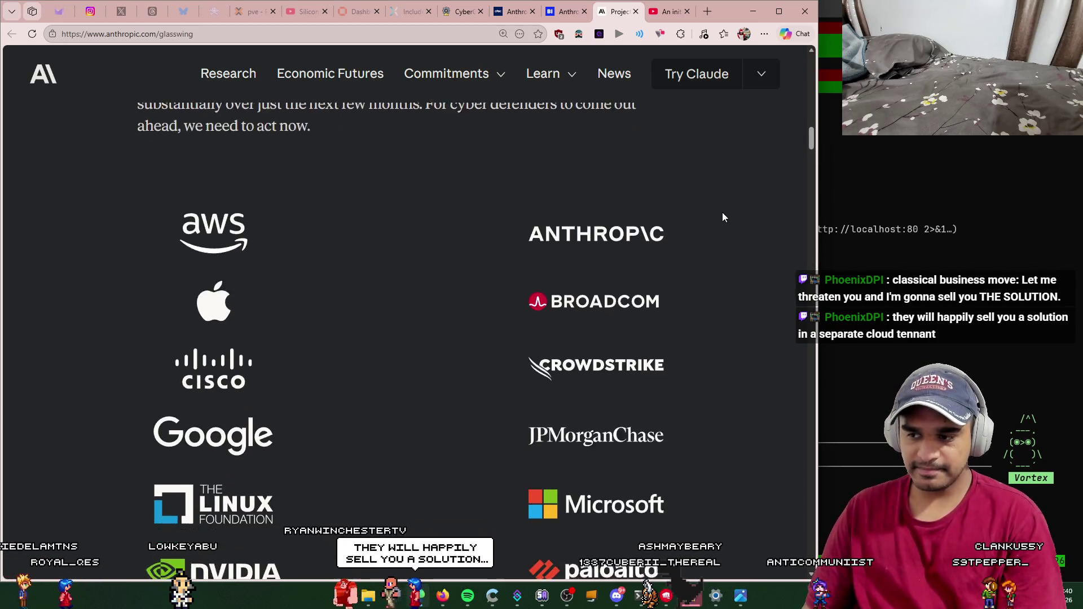
scroll(722, 214, "down", 2)
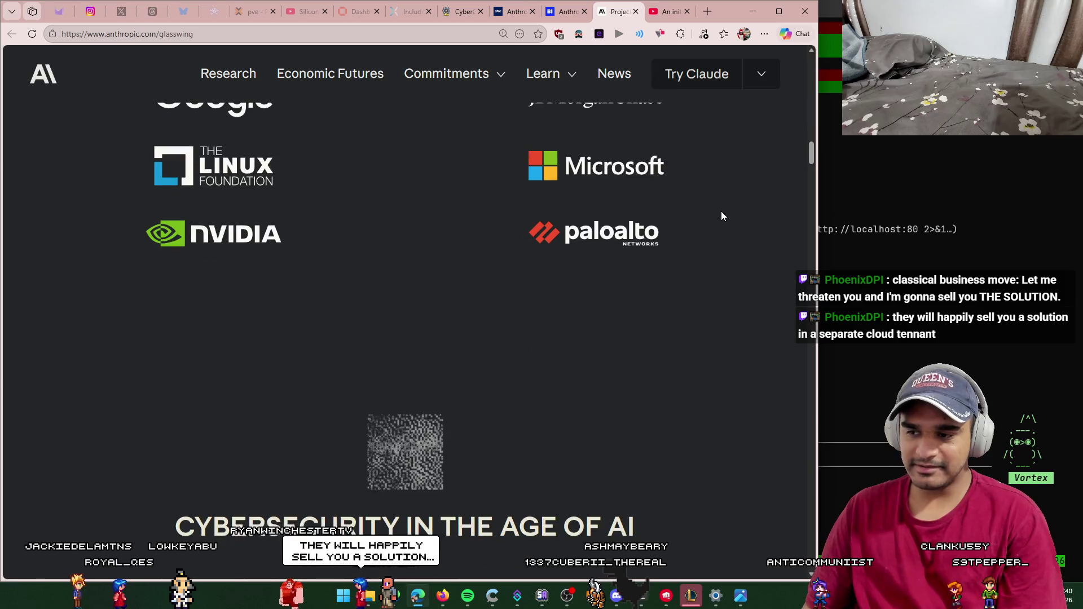
scroll(709, 215, "down", 6)
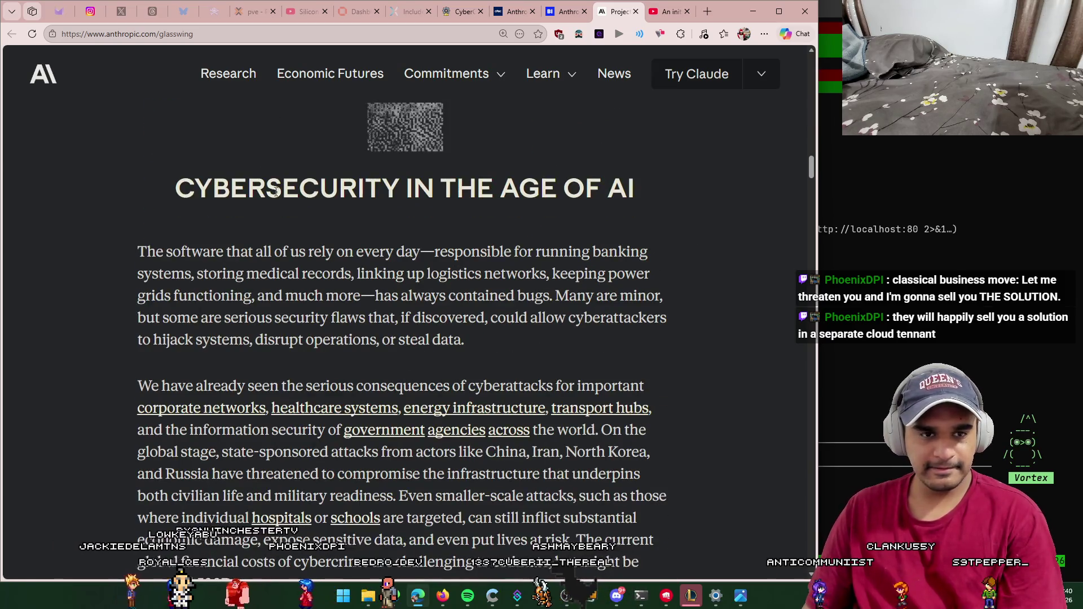
Step: Highlight the 'Cybersecurity in the Age of AI' heading and opening lines, then read on to the $500B cybercrime figure
left_click_drag(174, 189, 638, 204)
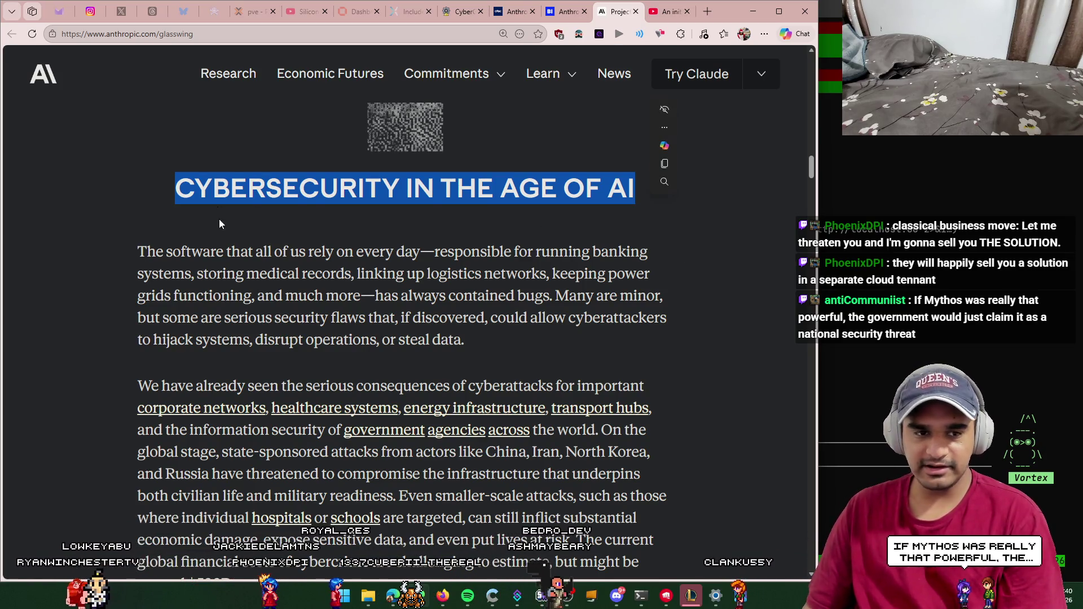
mouse_move(135, 251)
left_mouse_down()
mouse_move(707, 252)
mouse_move(173, 242)
left_mouse_up()
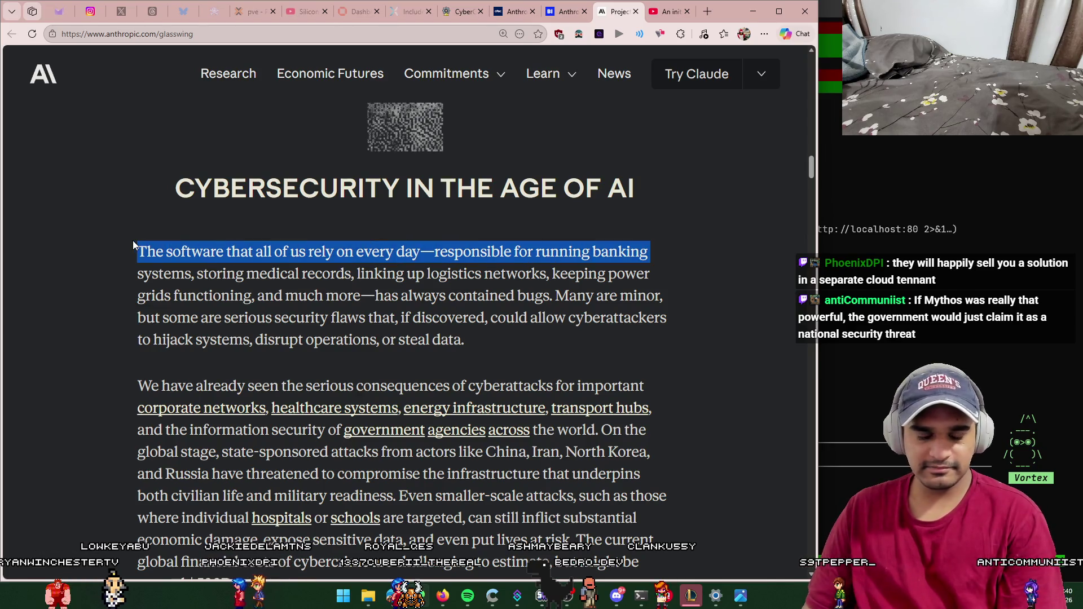
scroll(267, 250, "down", 1)
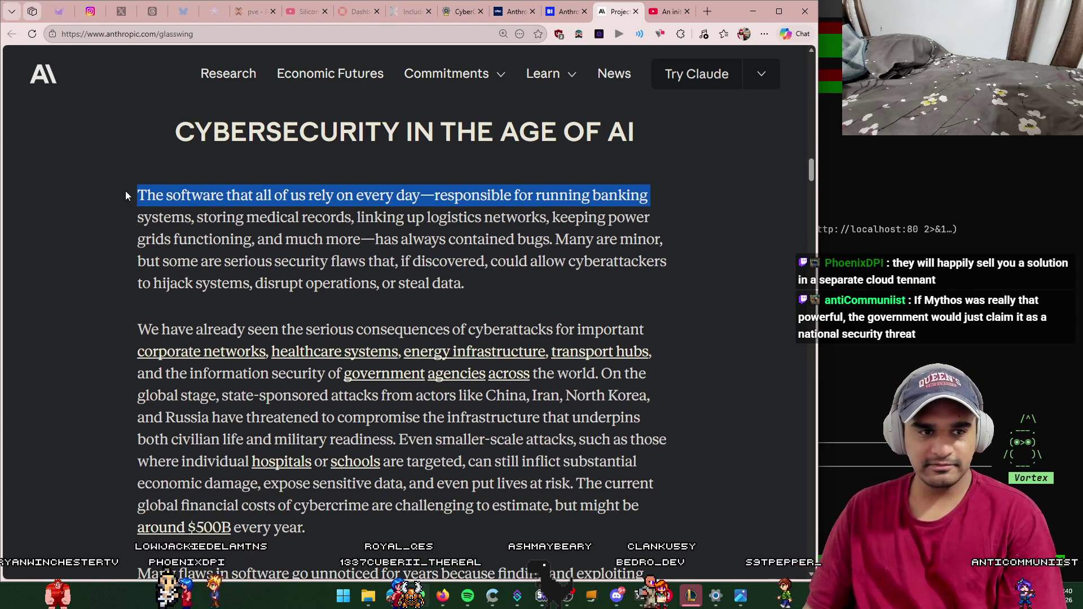
left_click(125, 191)
left_click_drag(138, 190, 696, 211)
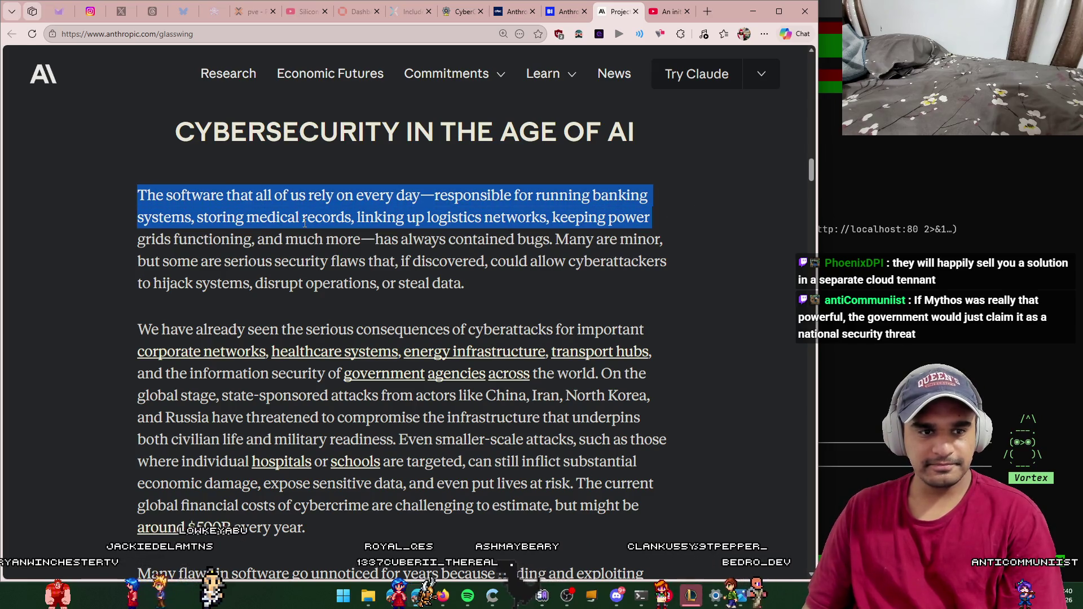
left_click(127, 201)
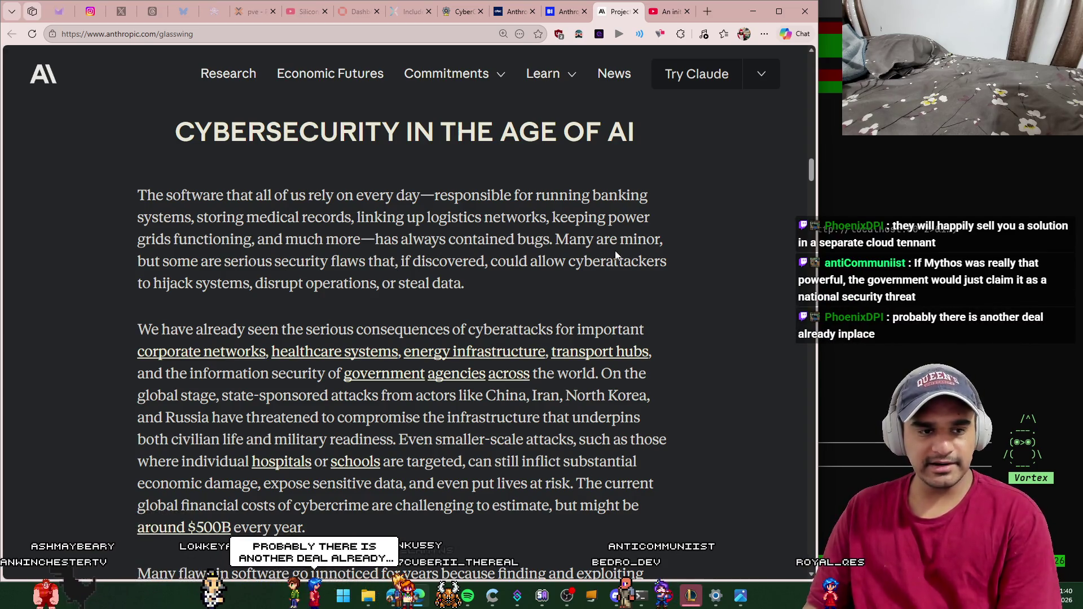
scroll(615, 252, "down", 2)
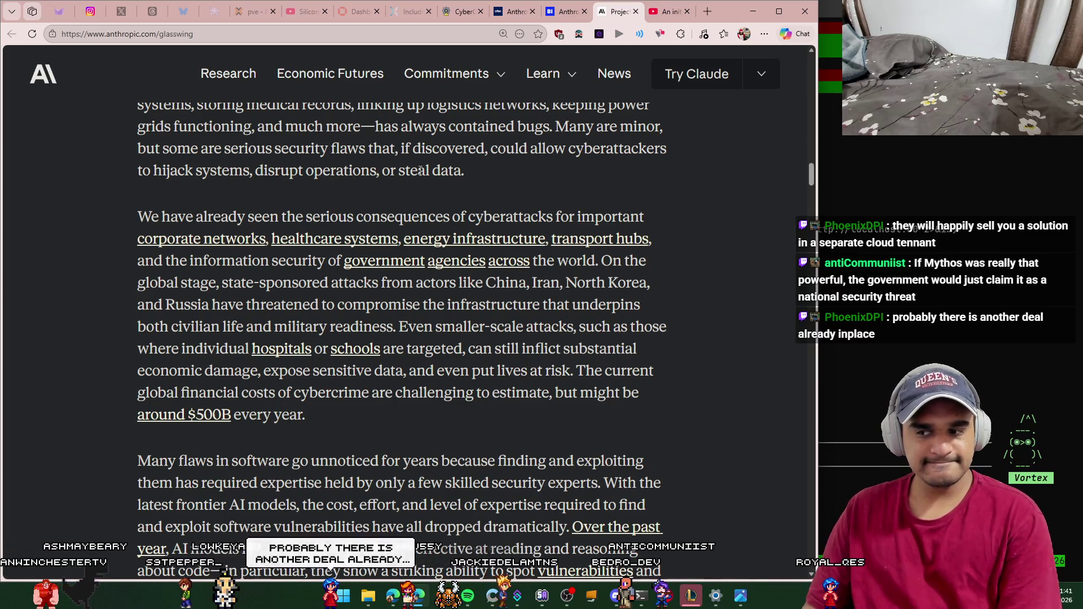
scroll(425, 171, "down", 1)
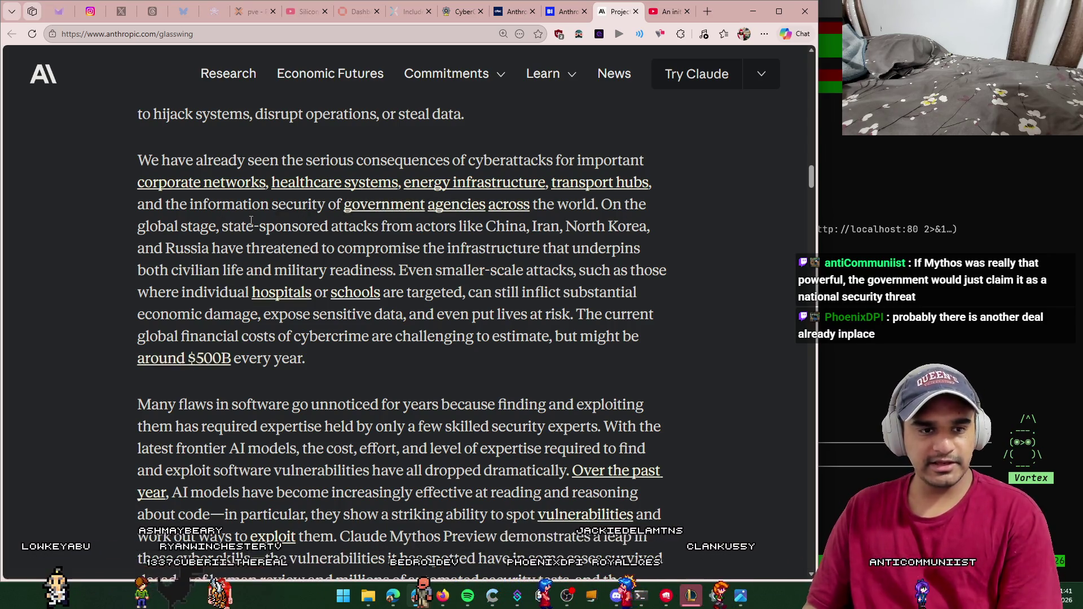
Step: Highlight lines on state-sponsored attacks, few skilled security experts and the falling cost of expertise
left_click_drag(242, 232, 349, 230)
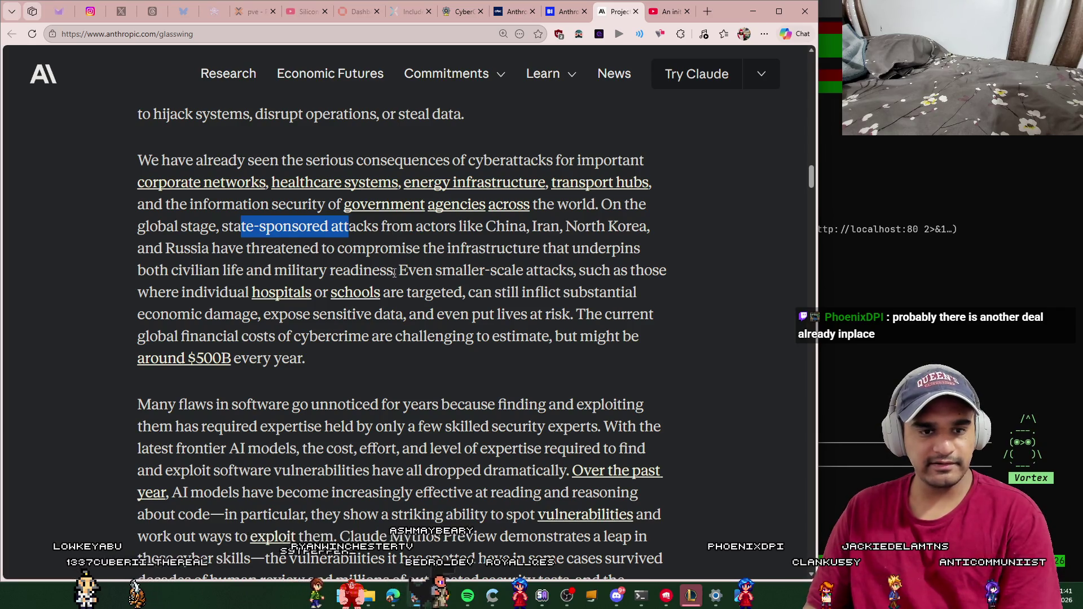
scroll(393, 273, "down", 1)
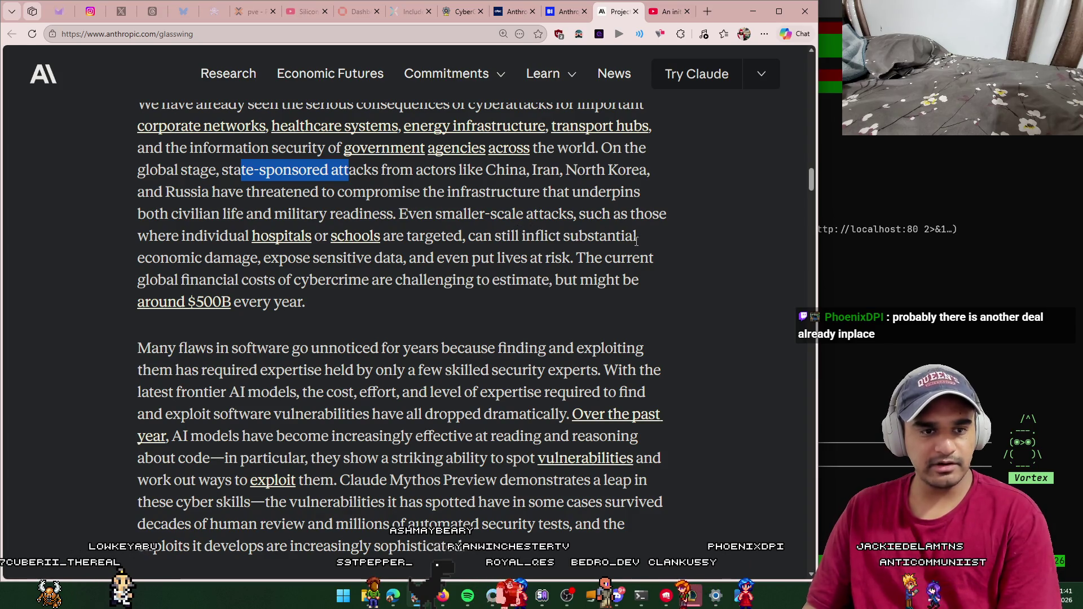
scroll(570, 249, "down", 1)
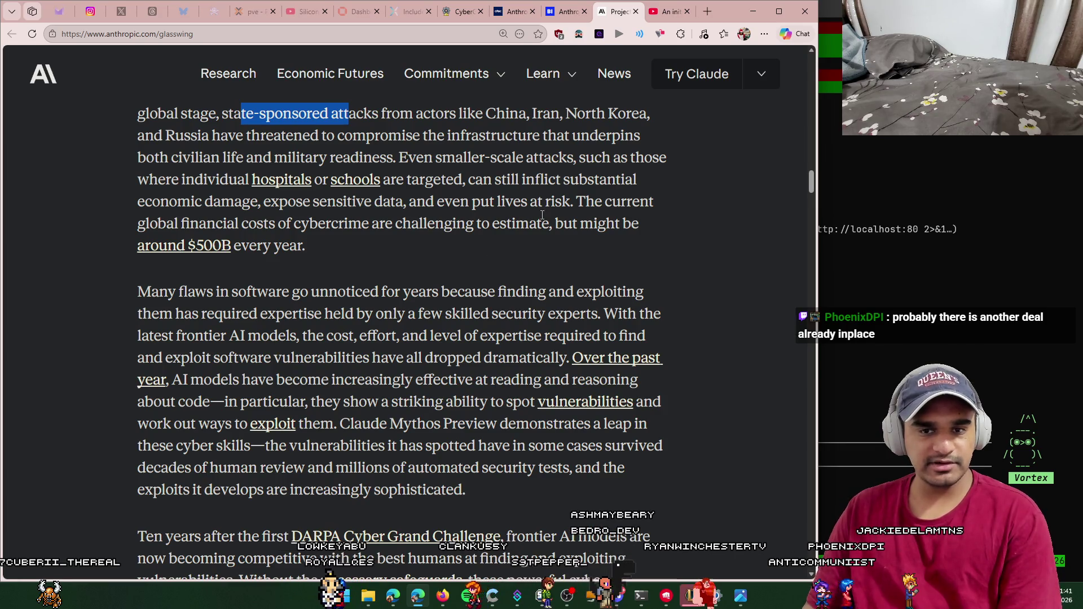
scroll(601, 237, "down", 1)
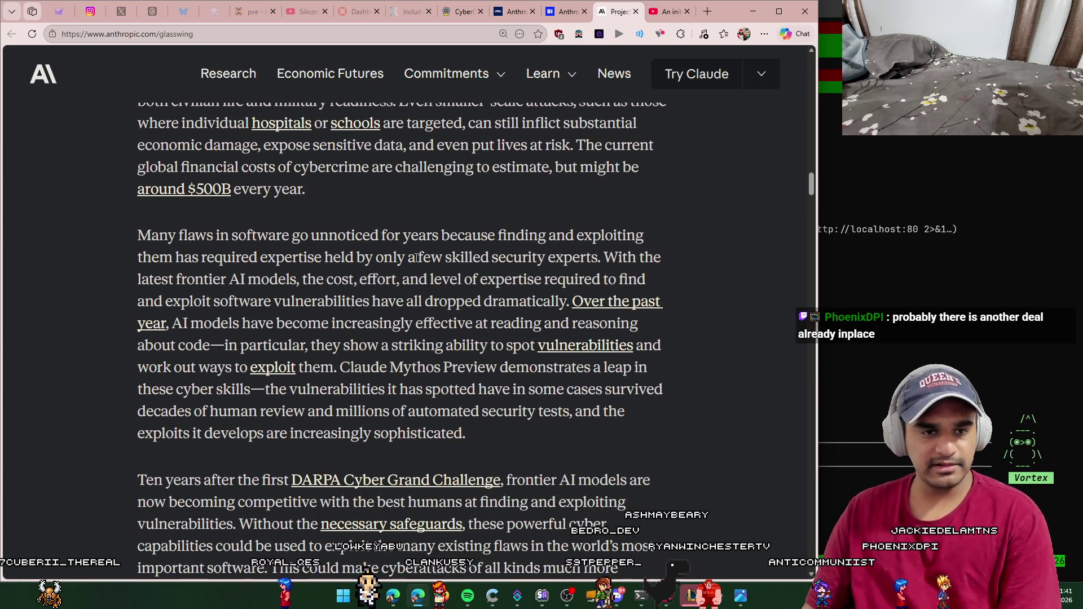
scroll(416, 257, "down", 1)
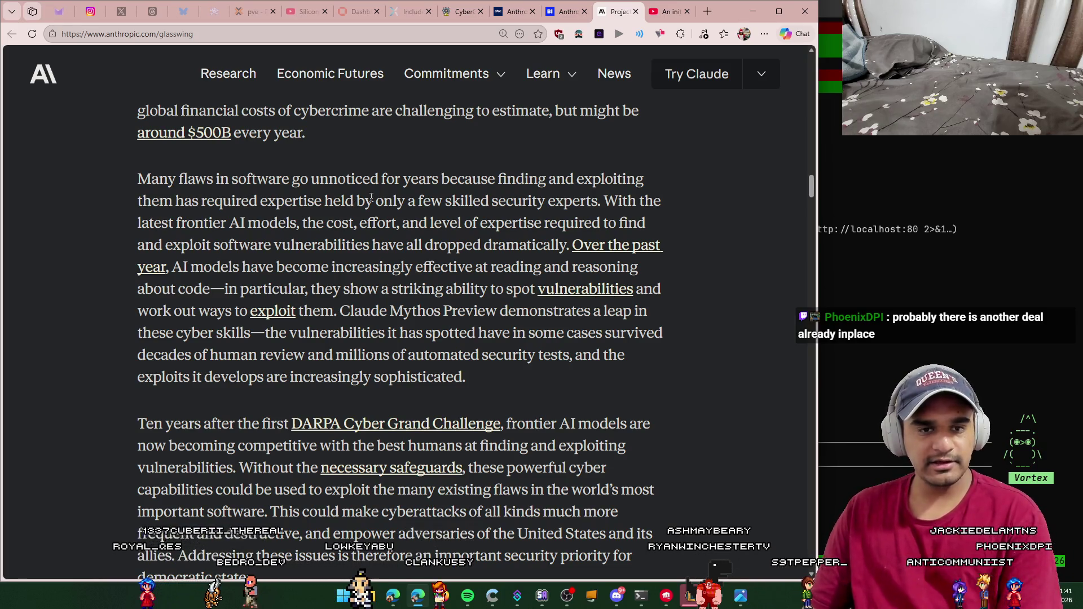
left_click_drag(375, 202, 423, 201)
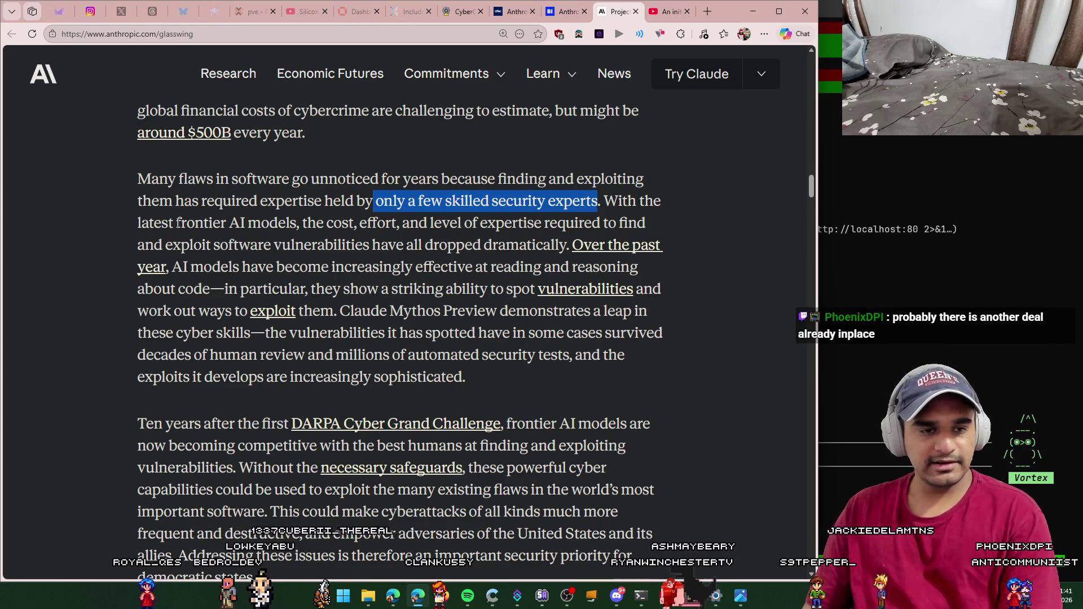
left_click_drag(308, 223, 557, 224)
mouse_move(645, 222)
left_mouse_down()
mouse_move(235, 223)
mouse_move(252, 244)
mouse_move(561, 246)
left_mouse_up()
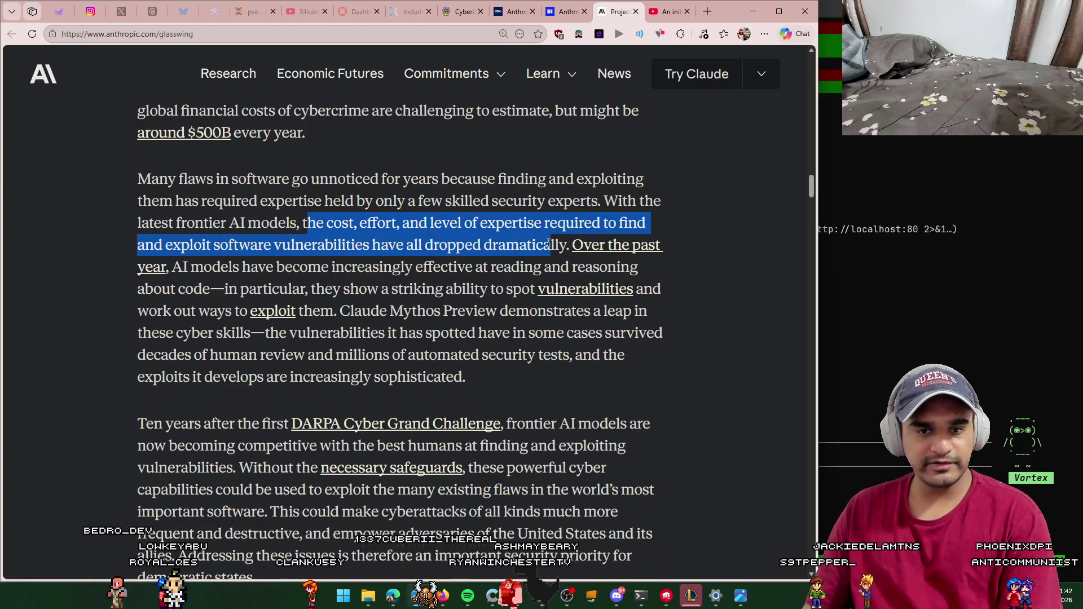
Step: Read on to the DARPA paragraph, highlighting automated security tests and increasingly sophisticated exploits
scroll(212, 200, "down", 1)
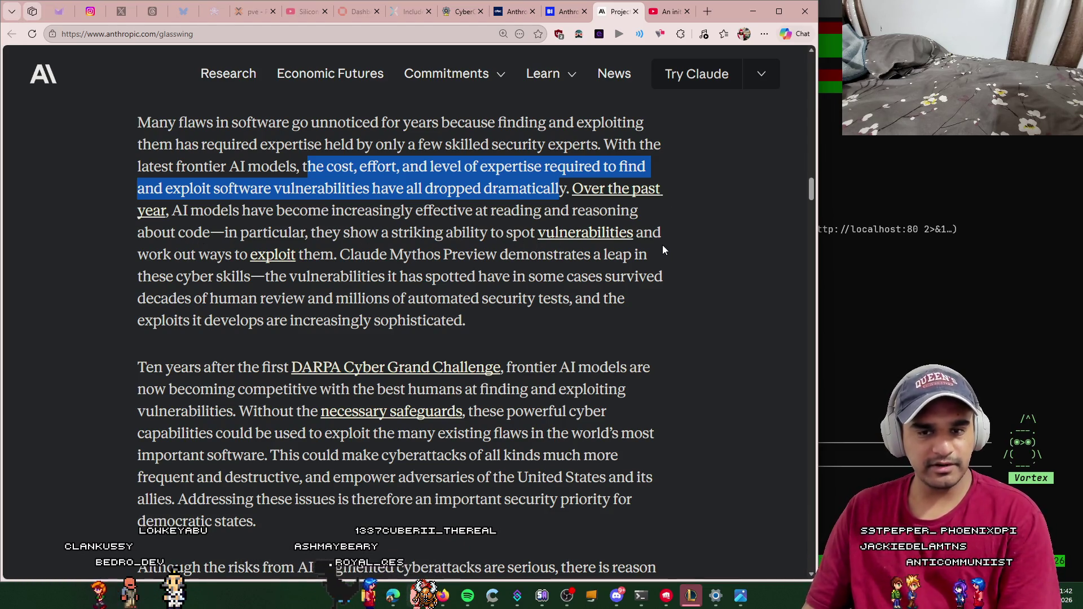
scroll(313, 252, "down", 1)
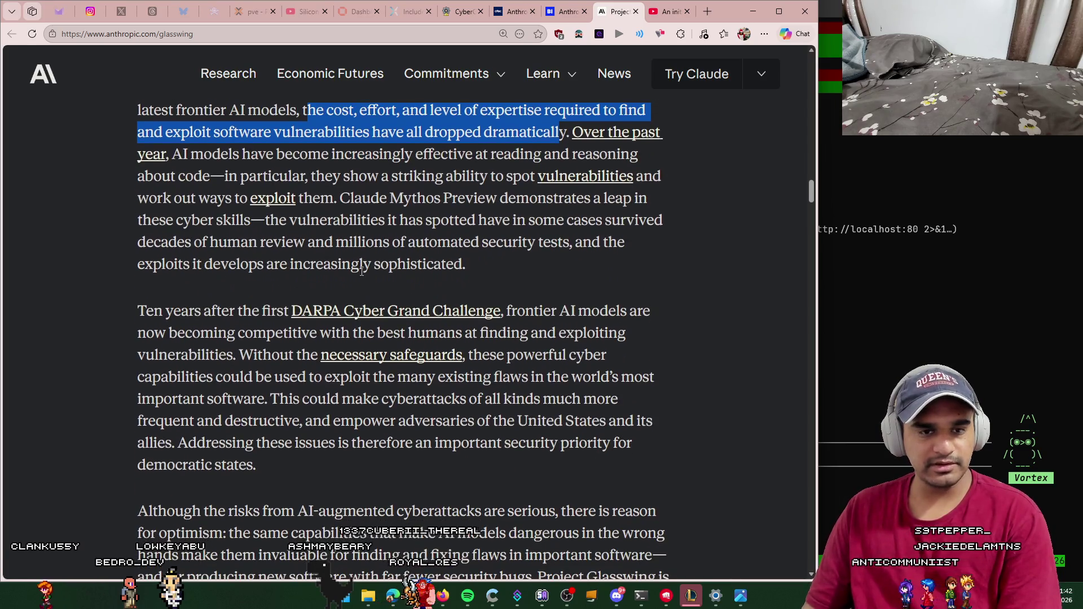
left_click_drag(351, 198, 632, 197)
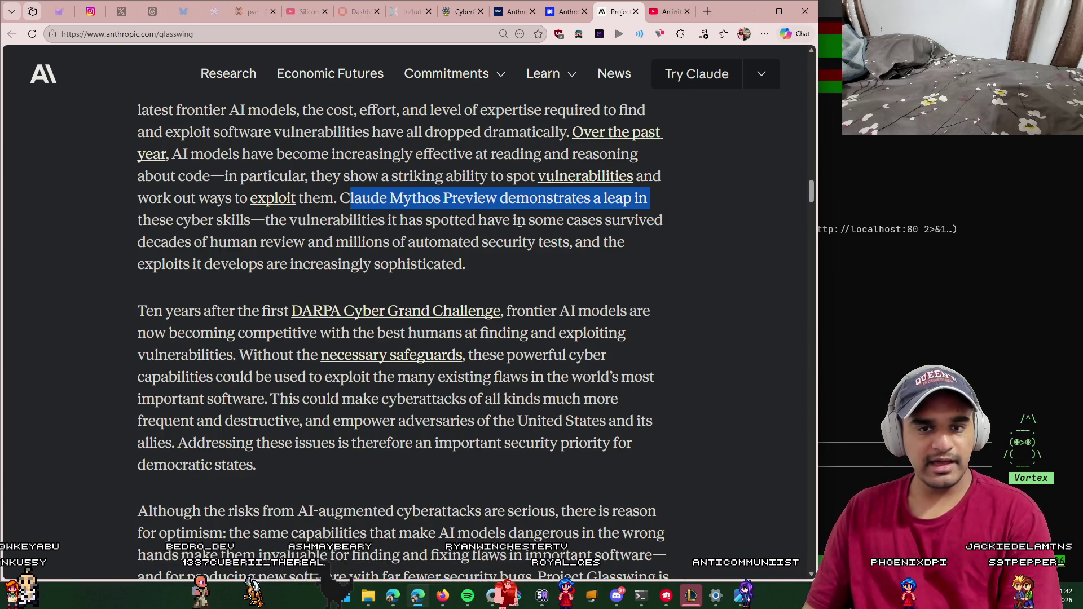
scroll(282, 235, "down", 1)
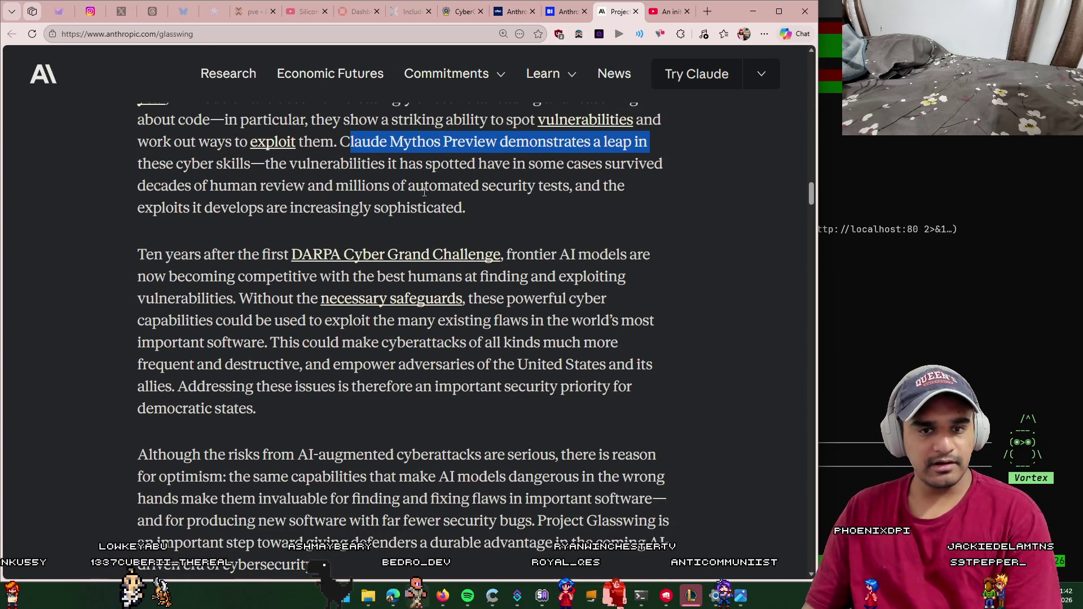
left_click_drag(424, 191, 575, 181)
left_click(559, 202)
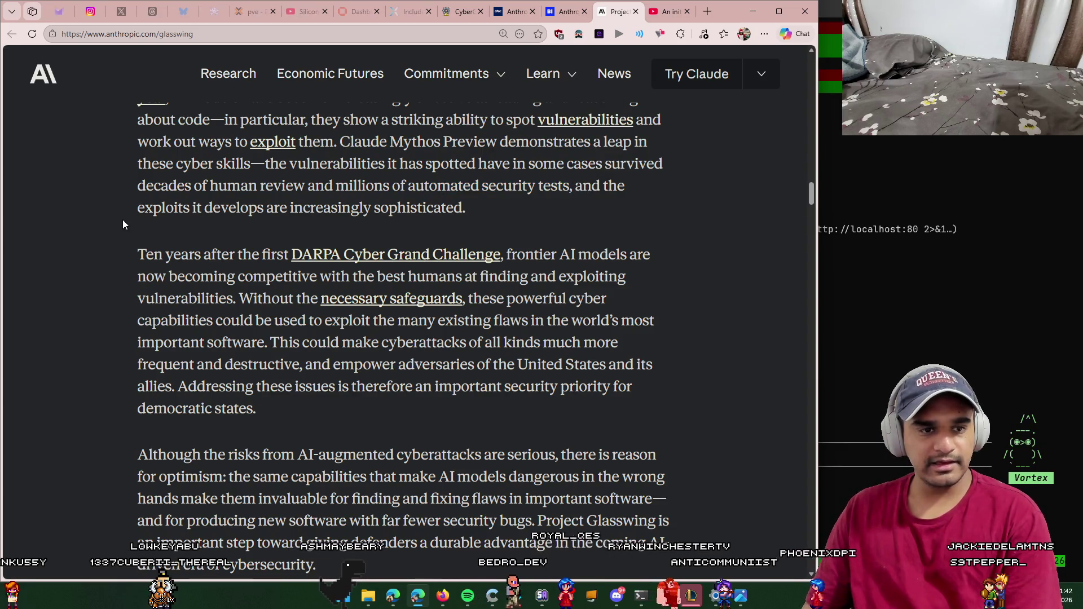
mouse_move(123, 220)
left_mouse_down()
mouse_move(414, 198)
mouse_move(477, 207)
left_mouse_up()
left_click(477, 207)
scroll(151, 221, "down", 1)
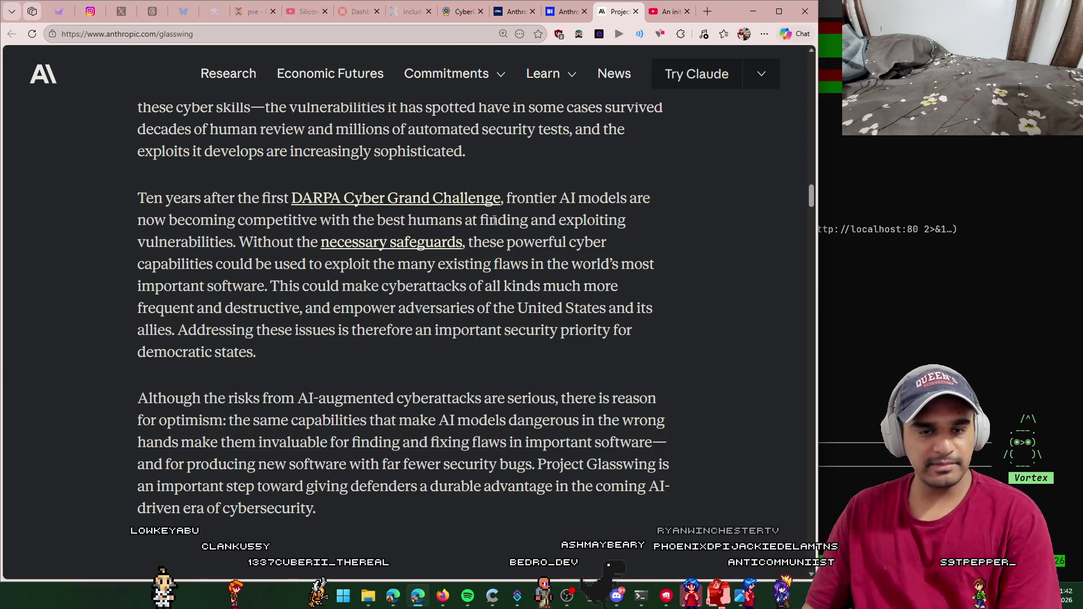
scroll(149, 258, "down", 1)
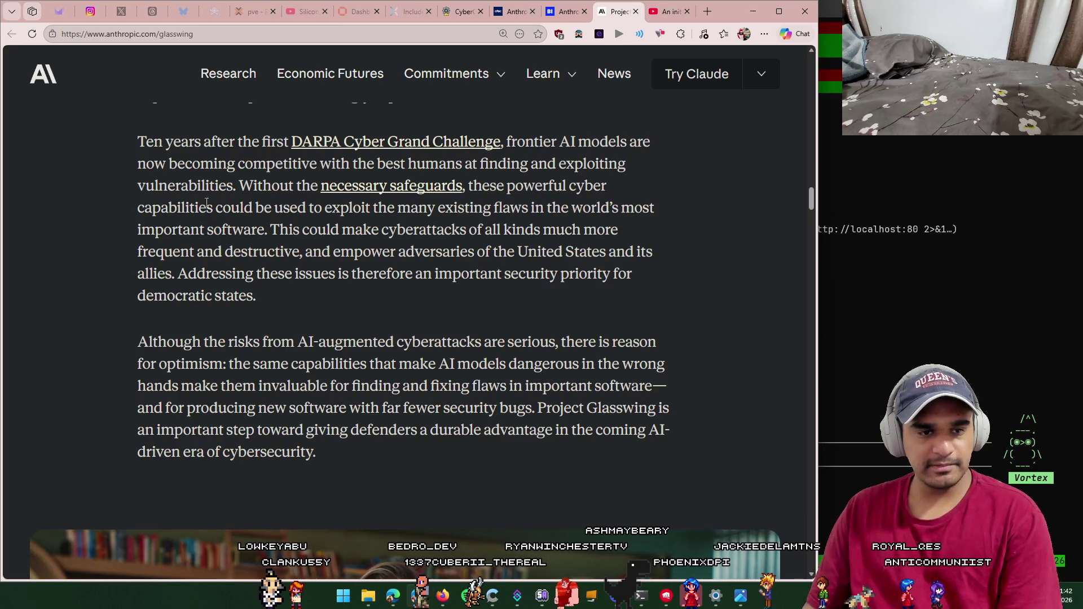
Step: Highlight the passages on exploiting existing flaws and fixing flaws in important software
left_click_drag(244, 208, 432, 206)
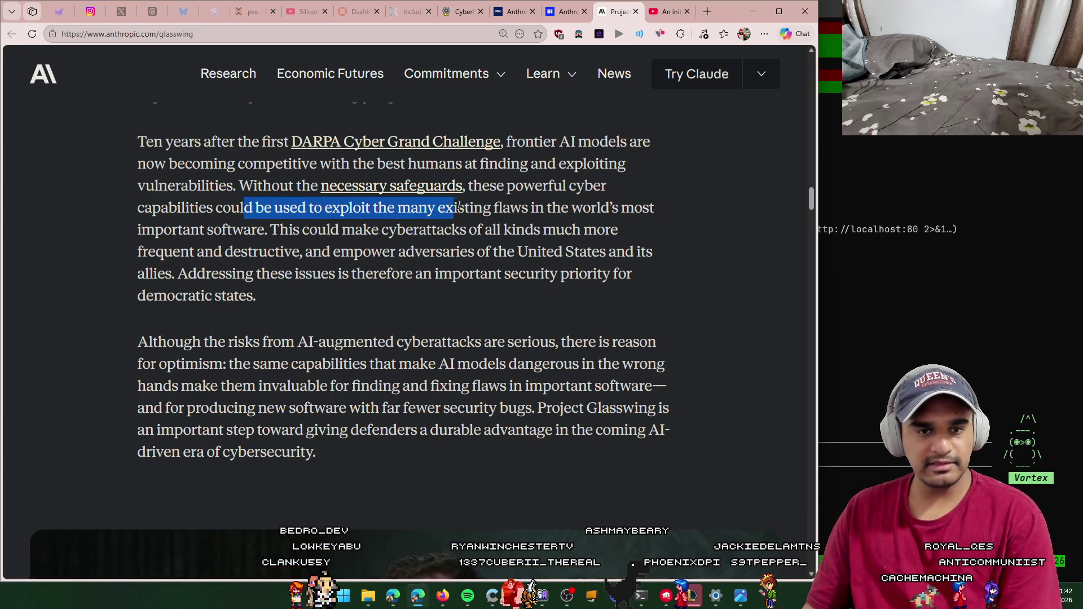
left_click_drag(602, 208, 676, 211)
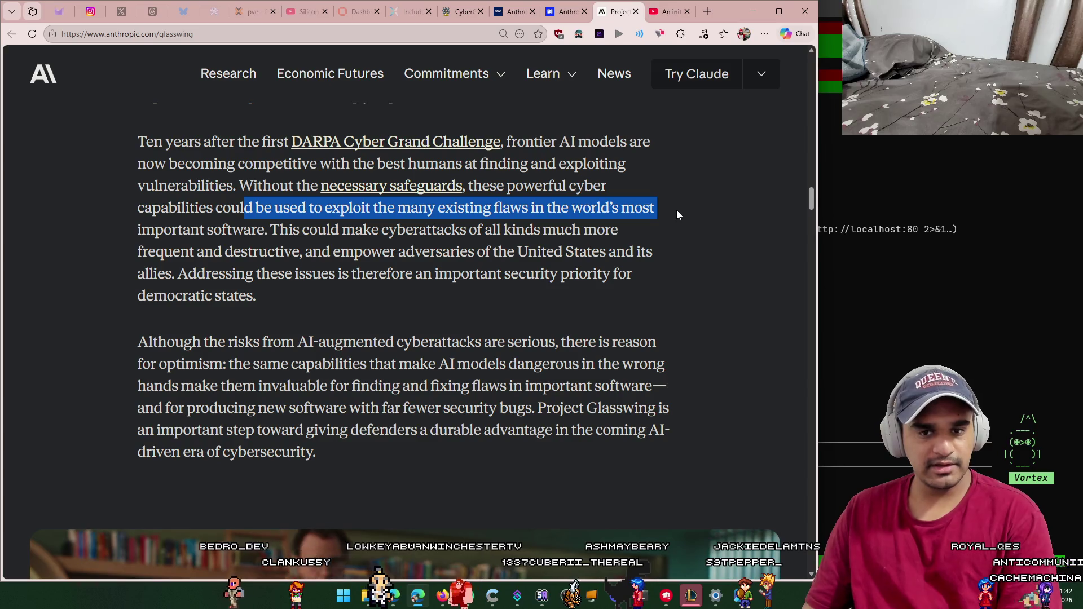
scroll(307, 238, "down", 1)
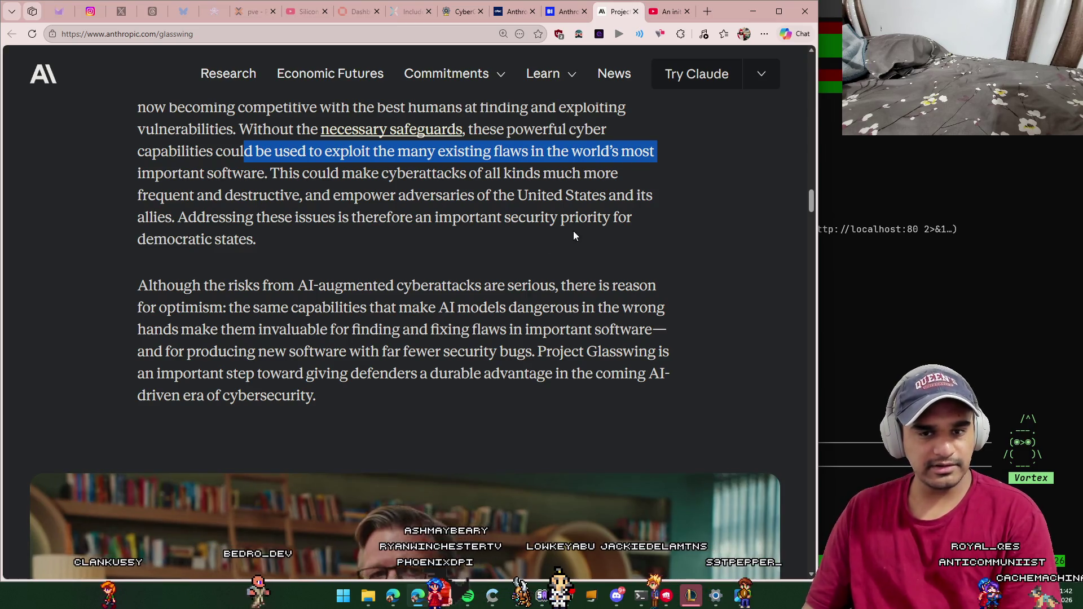
scroll(224, 275, "down", 1)
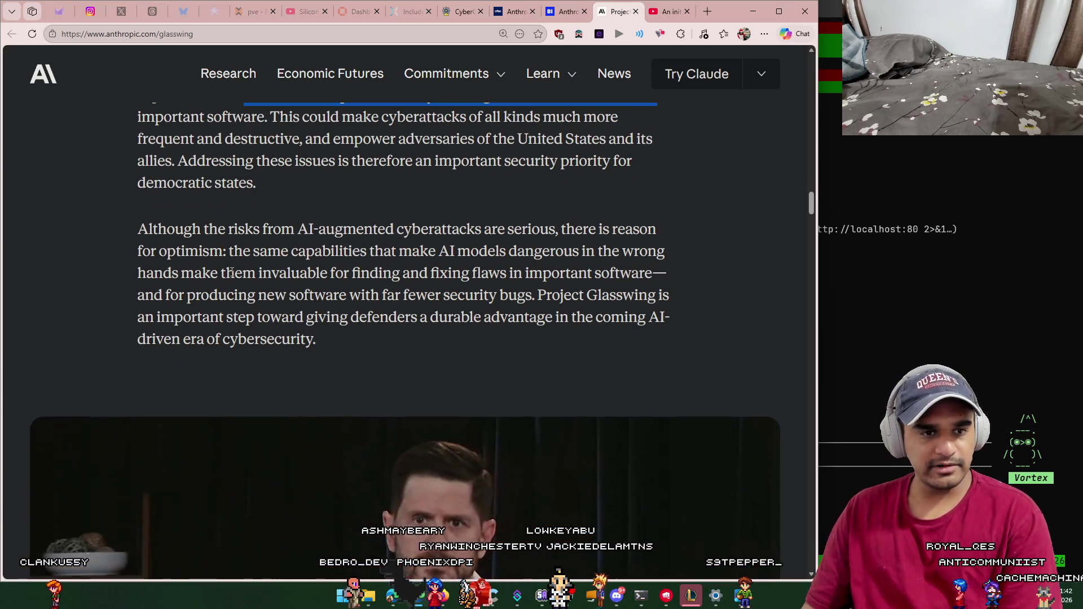
scroll(224, 275, "down", 1)
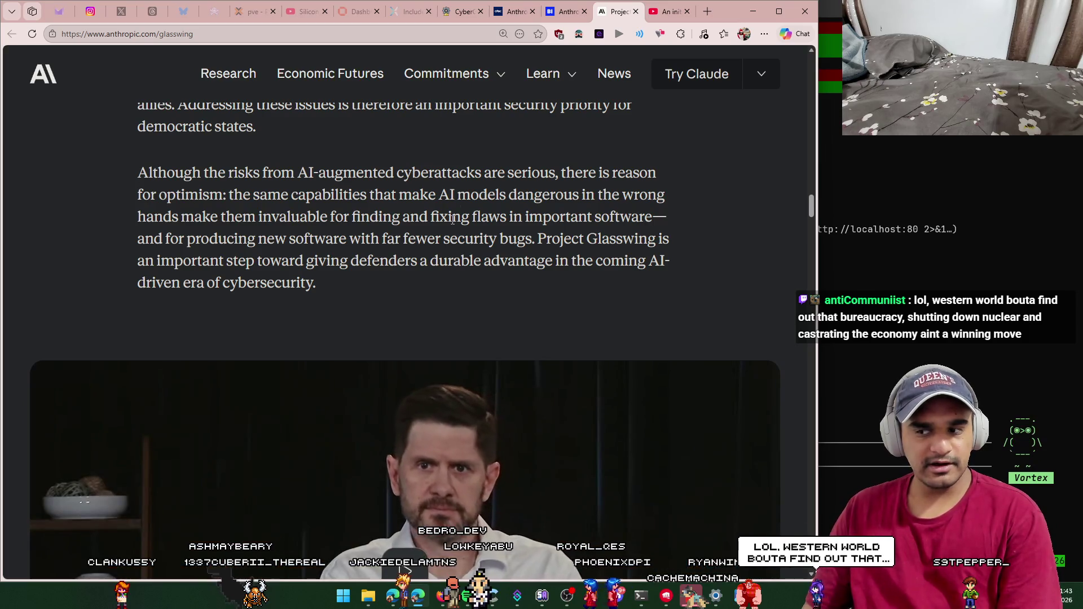
left_click_drag(453, 219, 653, 217)
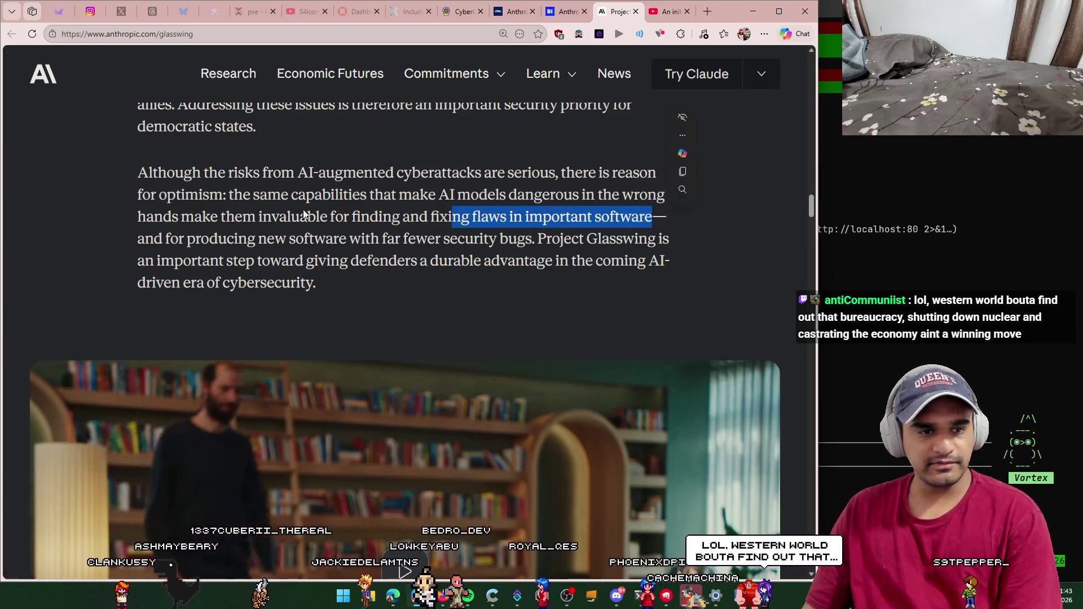
left_click_drag(165, 238, 522, 246)
left_click(536, 244)
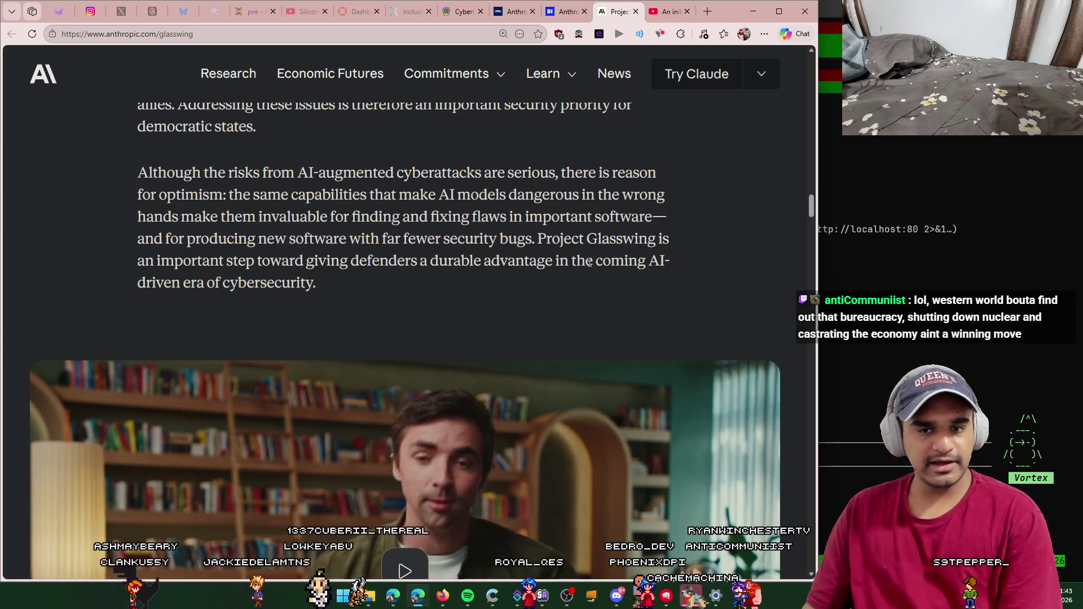
Step: Open the Frontier Red Team blog post in a background tab while scrolling on
scroll(505, 273, "down", 1)
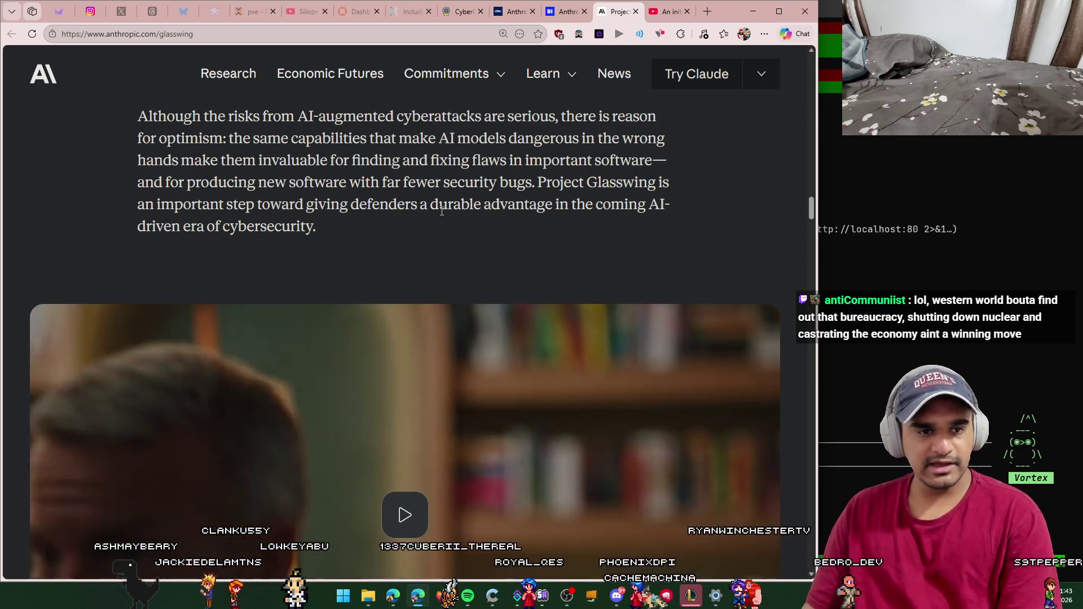
scroll(431, 222, "down", 10)
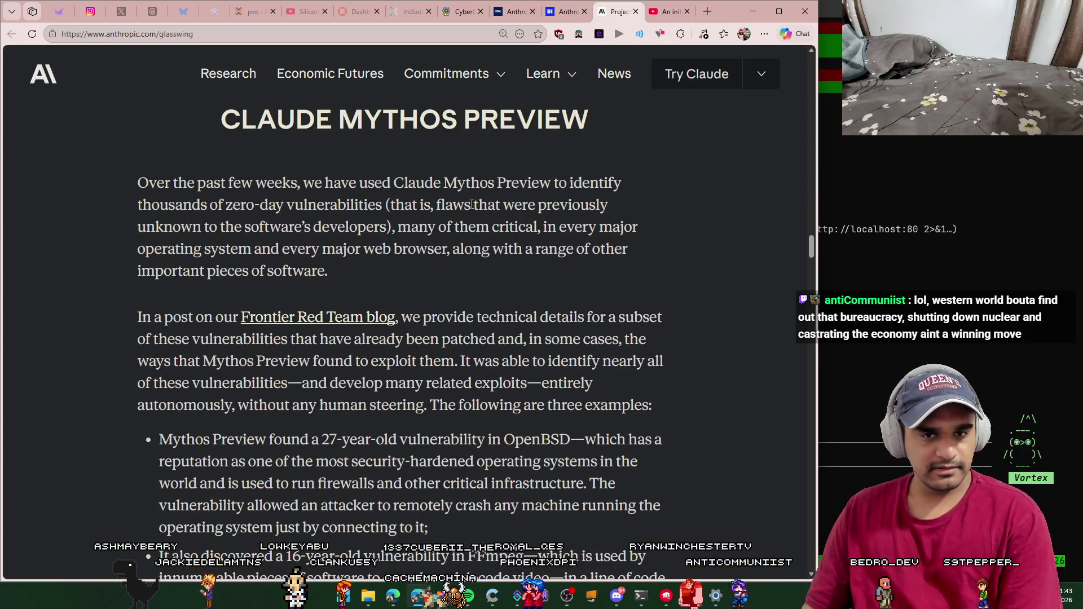
scroll(404, 254, "down", 1)
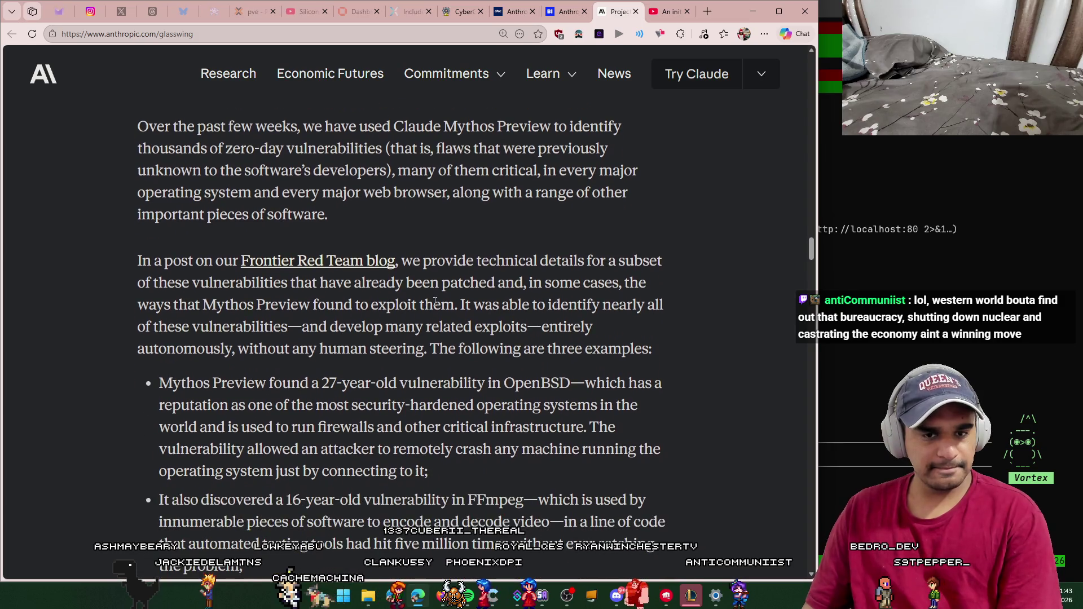
middle_click(343, 267)
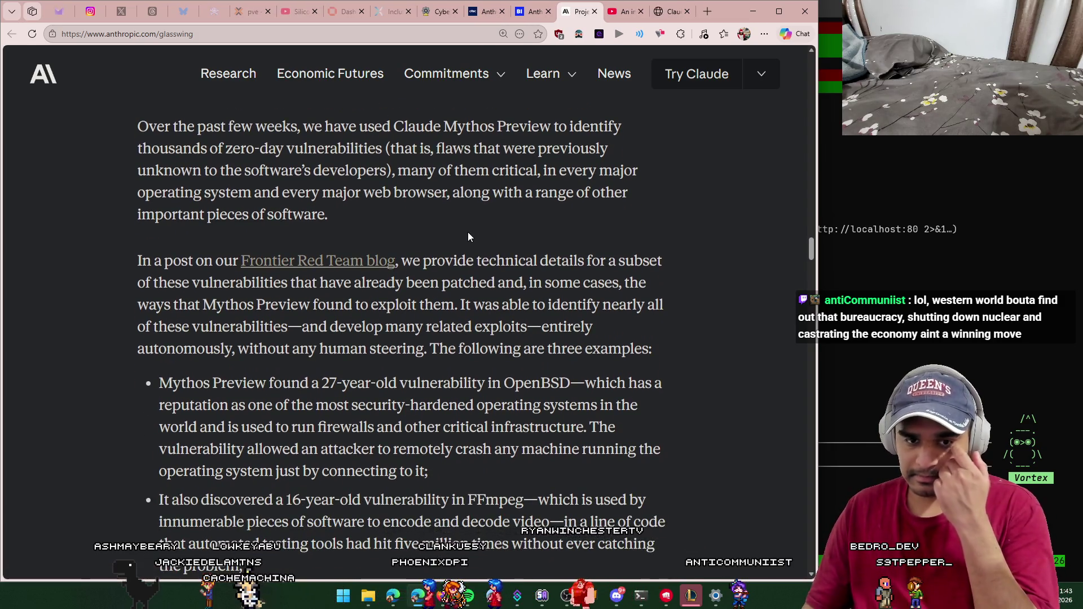
scroll(465, 235, "down", 3)
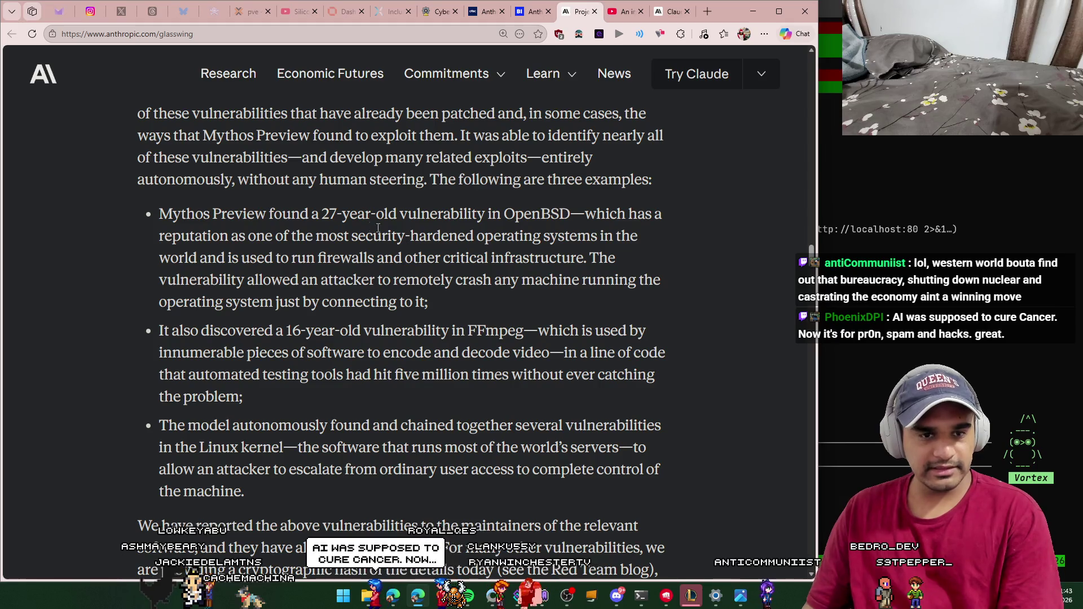
scroll(445, 234, "down", 6)
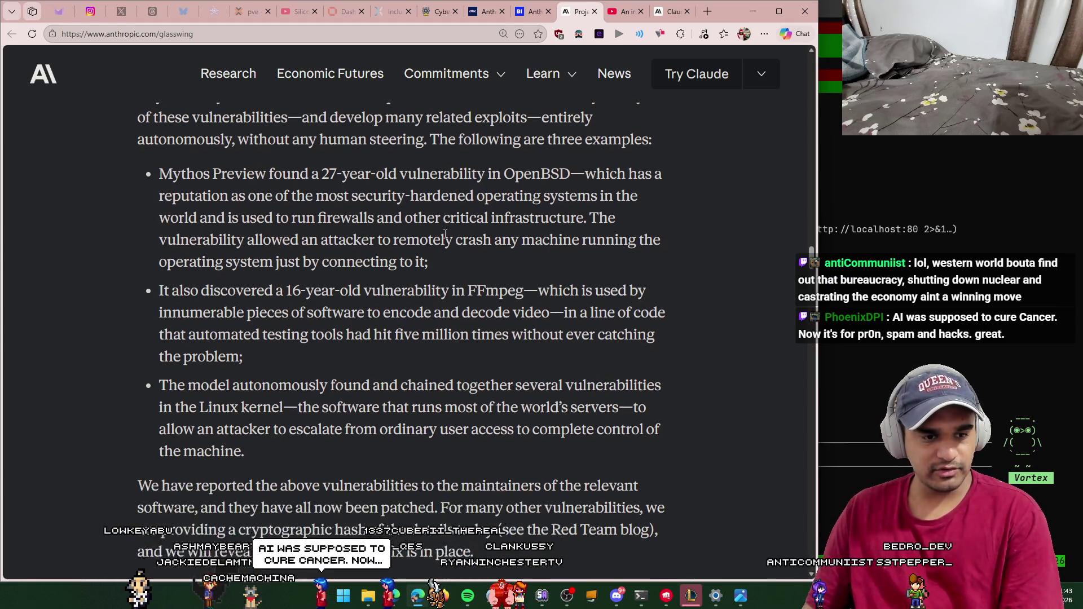
scroll(442, 242, "down", 3)
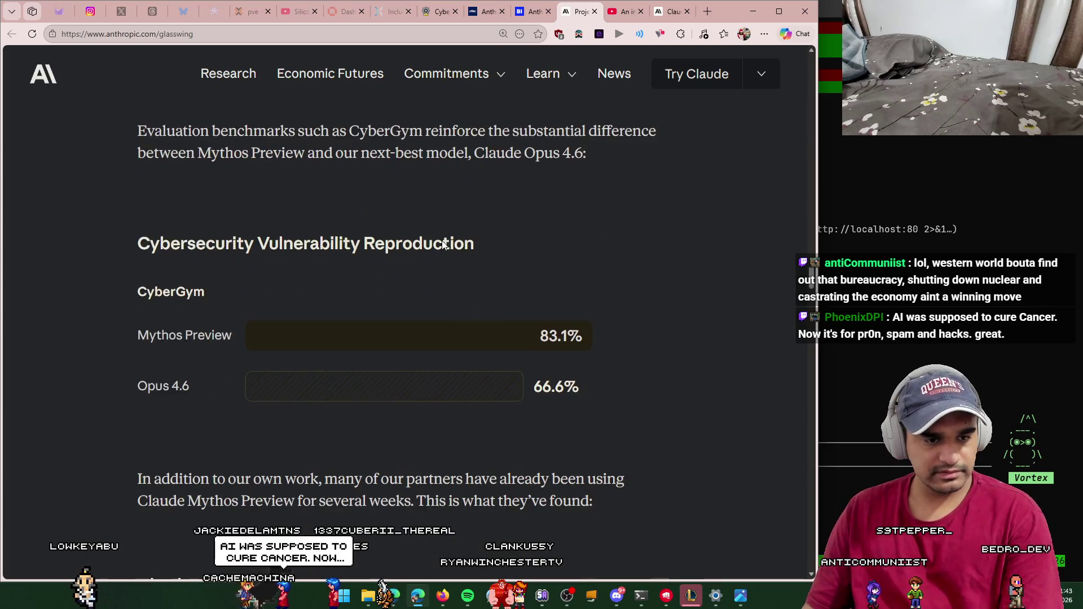
Step: Review the CyberGym scores, Mythos Preview 83.1% versus Opus 4.6 66.6%, down to the Cisco quote
left_click_drag(124, 306, 497, 340)
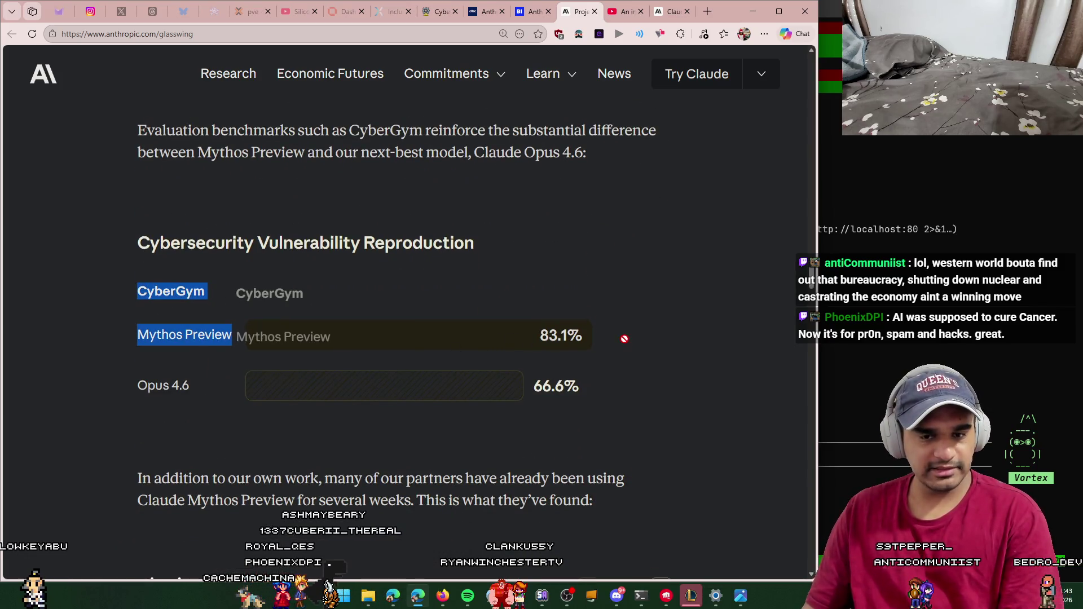
left_click(692, 337)
scroll(682, 339, "down", 2)
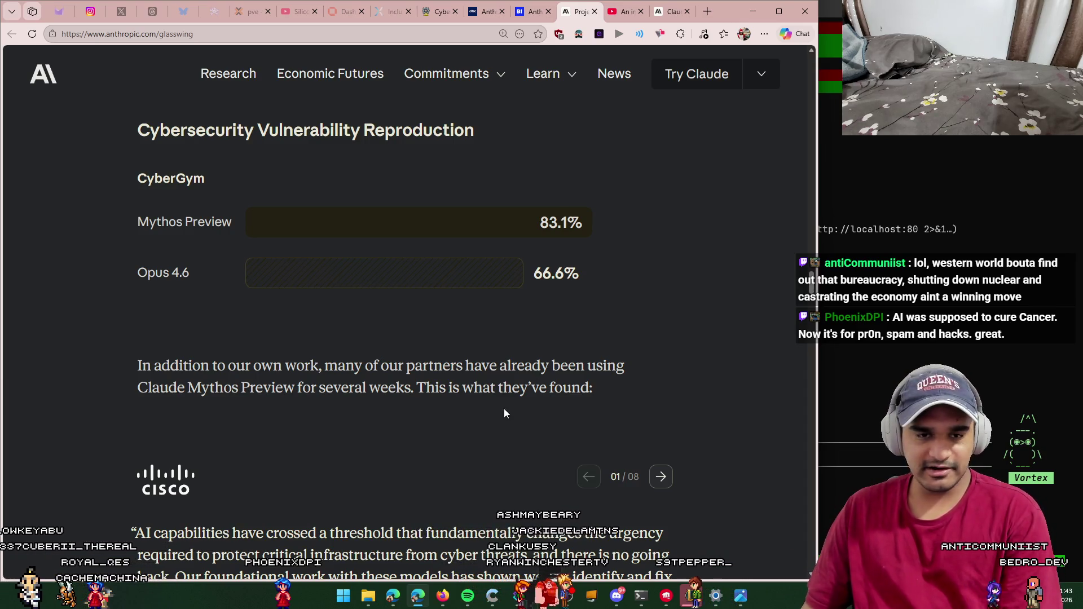
left_click_drag(532, 274, 626, 272)
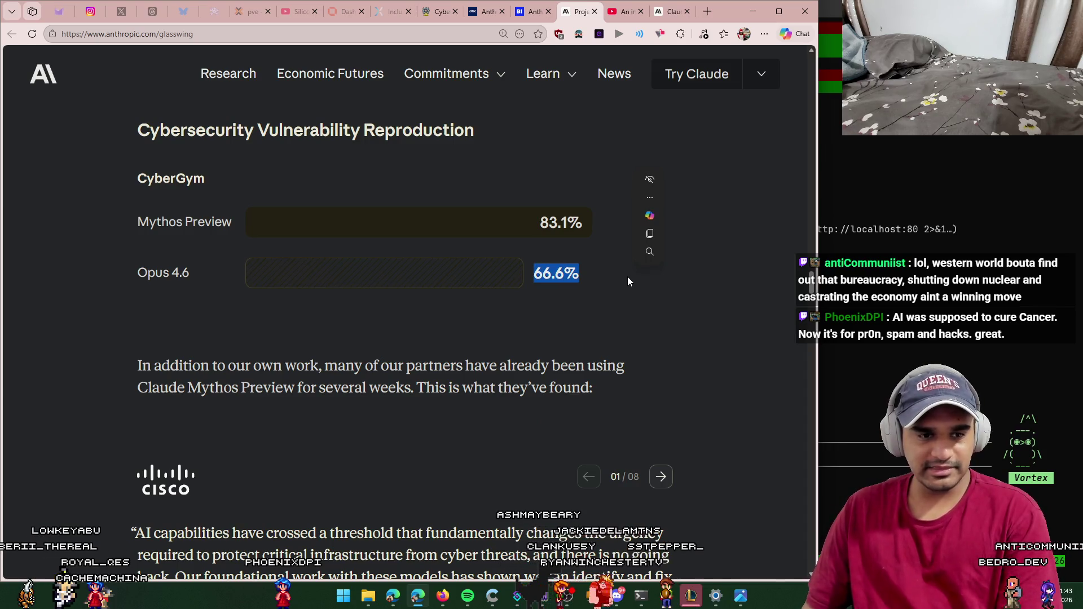
left_click(617, 291)
scroll(540, 330, "down", 1)
left_click_drag(139, 309, 319, 309)
left_click(150, 331)
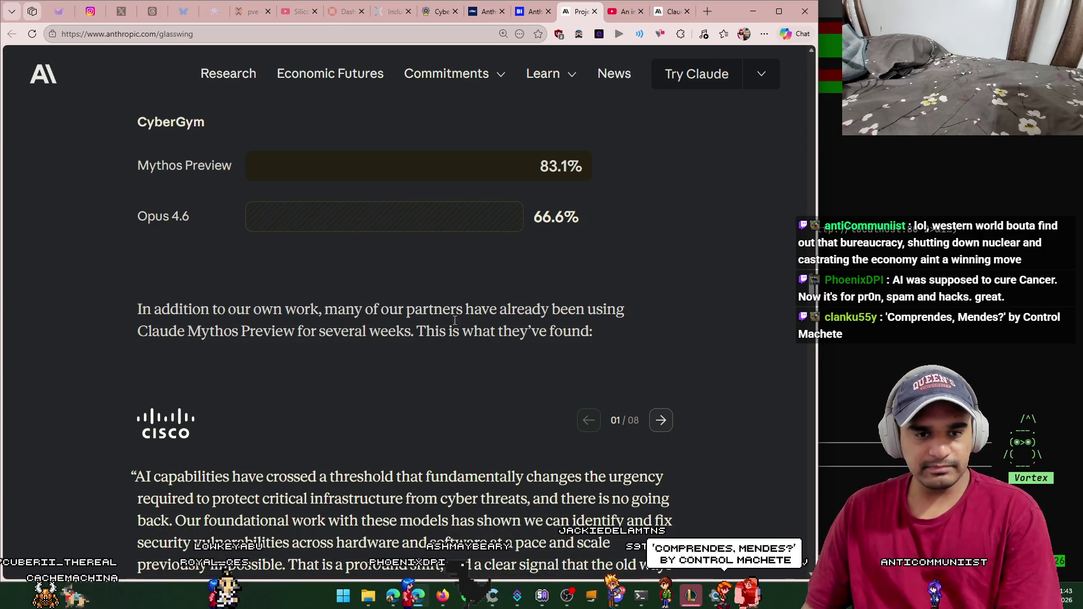
scroll(648, 307, "down", 1)
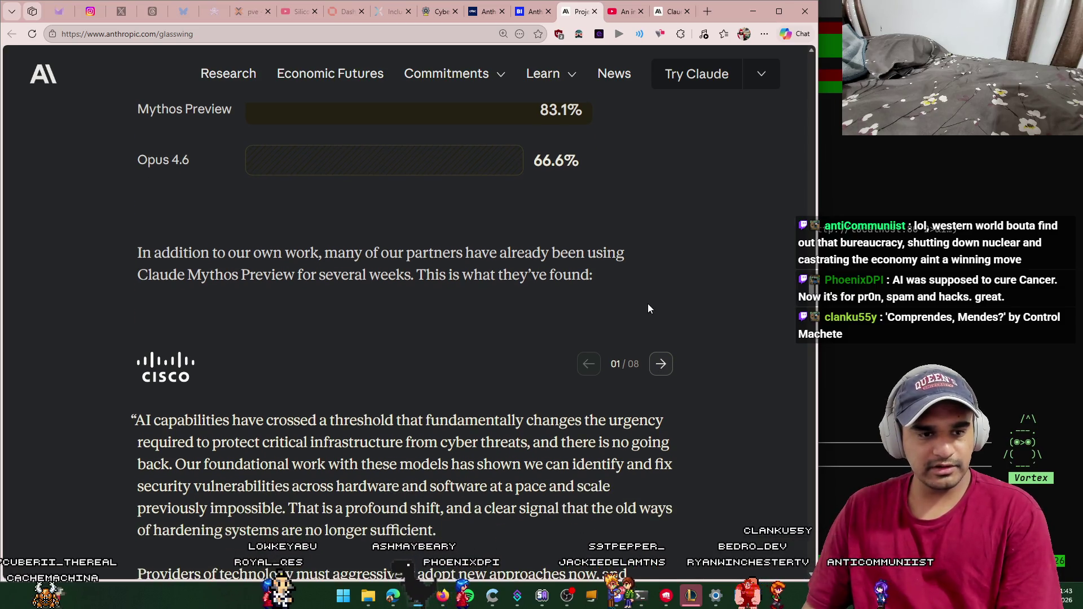
scroll(647, 303, "down", 1)
scroll(459, 245, "down", 2)
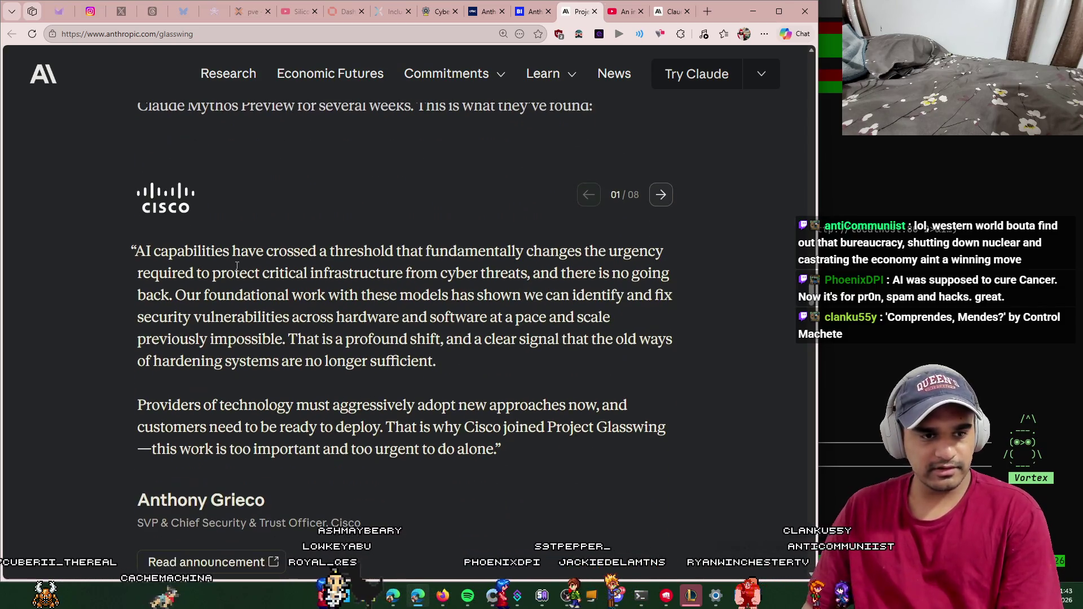
scroll(237, 266, "down", 1)
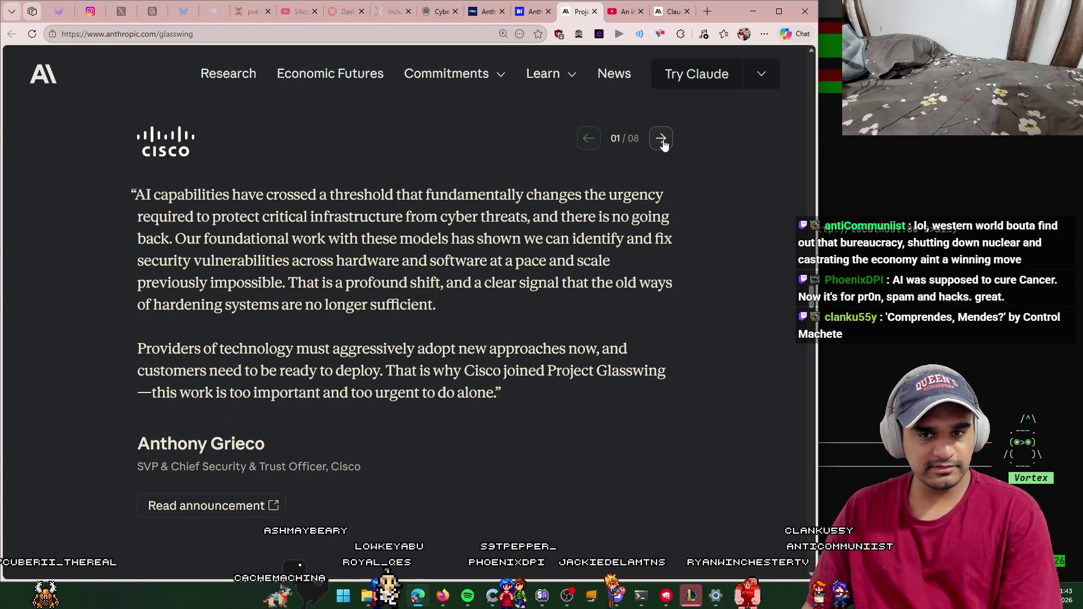
Step: Page the carousel through AWS, Microsoft, CrowdStrike, Linux Foundation, JPMorganChase and Google to Palo Alto Networks
left_click(663, 143)
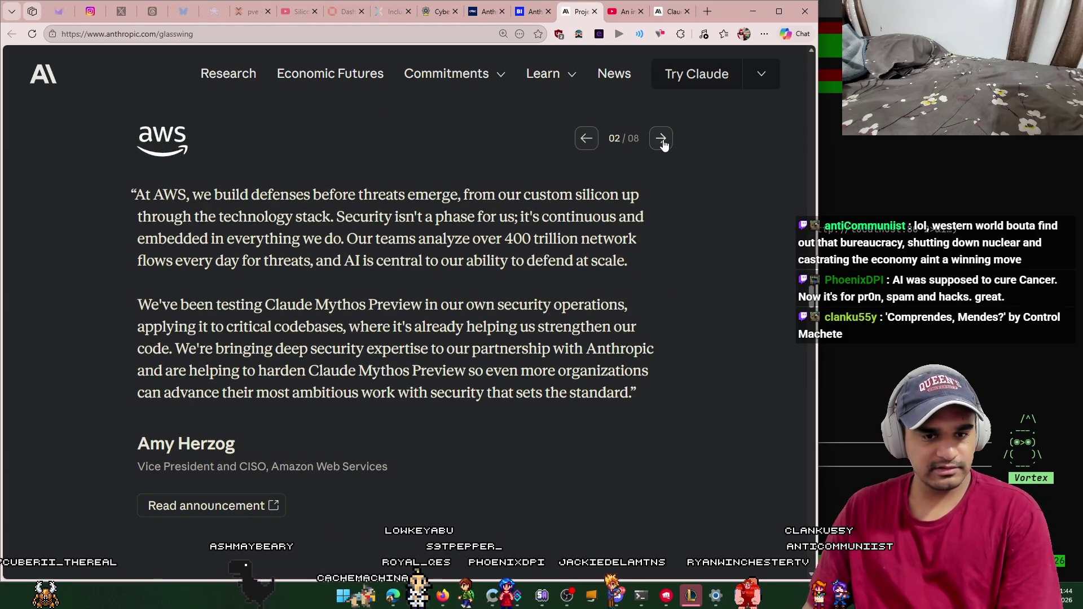
left_click(663, 144)
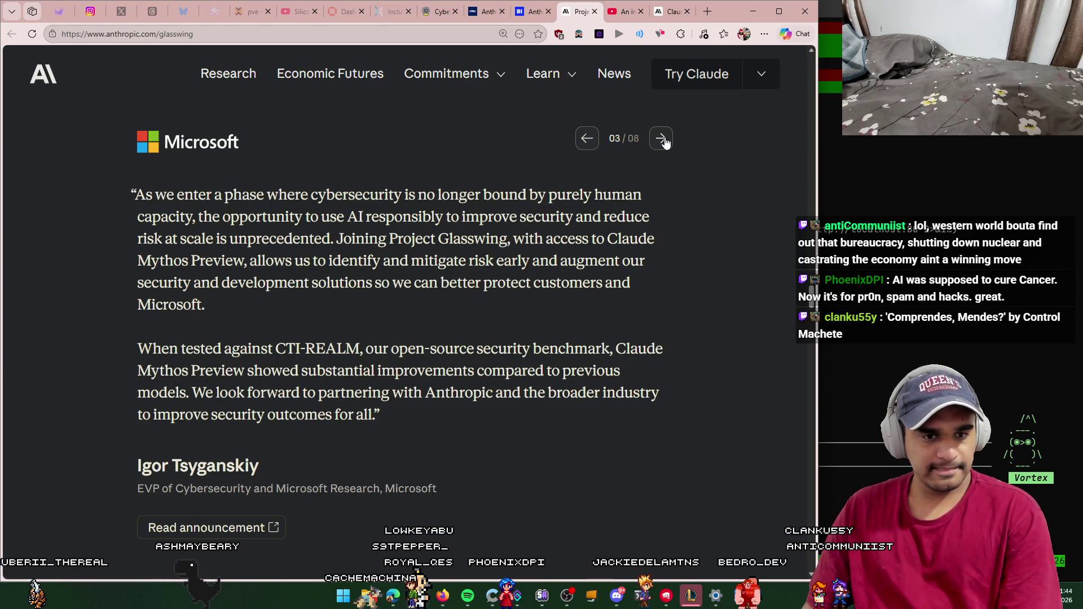
left_click(664, 143)
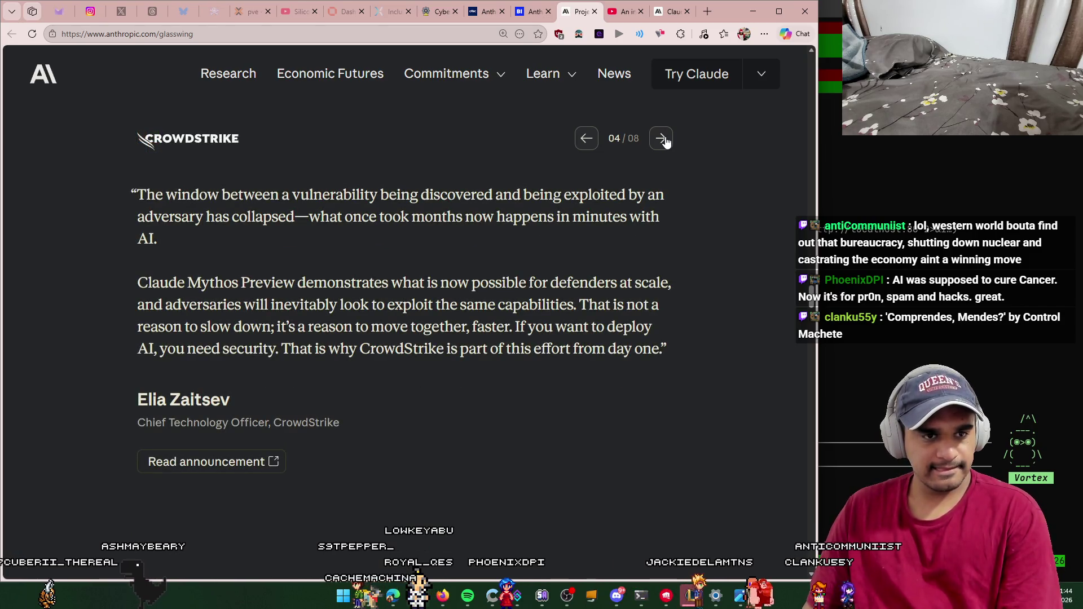
left_click(664, 144)
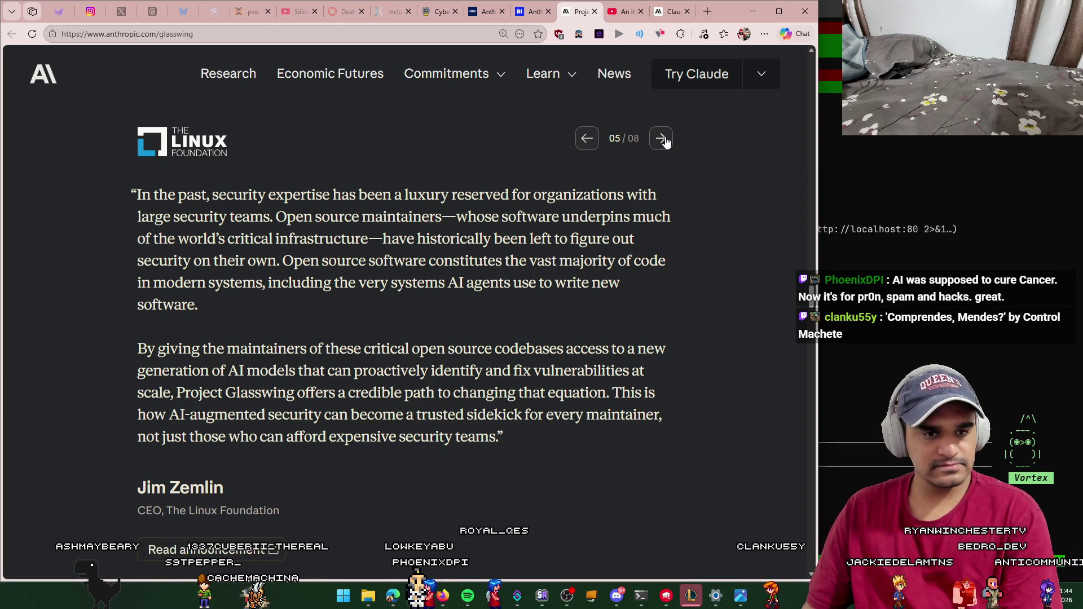
left_click(665, 141)
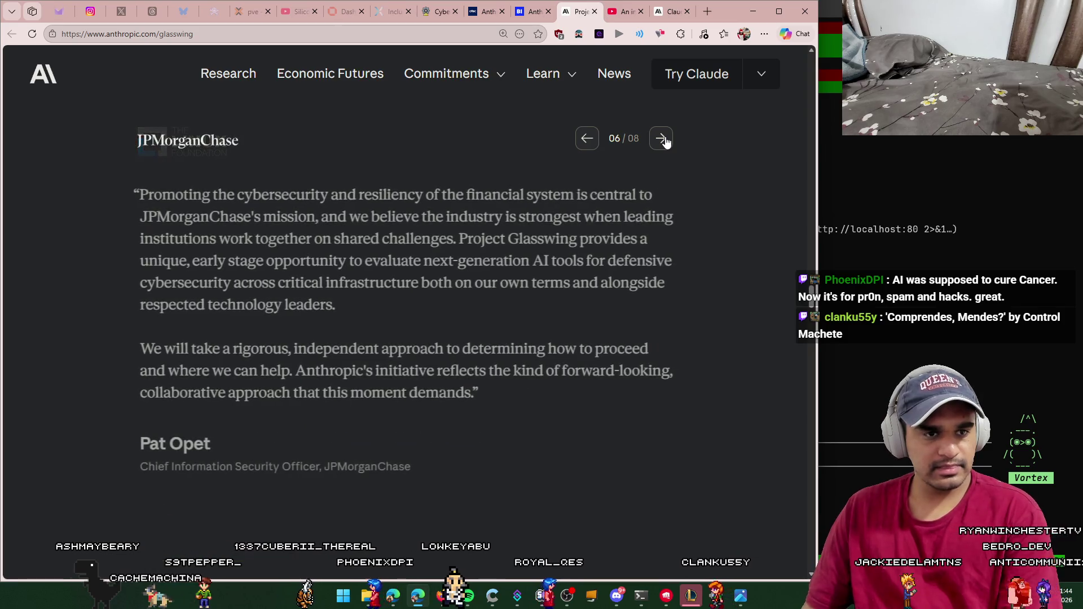
left_click(665, 141)
left_click(665, 141)
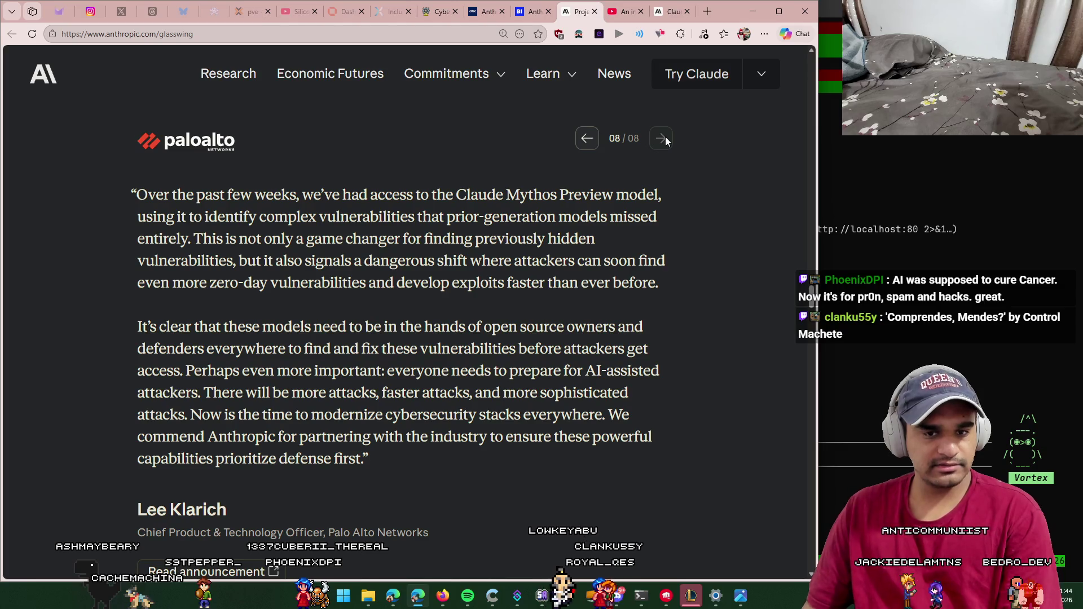
Step: Scroll past the SWE-bench (93.9% vs 80.8%) and Terminal-Bench charts to 'Plans for Project Glasswing'
scroll(641, 249, "down", 8)
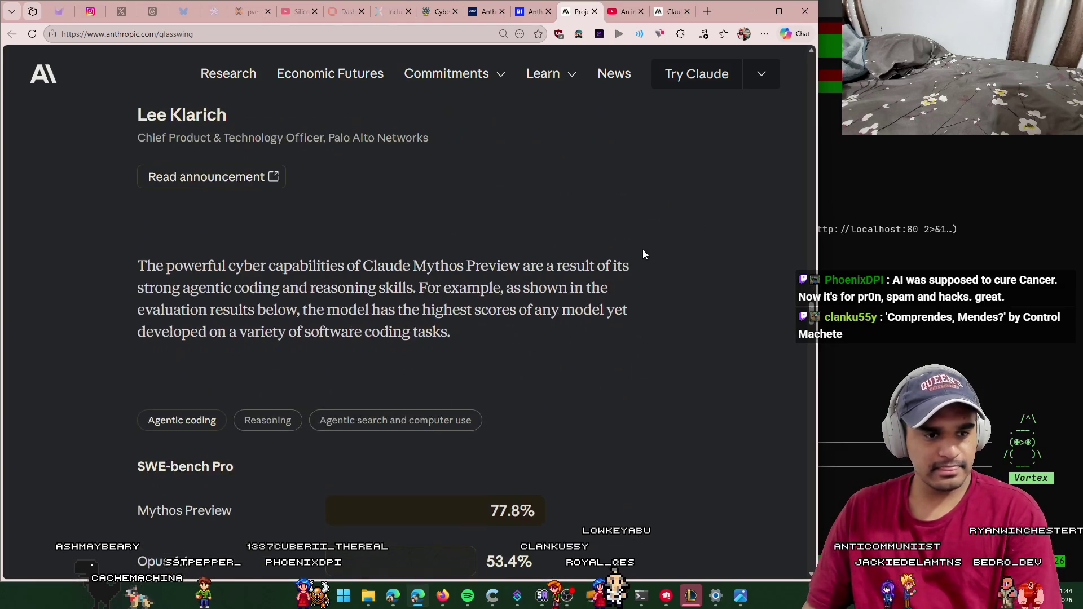
scroll(636, 260, "down", 5)
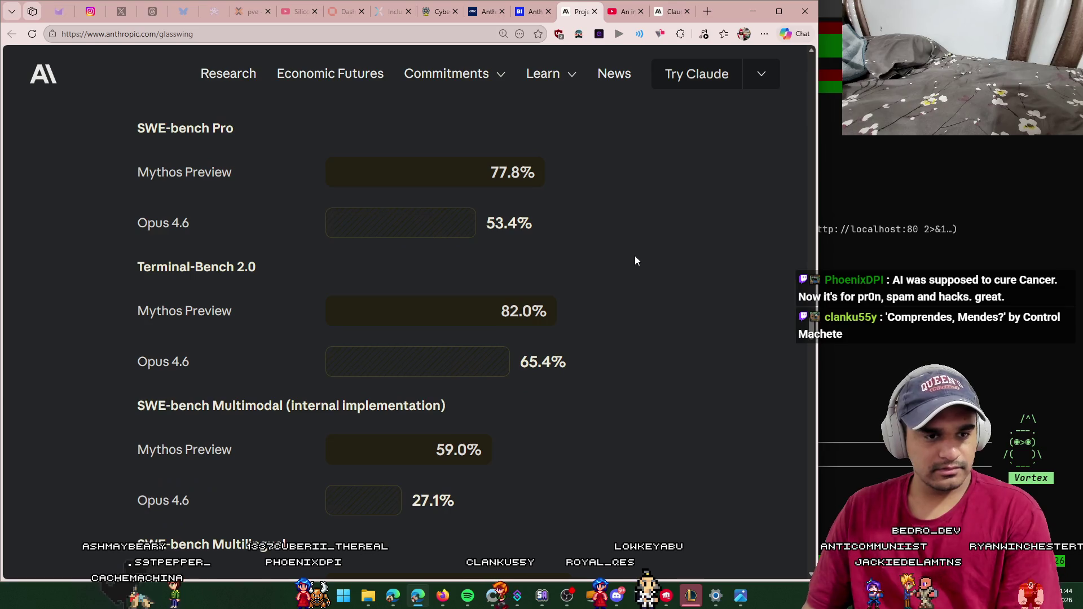
scroll(635, 260, "down", 7)
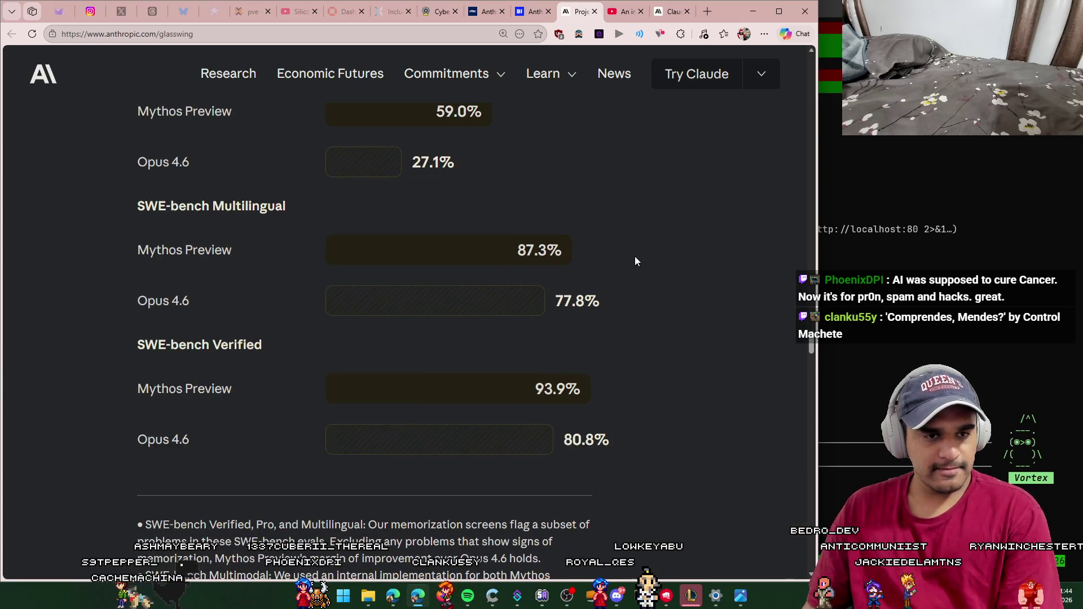
scroll(630, 266, "down", 6)
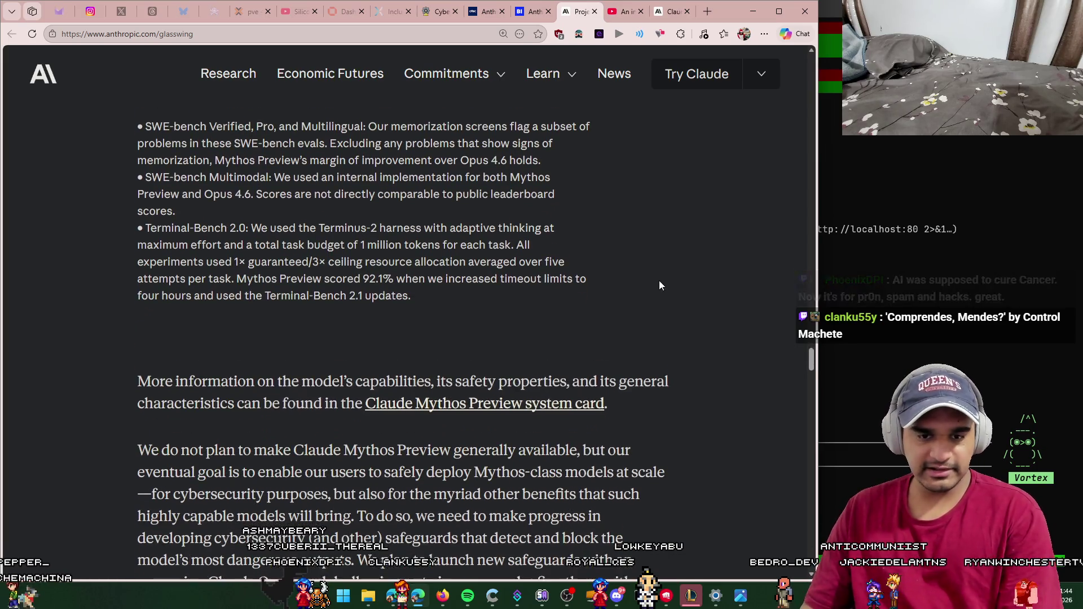
scroll(654, 287, "down", 3)
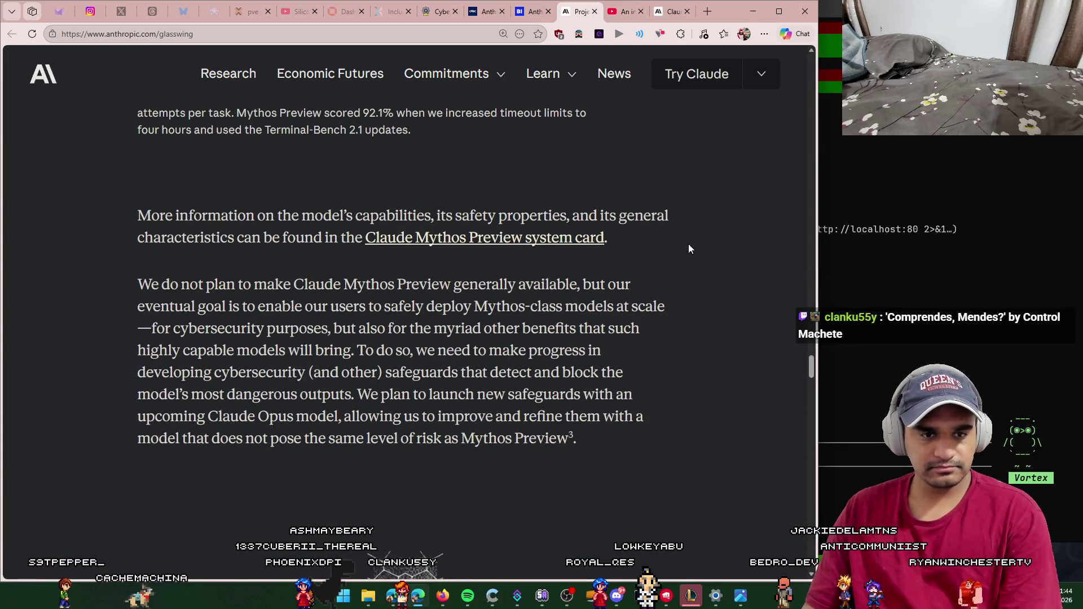
scroll(688, 248, "down", 1)
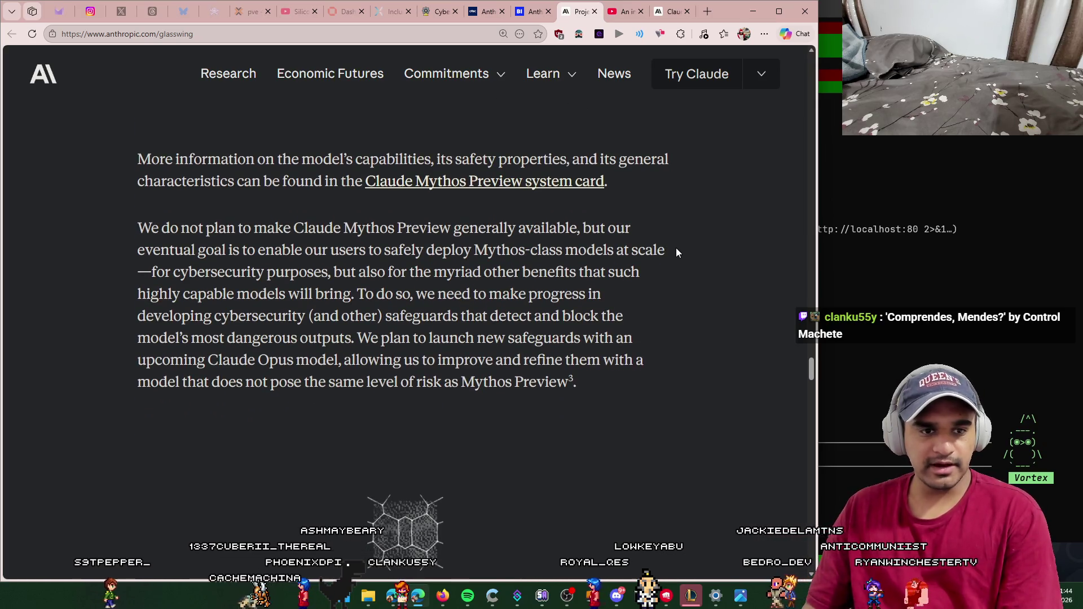
scroll(677, 252, "down", 1)
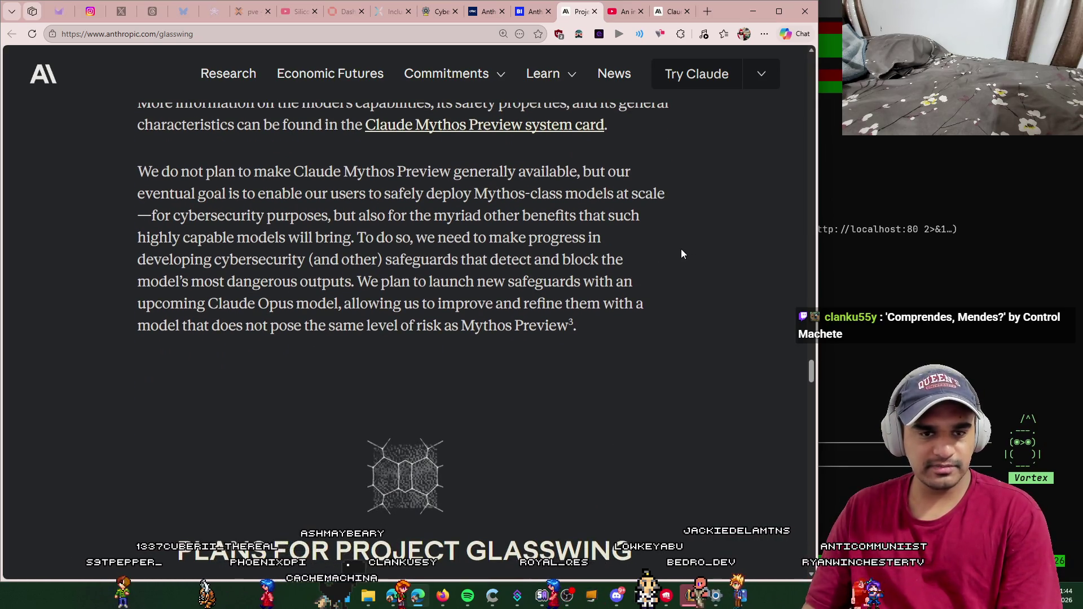
scroll(681, 250, "down", 1)
scroll(592, 268, "down", 2)
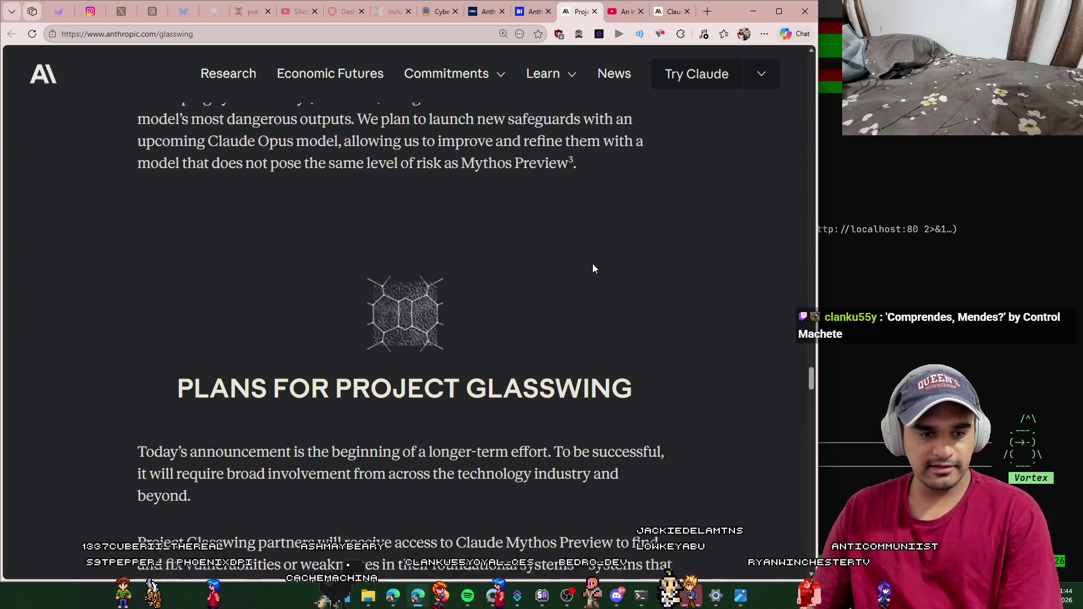
Step: Highlight the Plans passages on partner access and fixing vulnerabilities in foundational systems
scroll(708, 339, "down", 2)
scroll(701, 361, "down", 1)
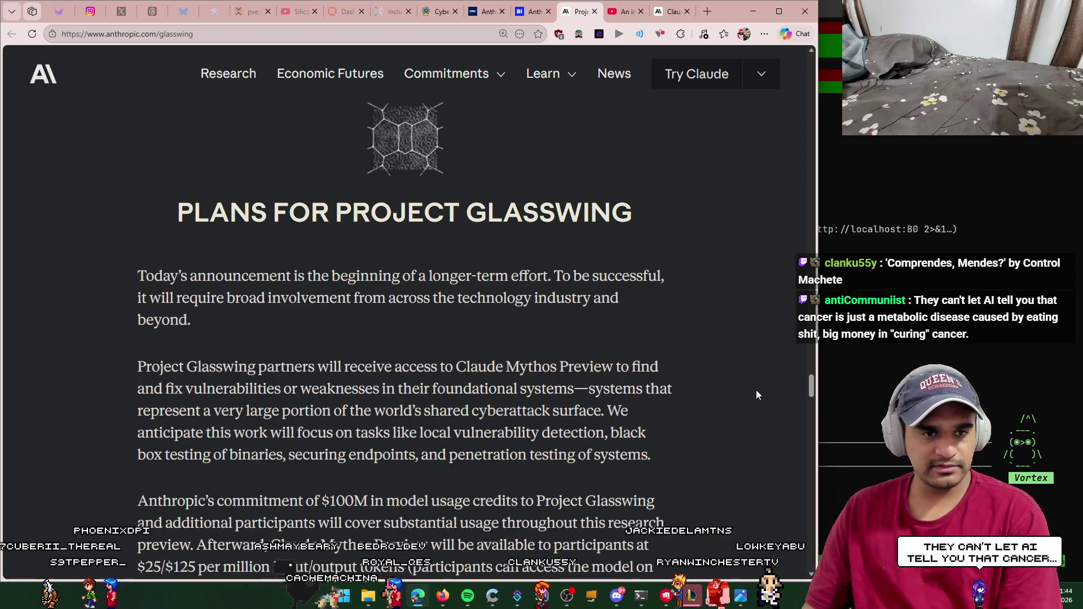
scroll(752, 391, "down", 1)
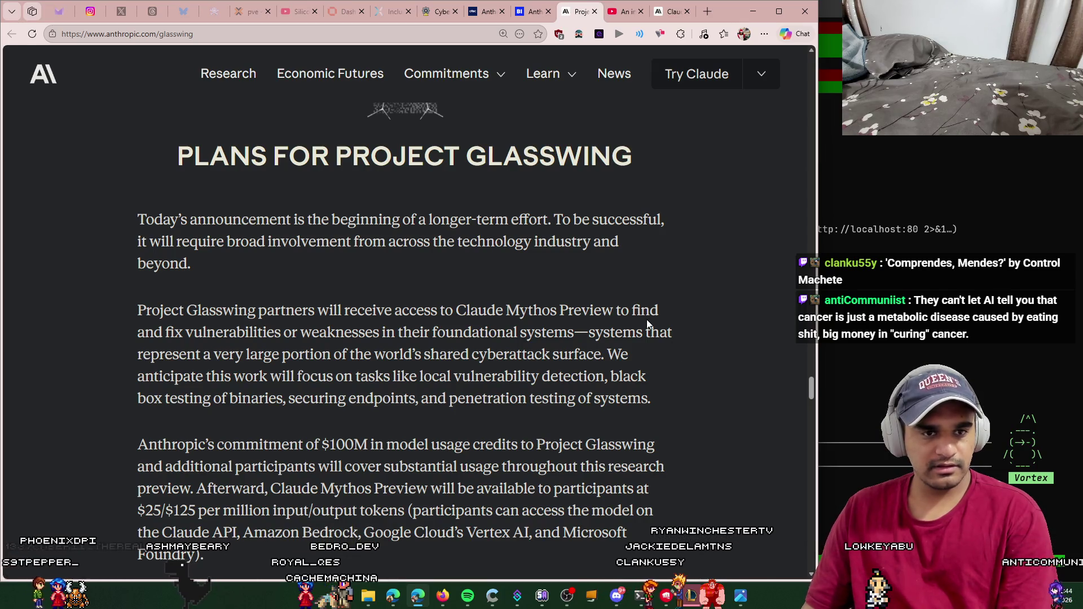
scroll(673, 320, "down", 6)
scroll(668, 323, "up", 4)
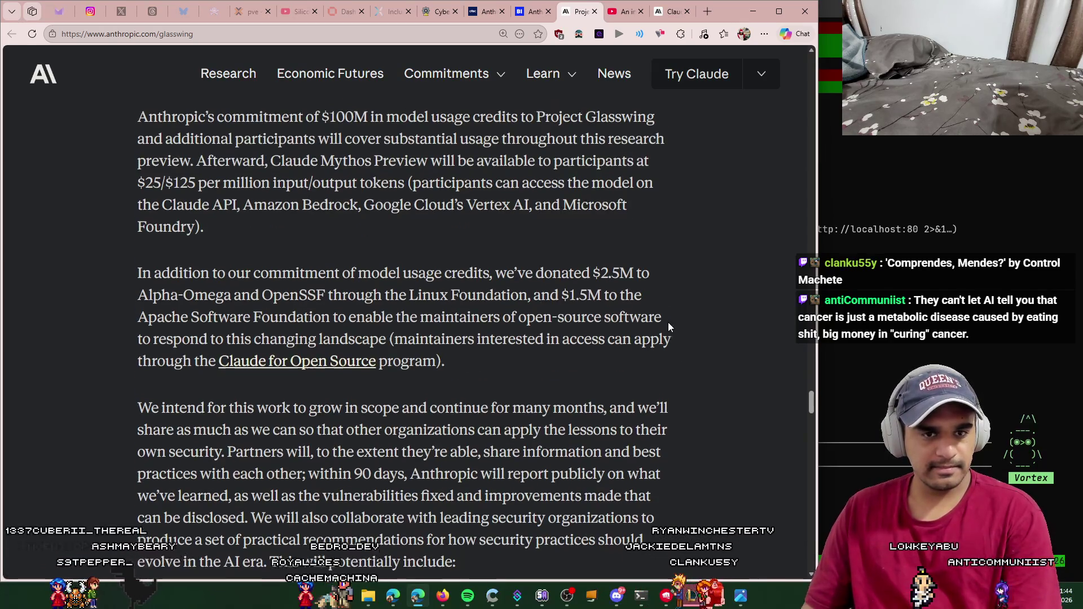
left_click_drag(322, 188, 614, 198)
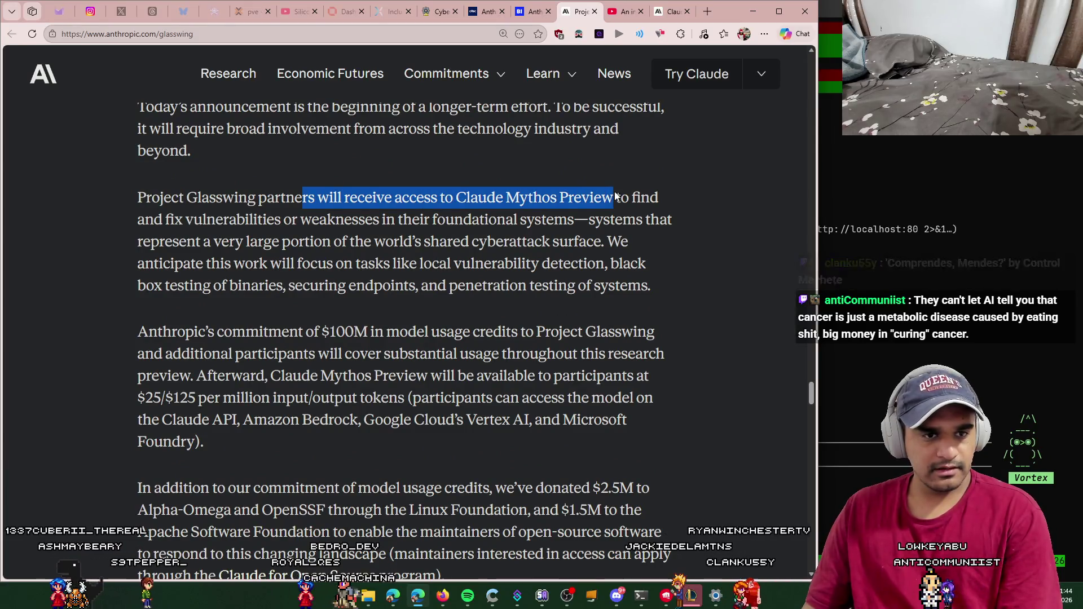
scroll(269, 253, "up", 1)
left_click(596, 254)
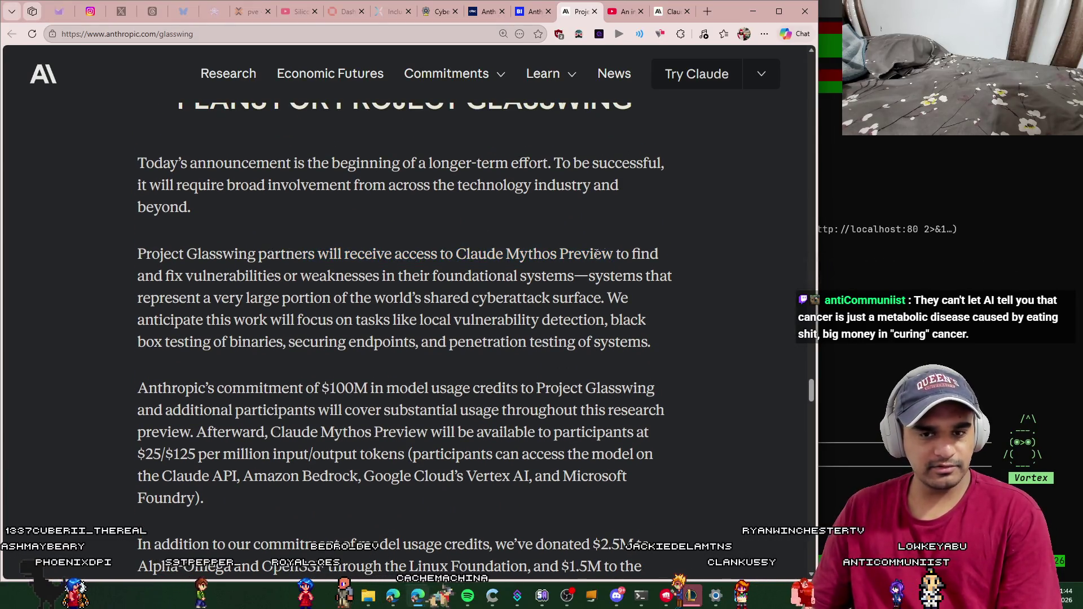
left_click_drag(222, 275, 589, 276)
left_click(351, 300)
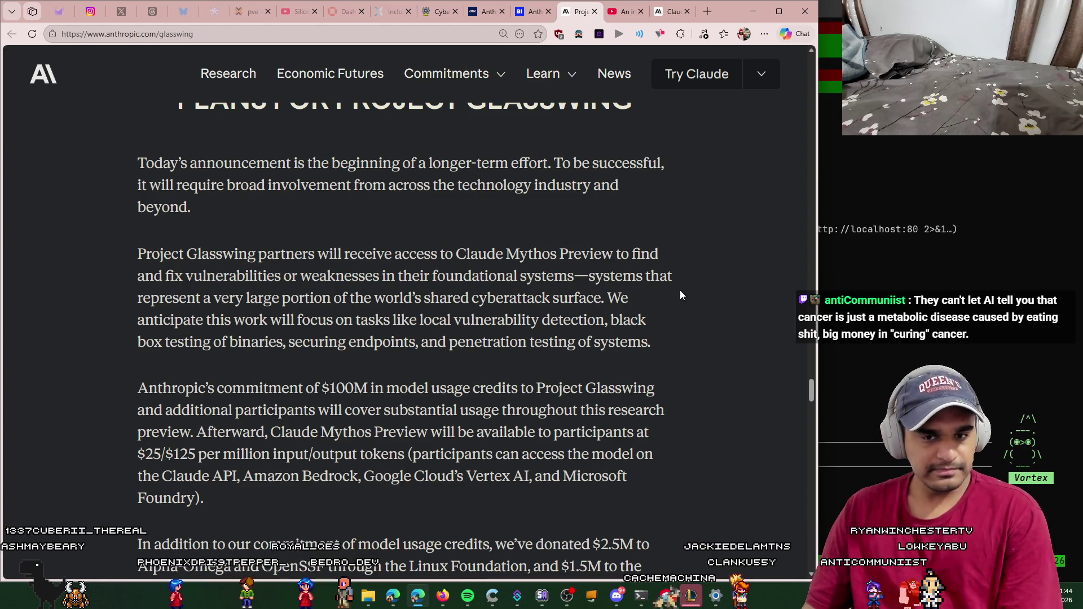
Step: Read through the $100M credits, $25/$125 pricing, $4M donations and 90-day report to the practices list
scroll(676, 306, "down", 1)
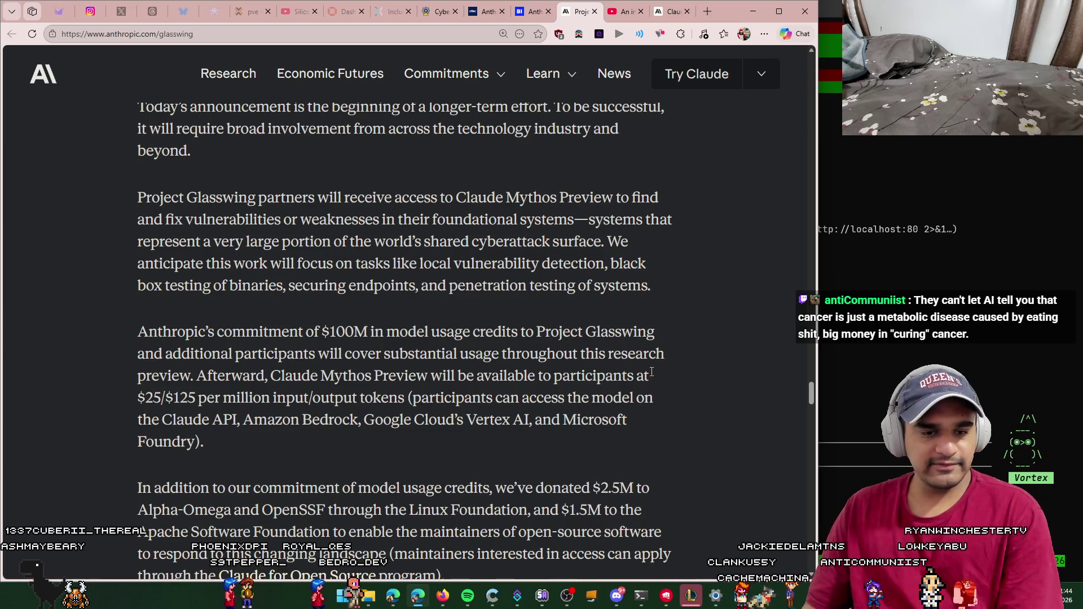
scroll(676, 308, "down", 1)
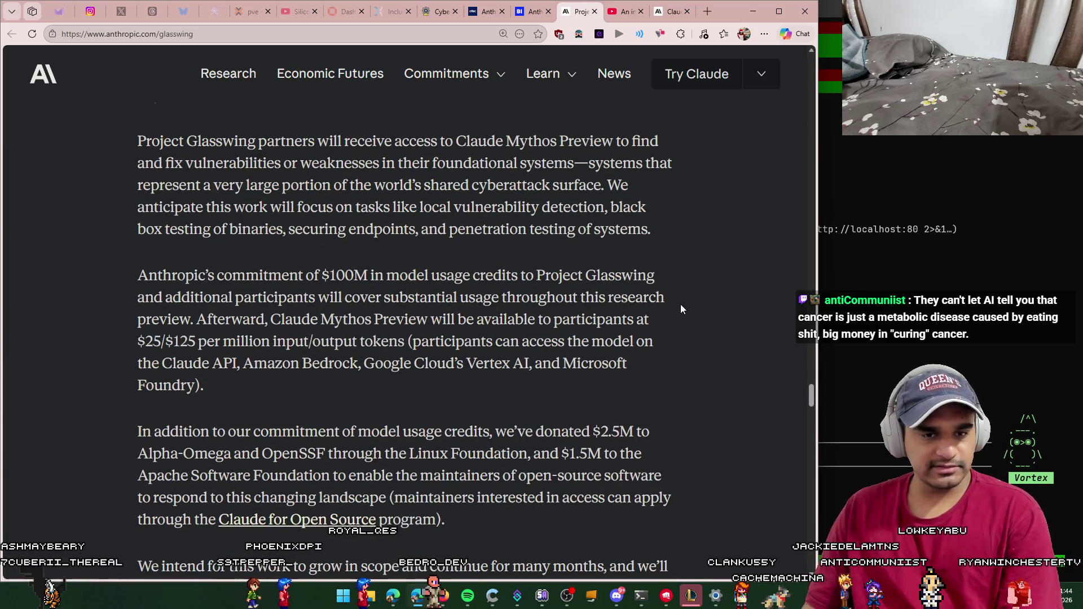
scroll(693, 296, "down", 1)
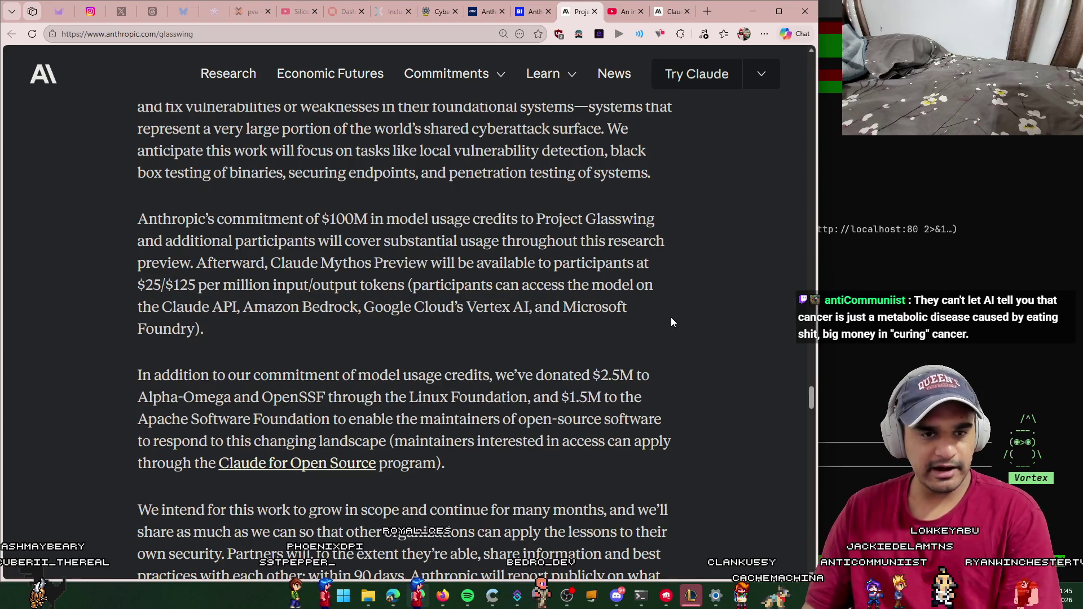
scroll(666, 315, "down", 1)
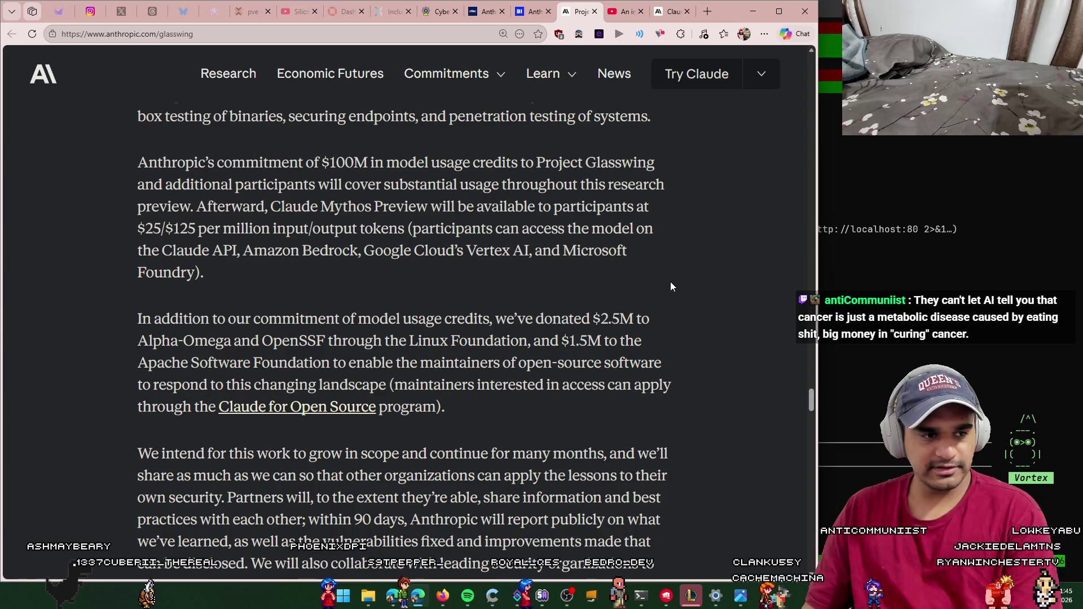
scroll(668, 283, "down", 2)
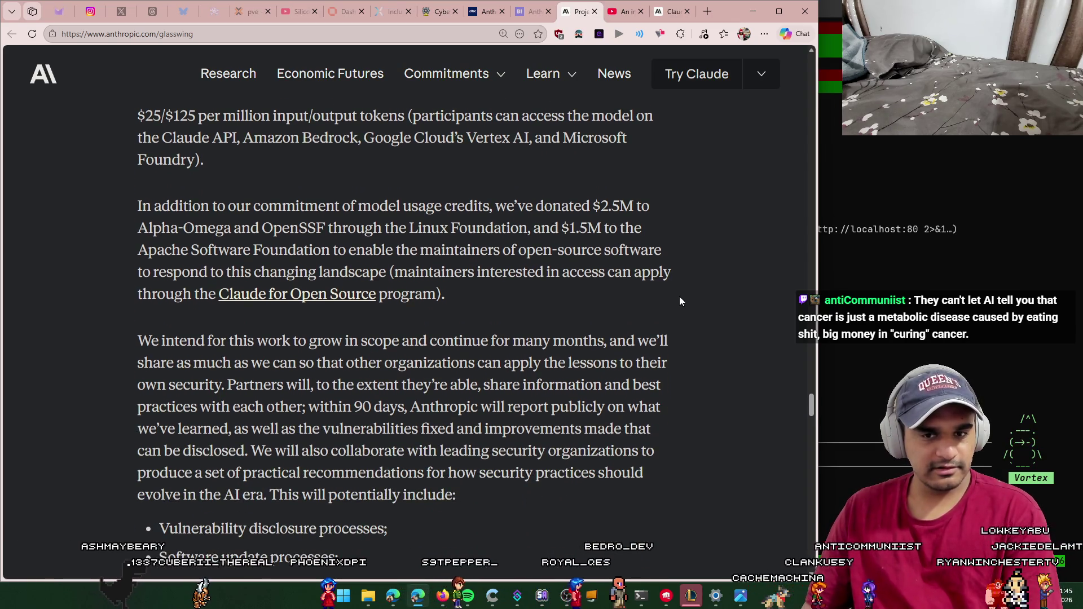
scroll(672, 295, "down", 1)
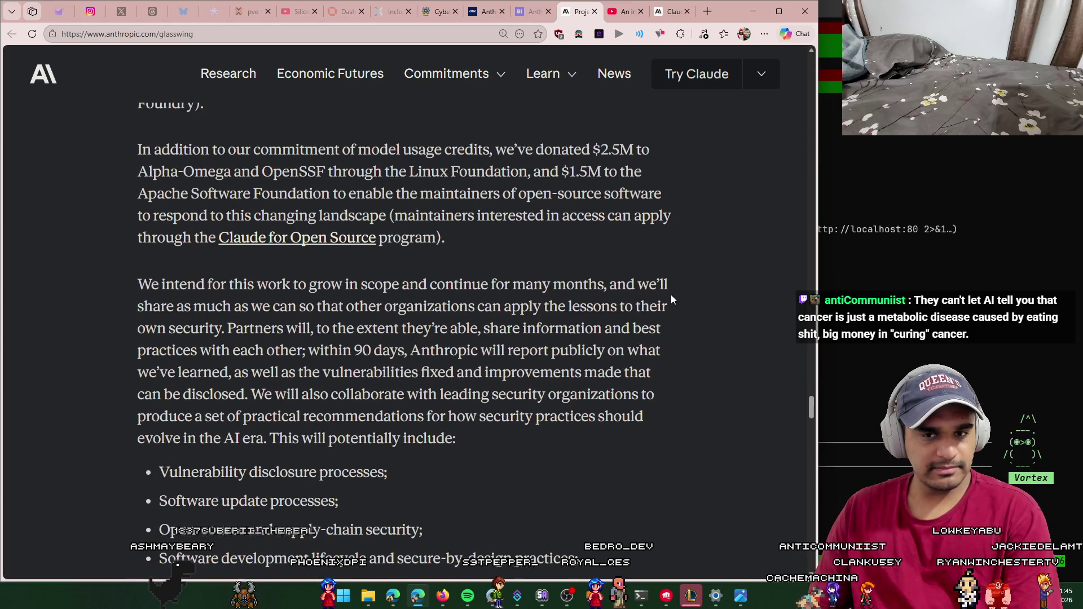